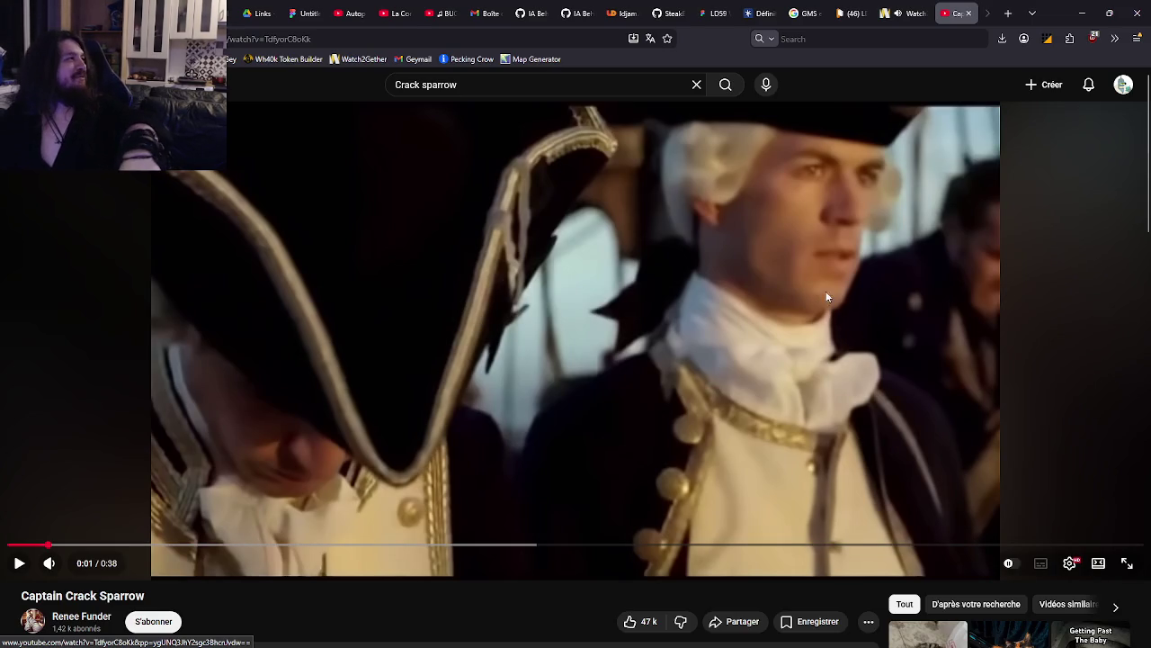
Play the Captain Crack Sparrow video on YouTube through to its end at 0:38
left_click(803, 296)
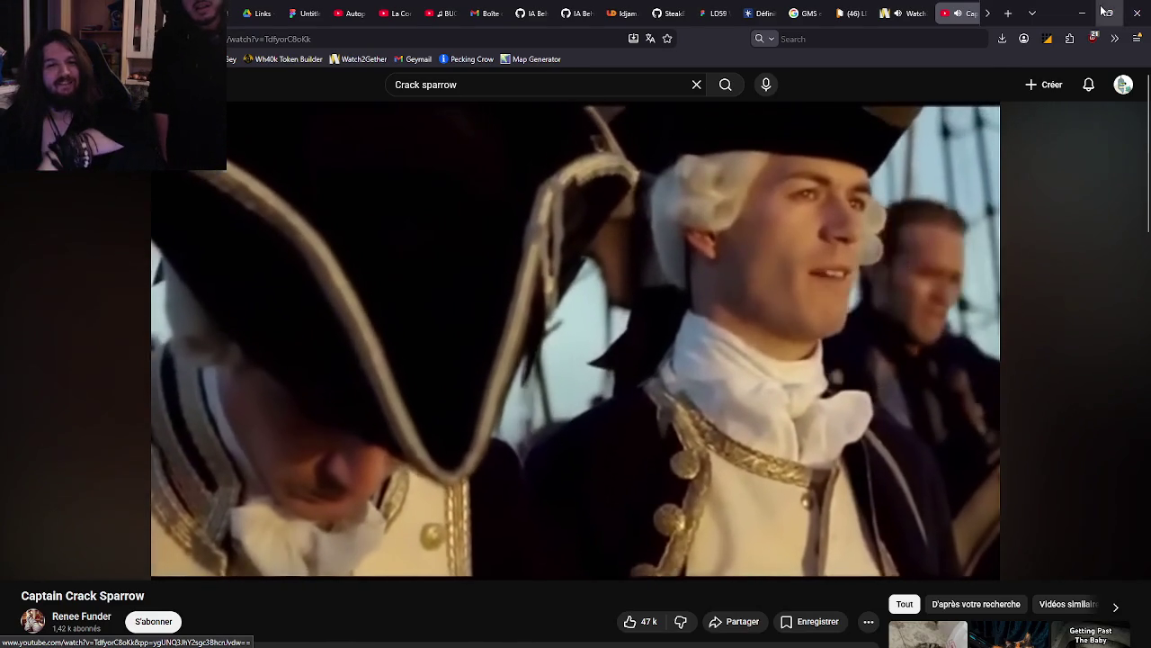
mouse_move(78, 561)
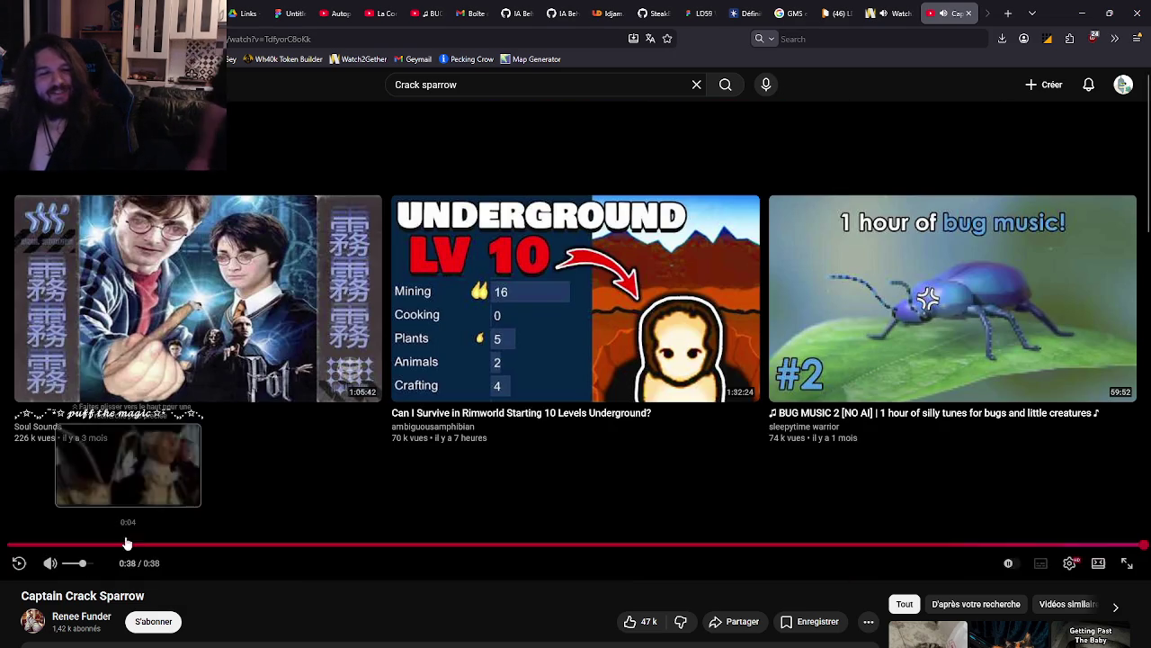
key("ctrl+shift+Tab")
key("ctrl+shift+Tab")
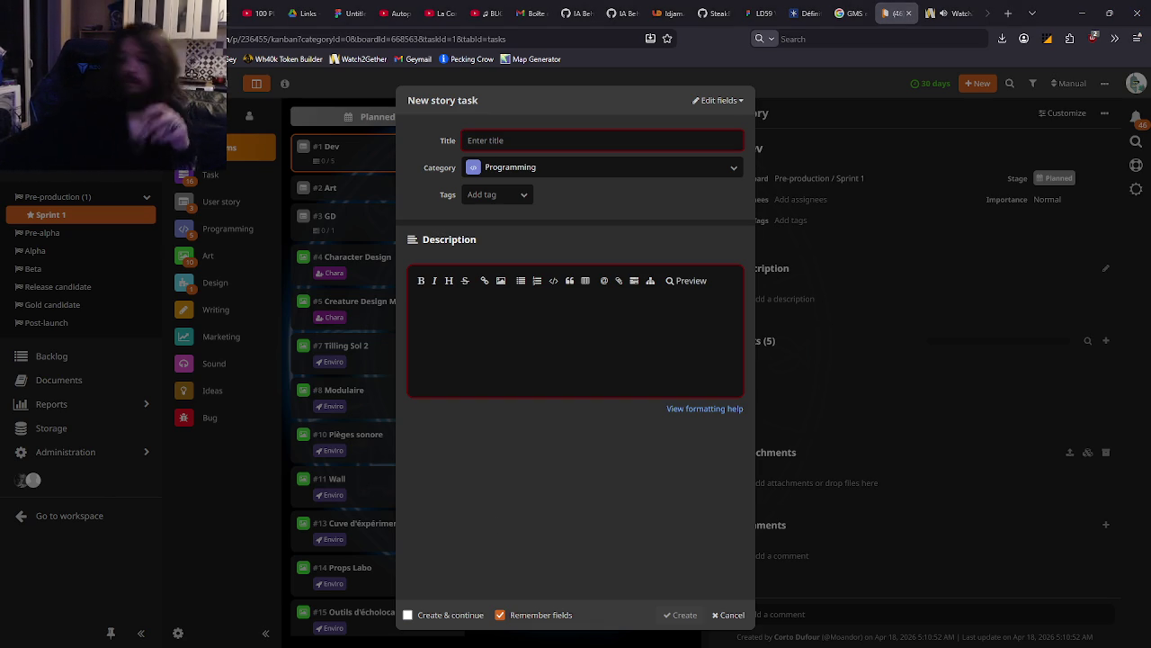
Open the list of your own Ludum Dare jam games and glance at Never Gear Up
left_click(667, 13)
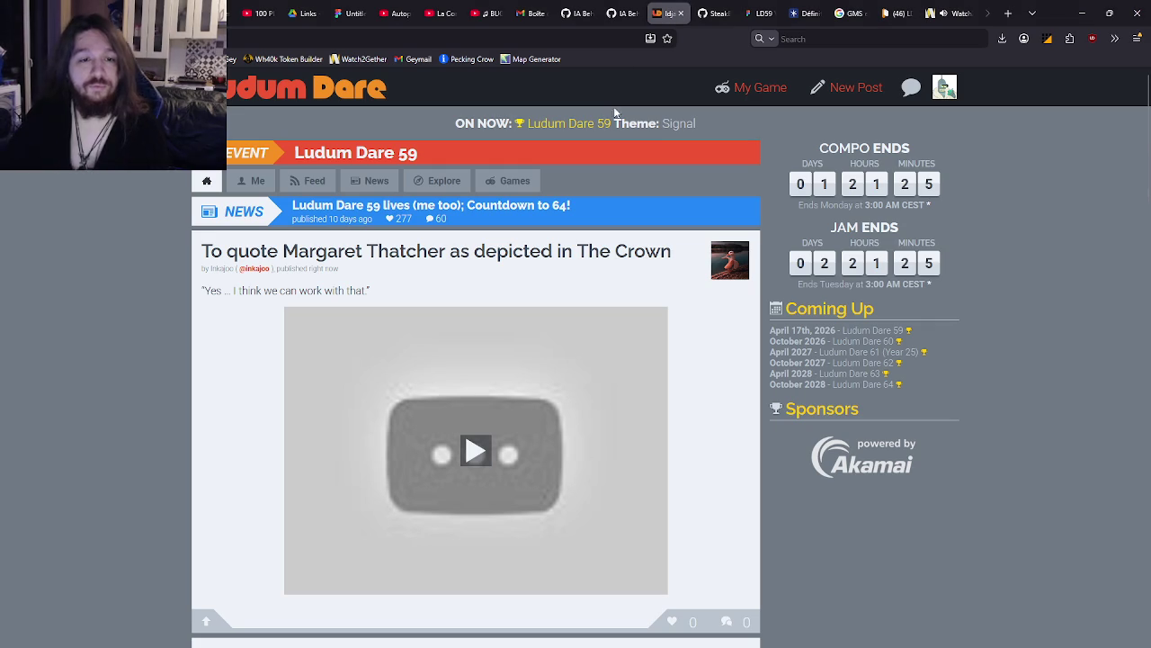
left_click(943, 87)
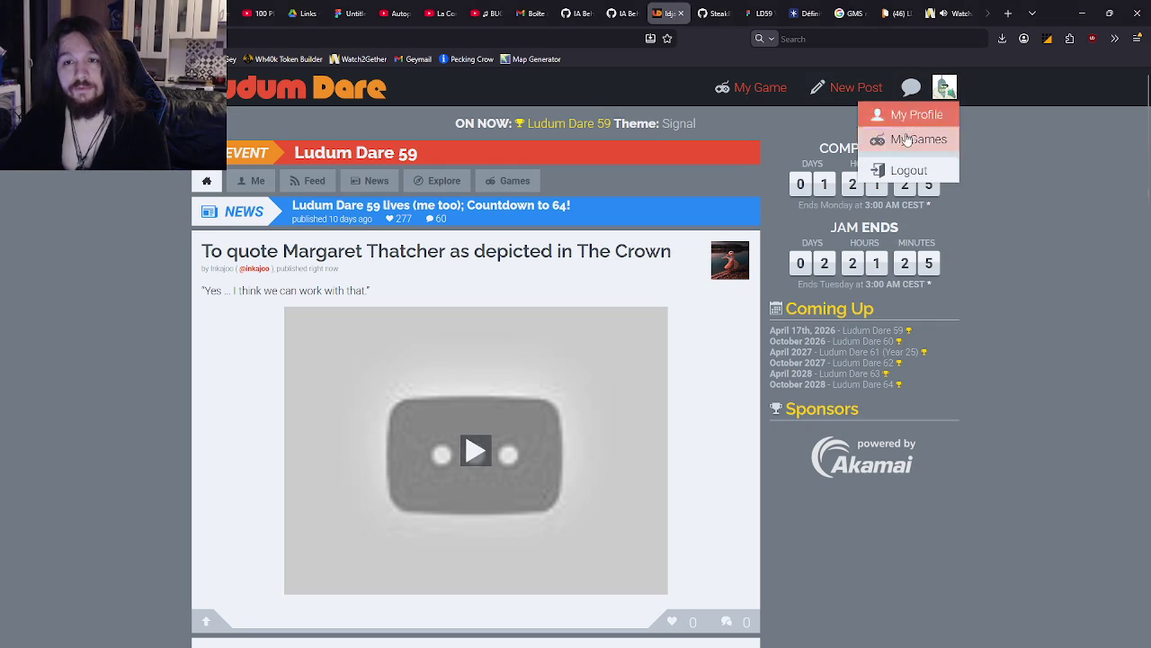
left_click(919, 136)
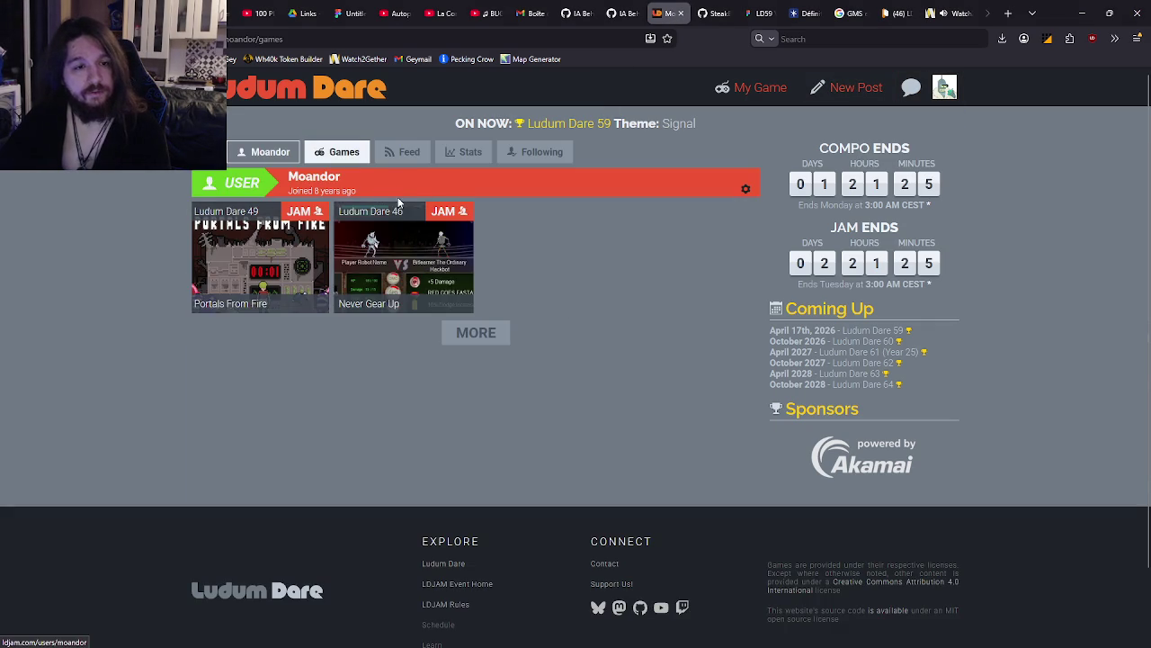
left_click(391, 291)
key("alt+Left")
Scroll through the Portals From Fire game page, then return to the games list
left_click(252, 277)
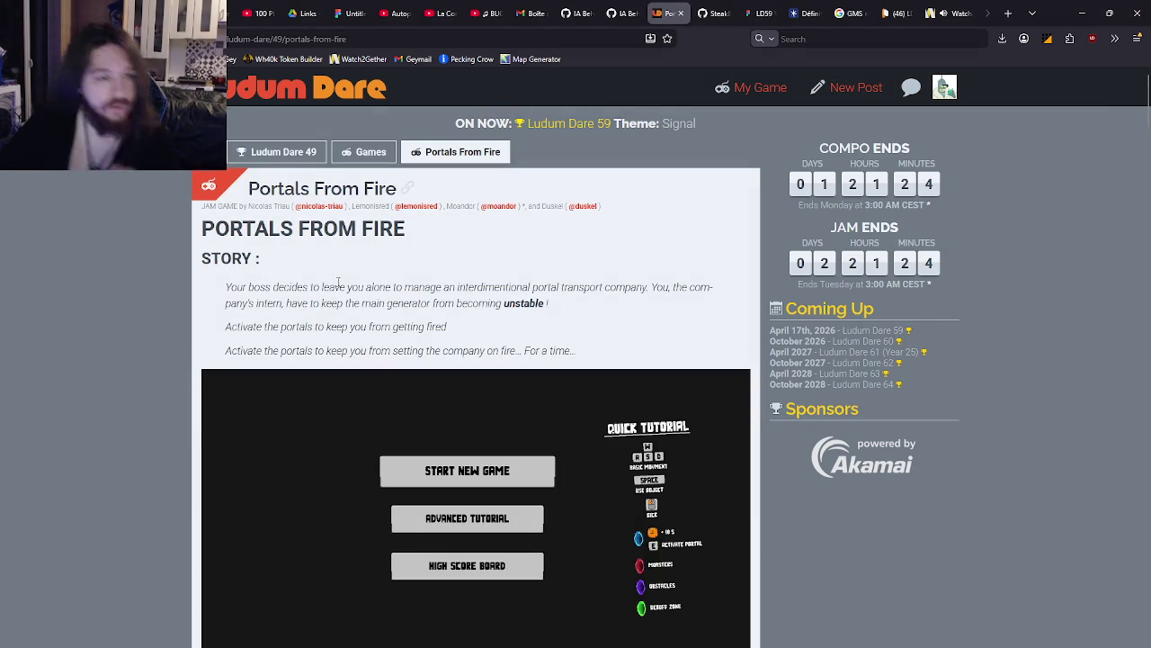
scroll(366, 270, "down", 10)
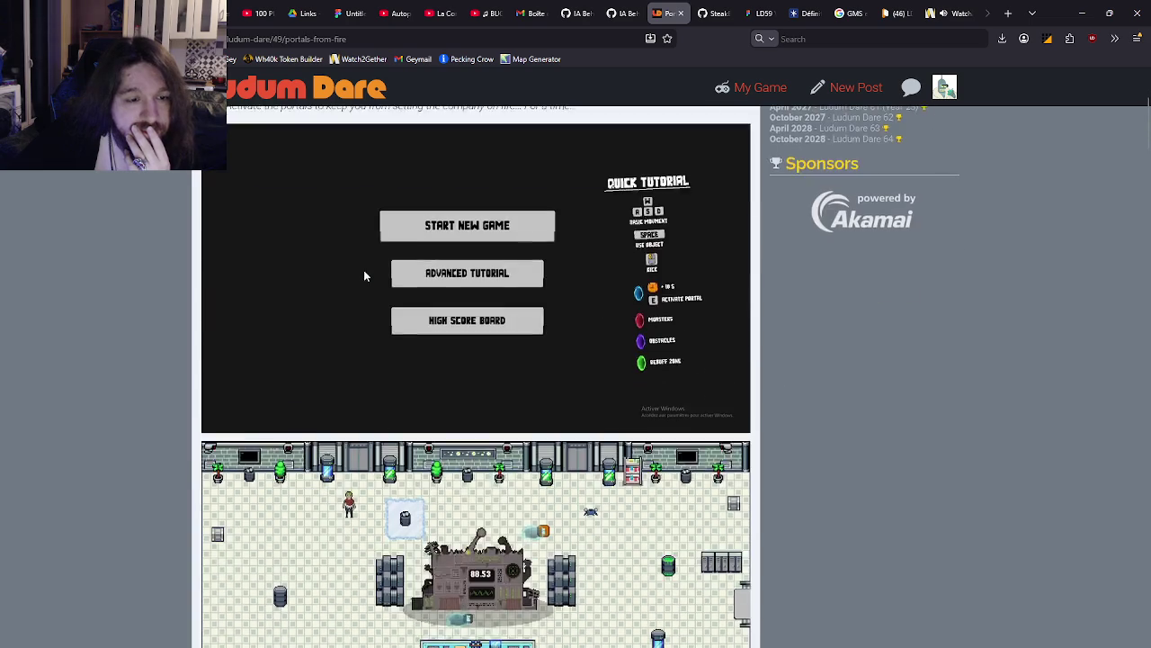
scroll(360, 277, "up", 10)
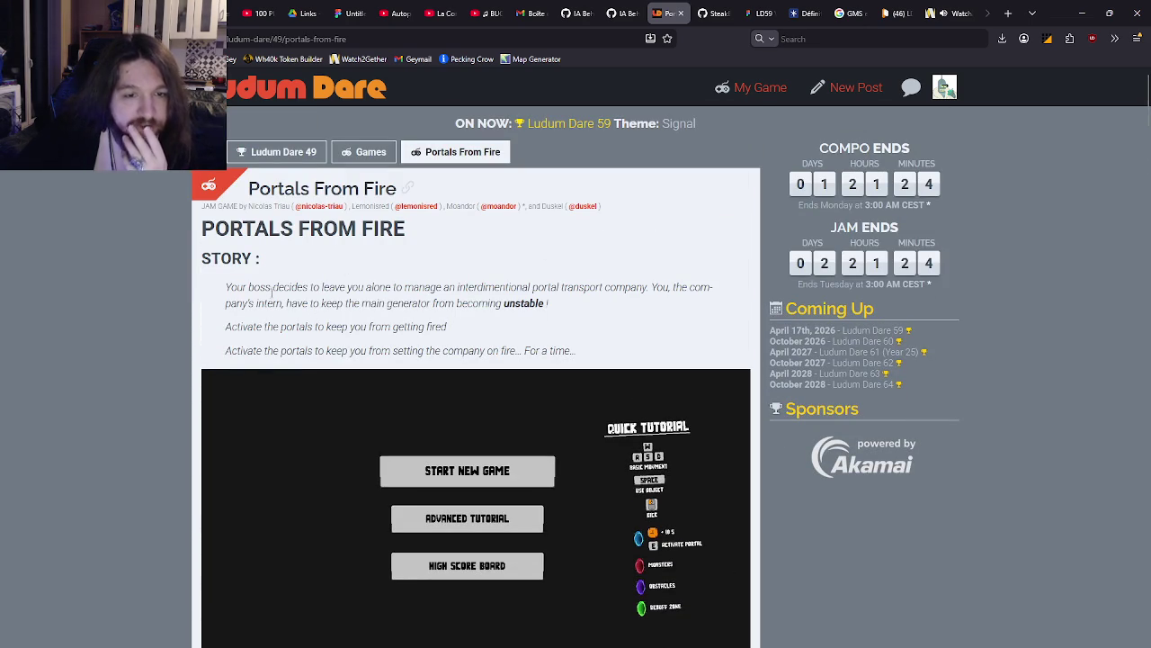
key("alt+Left")
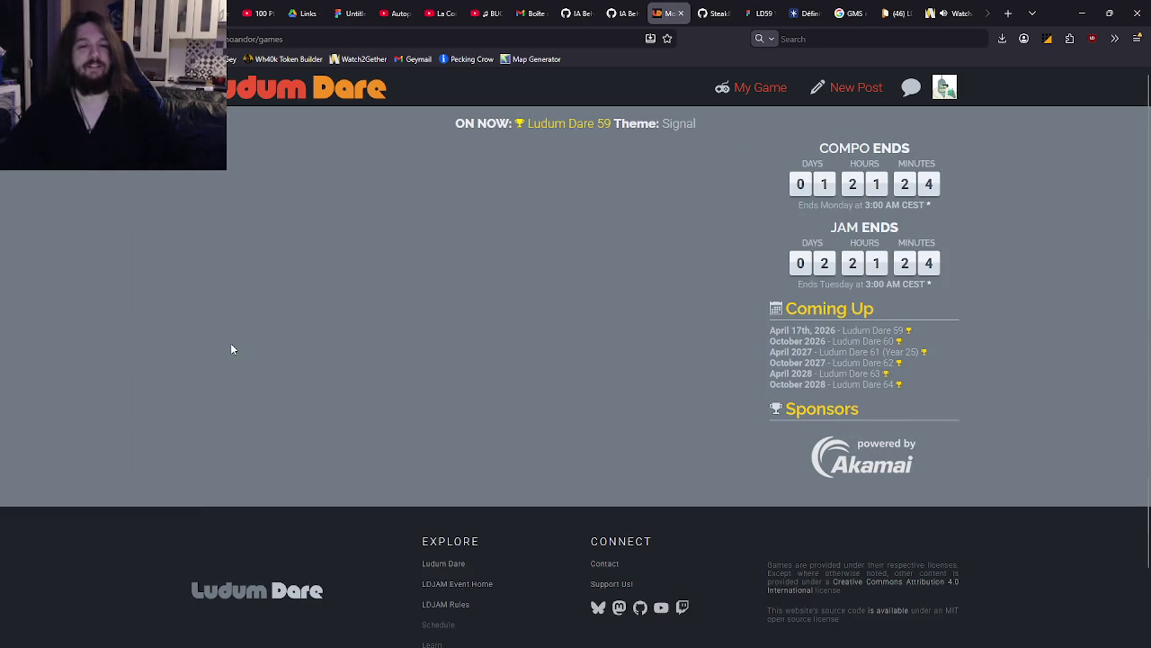
Review the Never Gear Up page, then scroll back through Portals From Fire
left_click(437, 262)
scroll(426, 258, "down", 3)
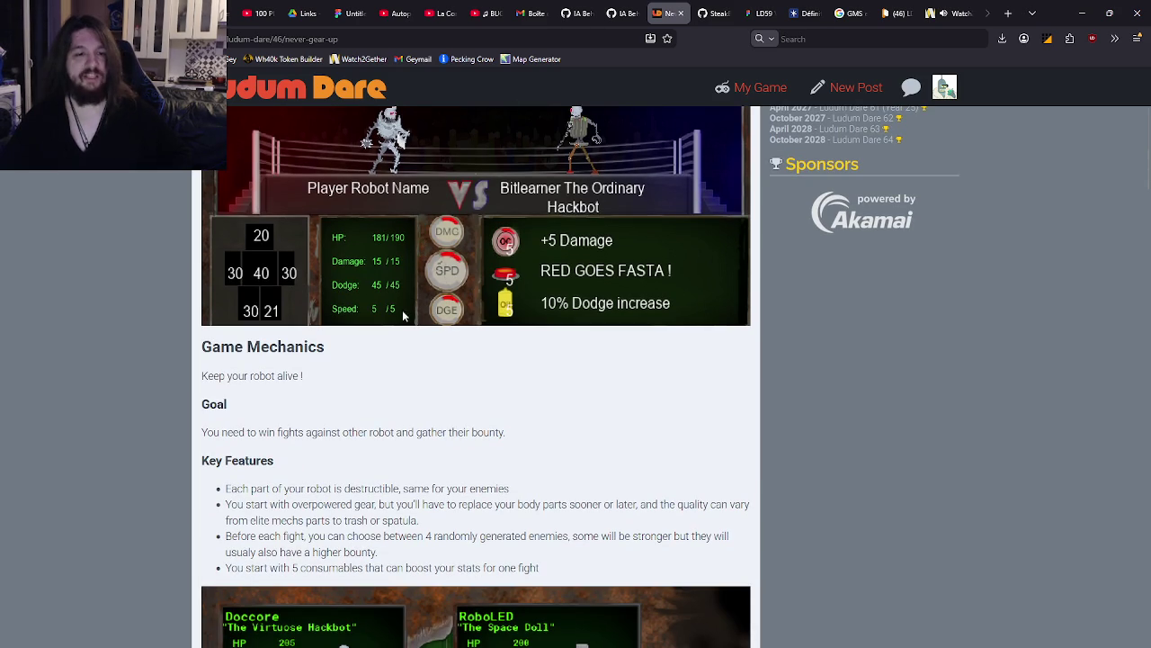
scroll(376, 319, "up", 3)
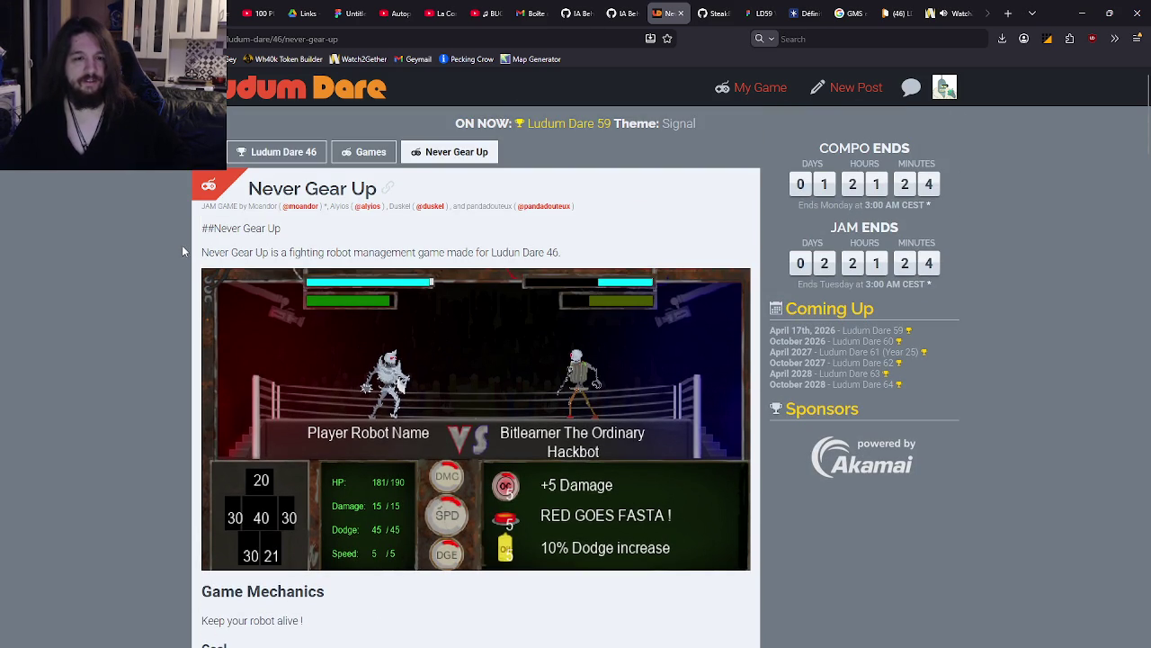
key("alt+Left")
key("alt+Left")
scroll(395, 278, "down", 15)
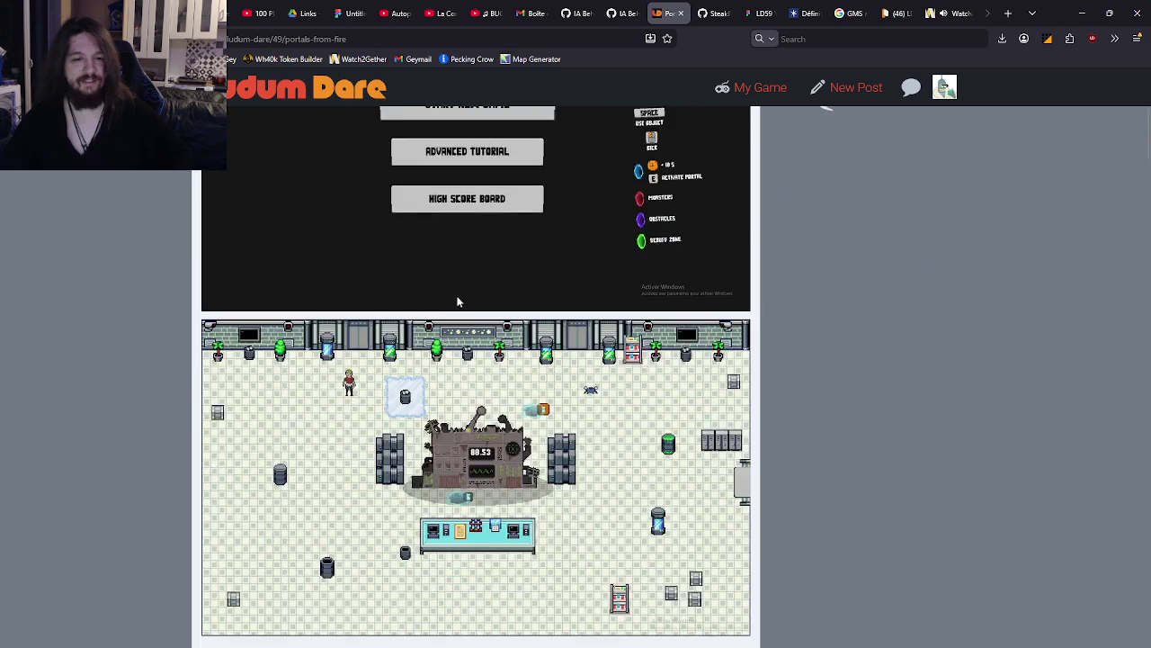
scroll(440, 279, "down", 4)
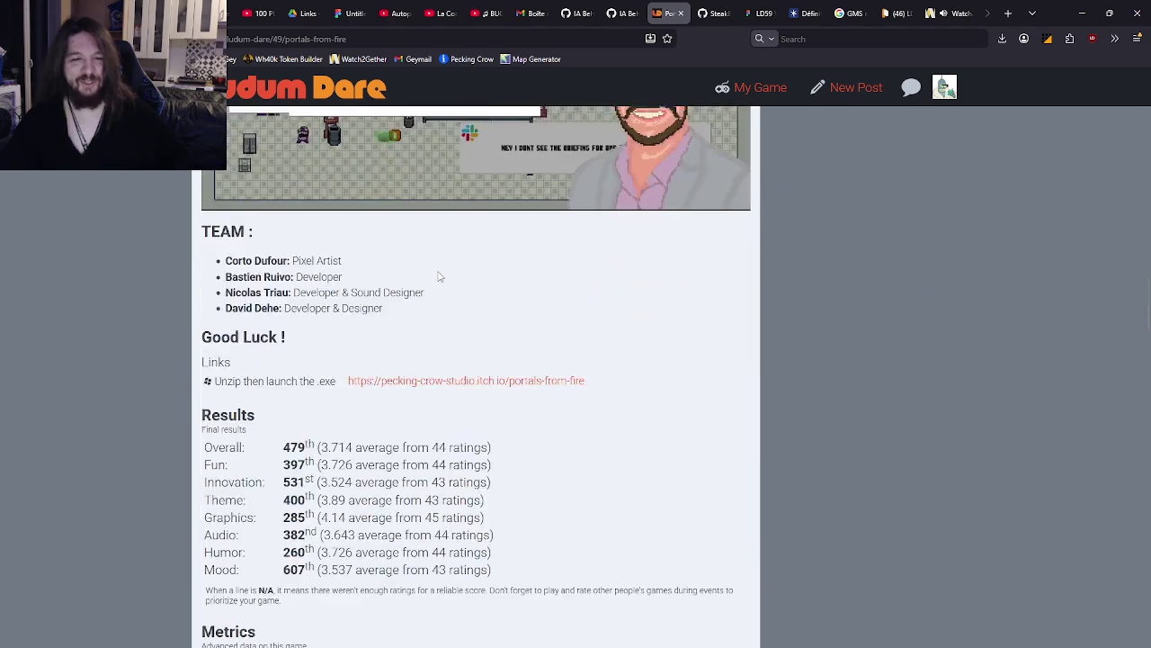
scroll(439, 276, "up", 3)
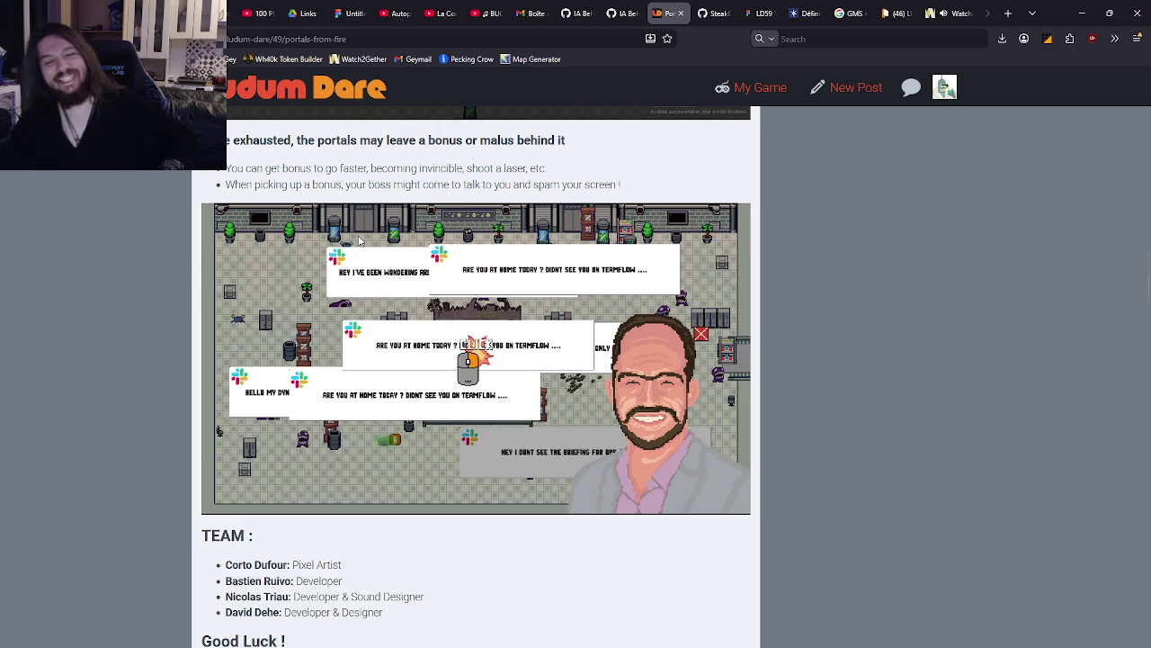
scroll(355, 242, "down", 1)
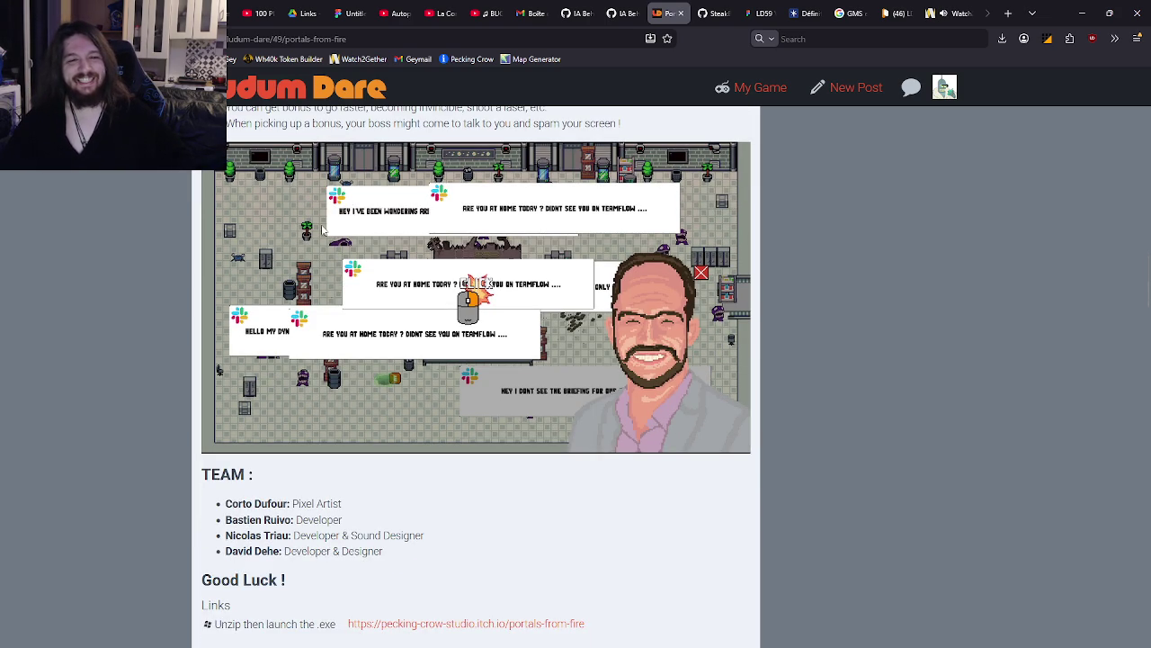
key("alt+Left")
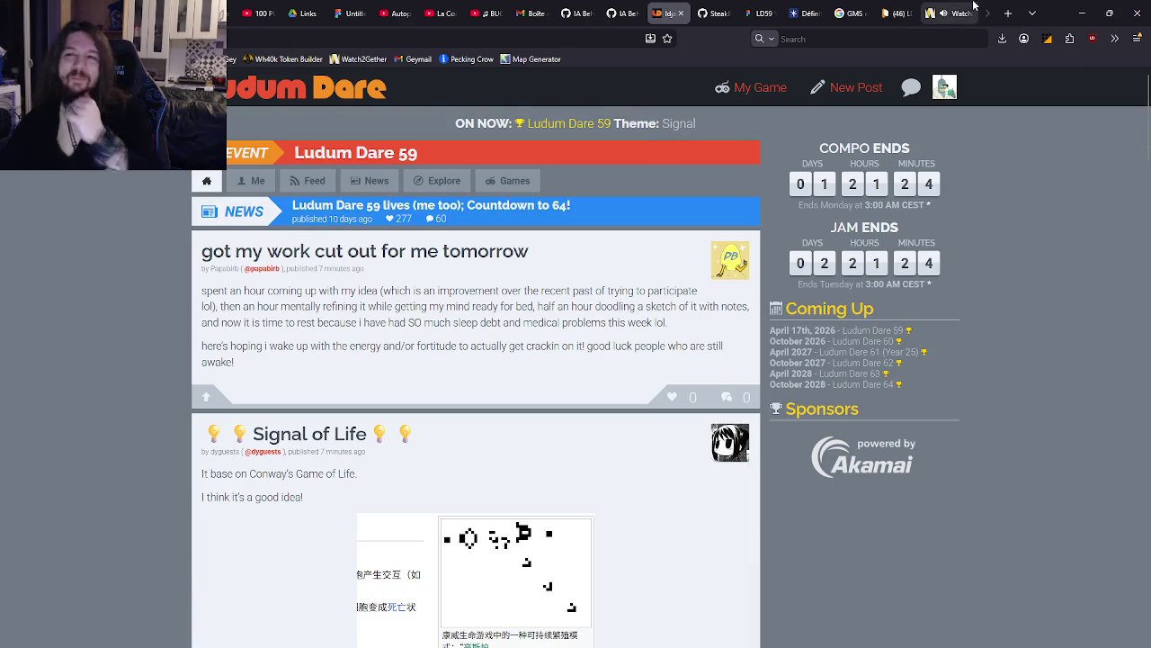
Check the Watch2Gether room's current track, then bring up the LD59 FigJam whiteboard
left_click(974, 6)
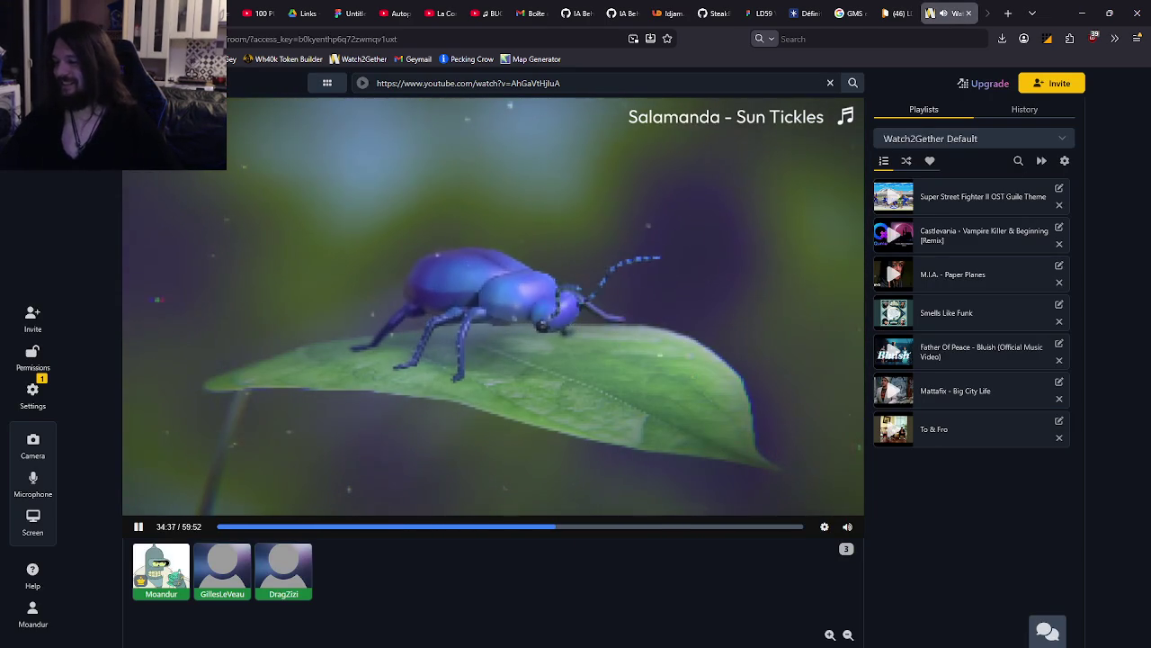
left_click(761, 9)
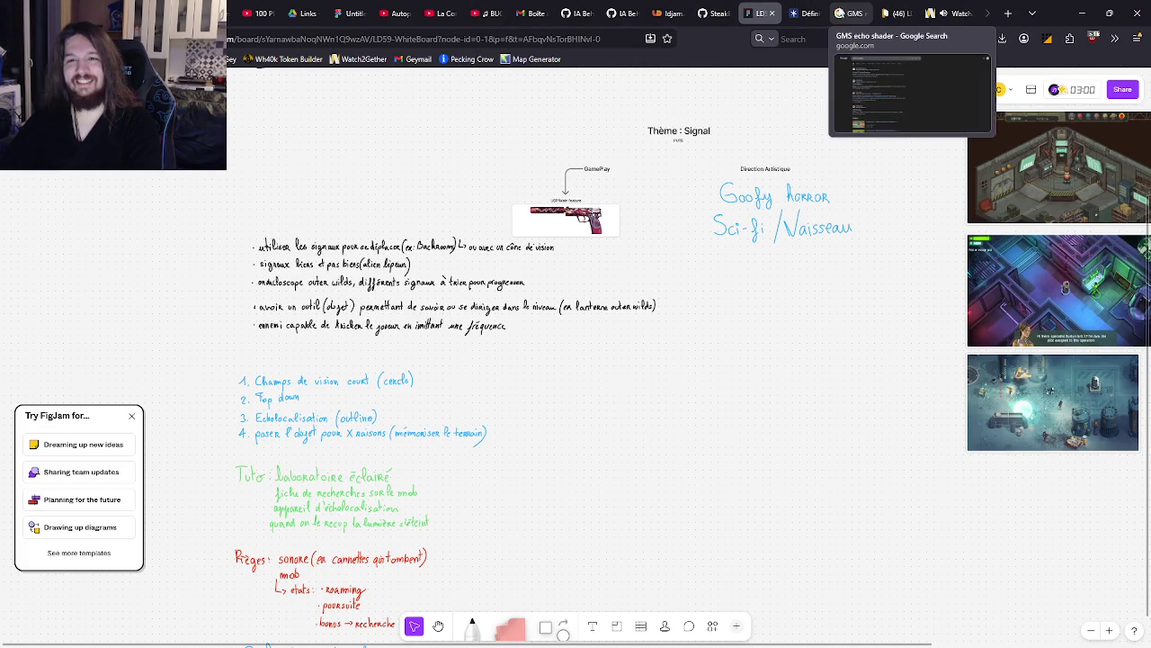
Return to HacknPlan's empty New story task form and focus its Title field
left_click(896, 12)
left_click(558, 140)
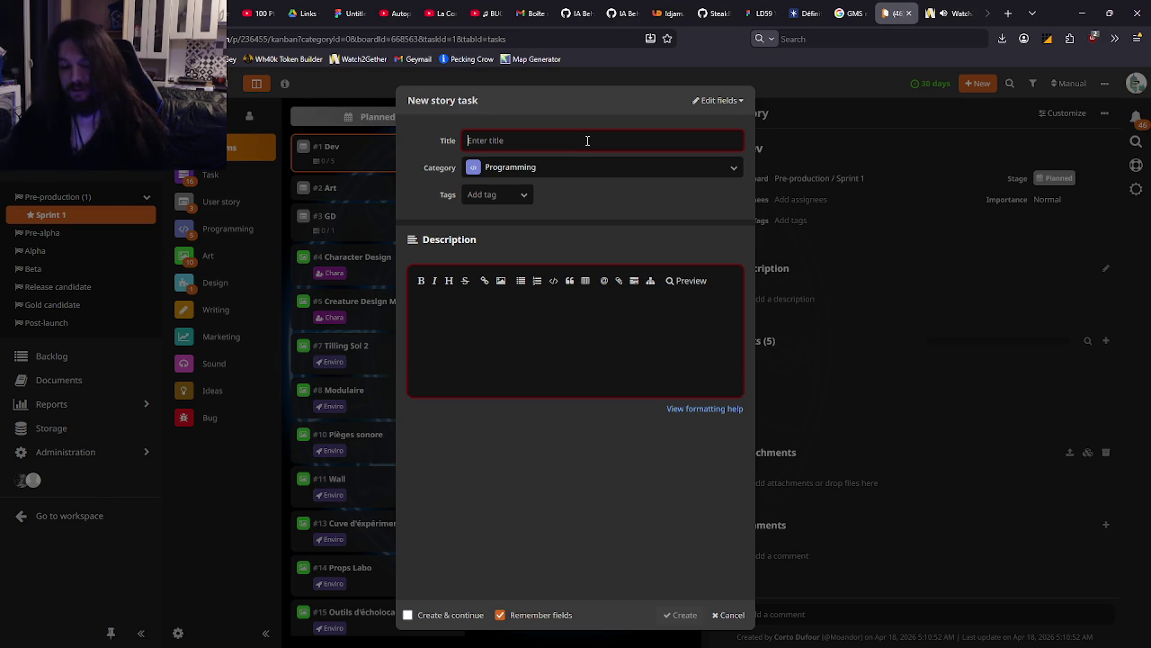
Title the story task 'Sound Behavior' and give it the Mobs tag
type("Gestion")
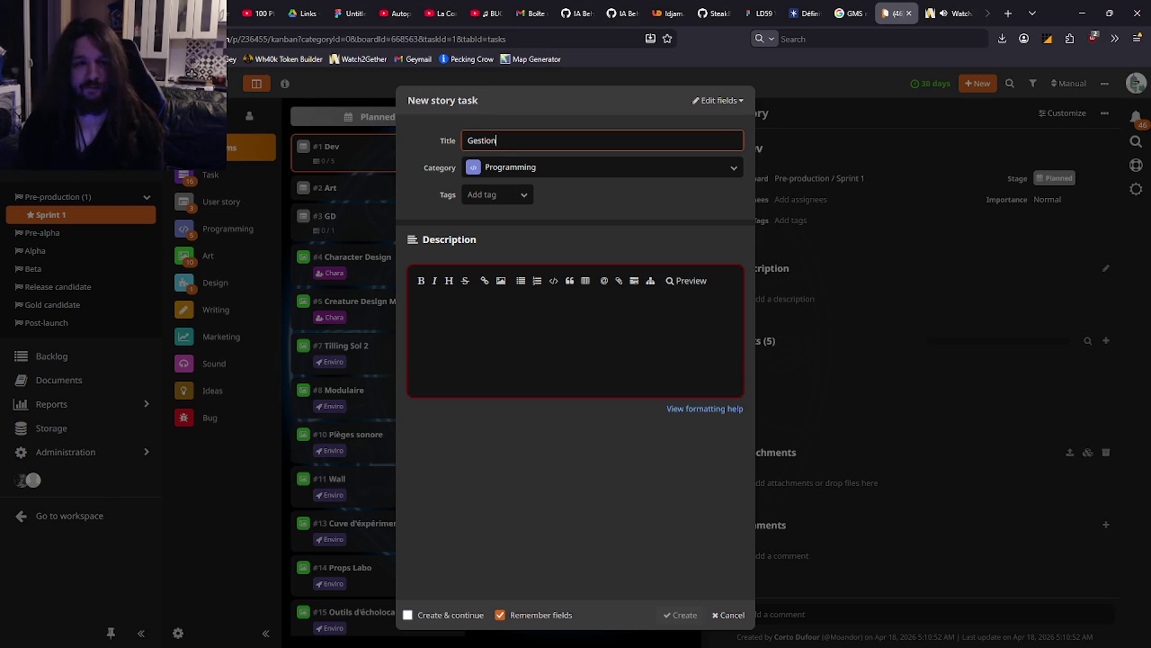
key("BackSpace")
key("BackSpace")
key("BackSpace")
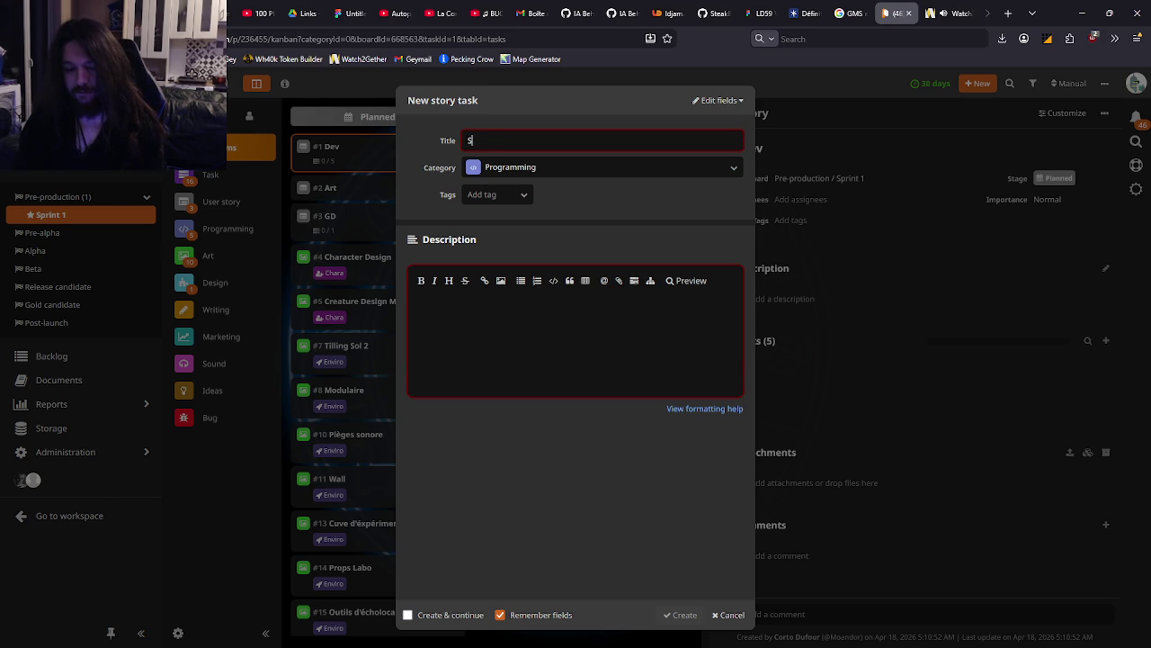
type("Sound")
type(" Behavior")
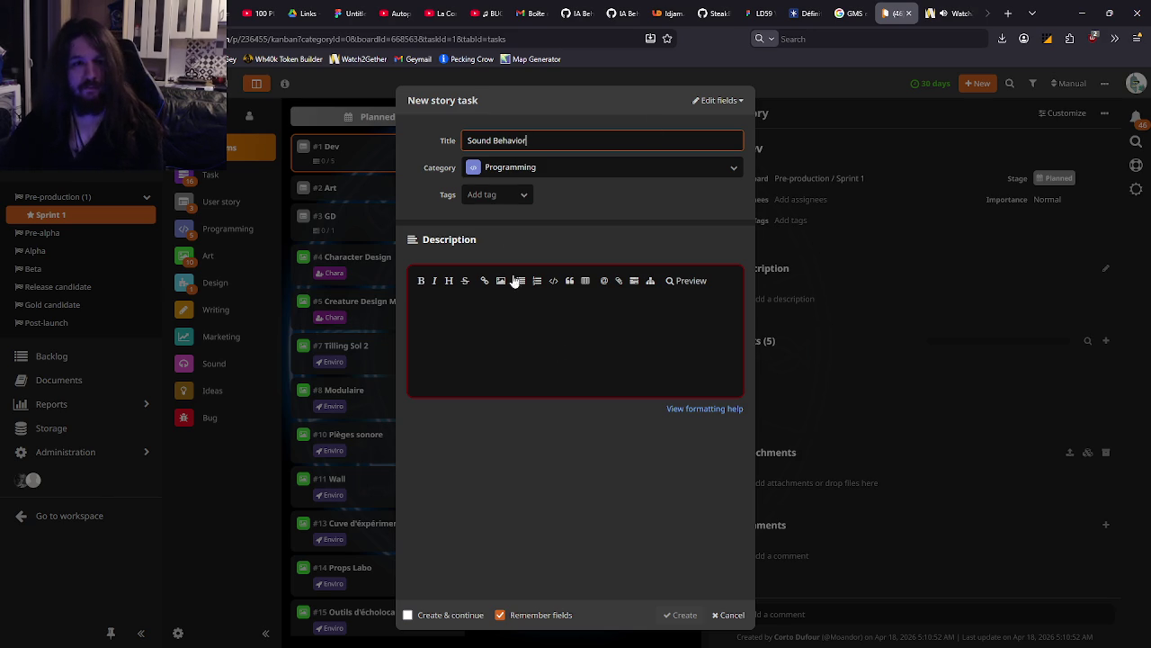
left_click(496, 195)
left_click(506, 217)
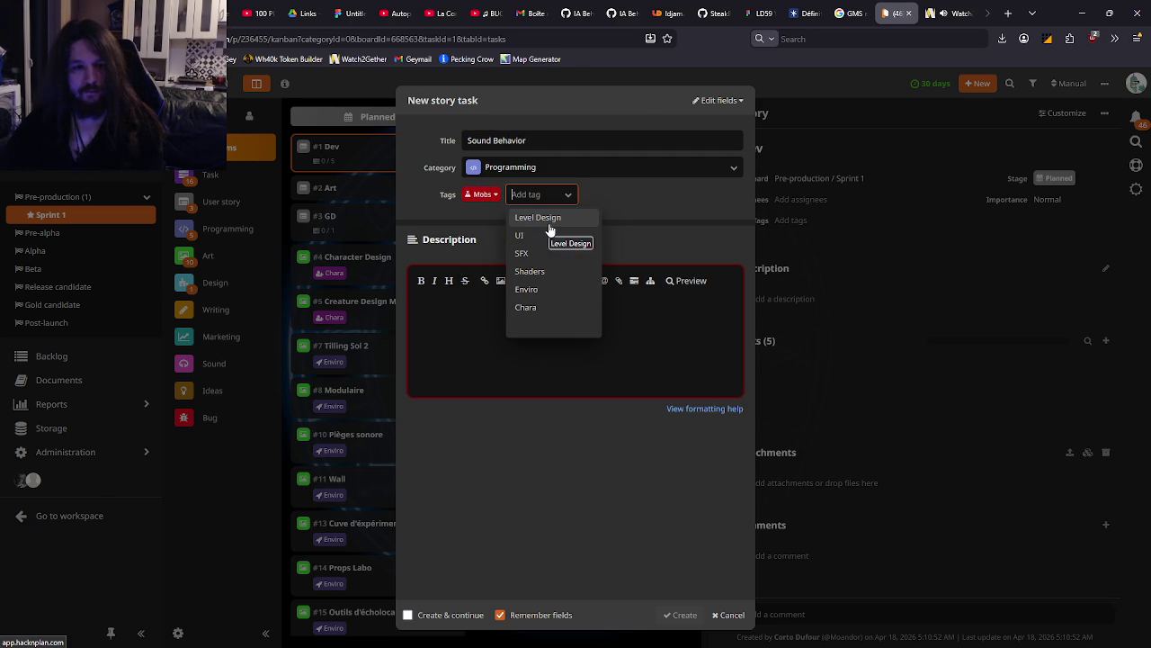
Add SFX and Enviro tags and describe the task as managing SFX creation and AI reaction
left_click(540, 252)
left_click(567, 272)
left_click(533, 327)
type("Ges")
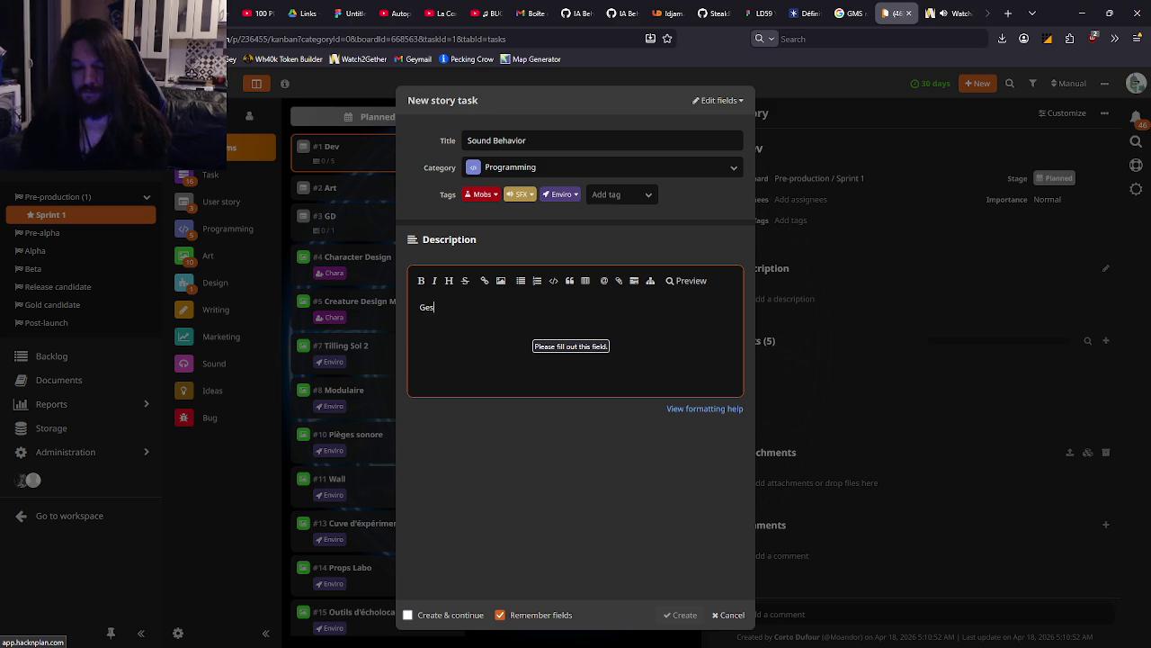
type("tion de s SFX à")
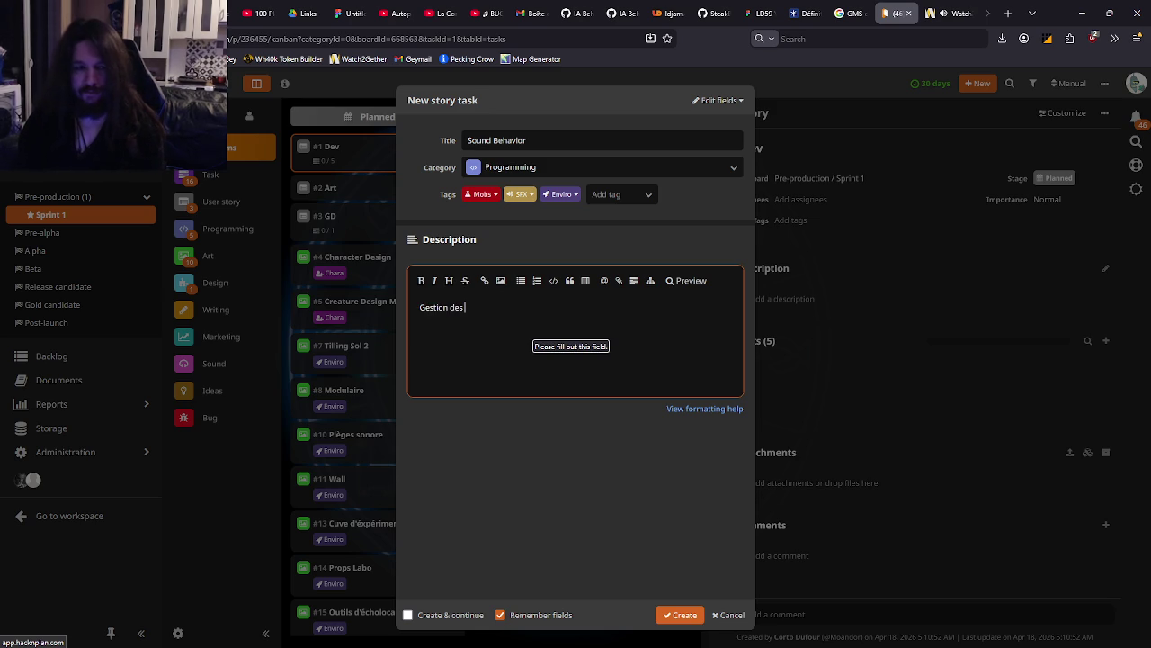
type(" créer")
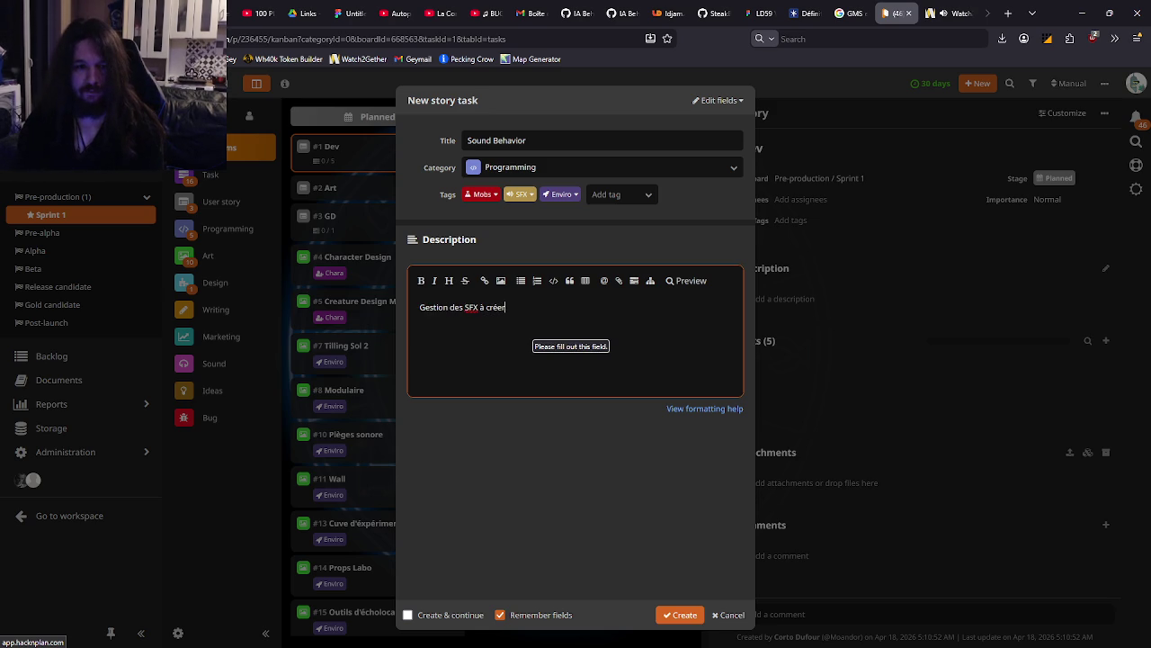
type(", et d")
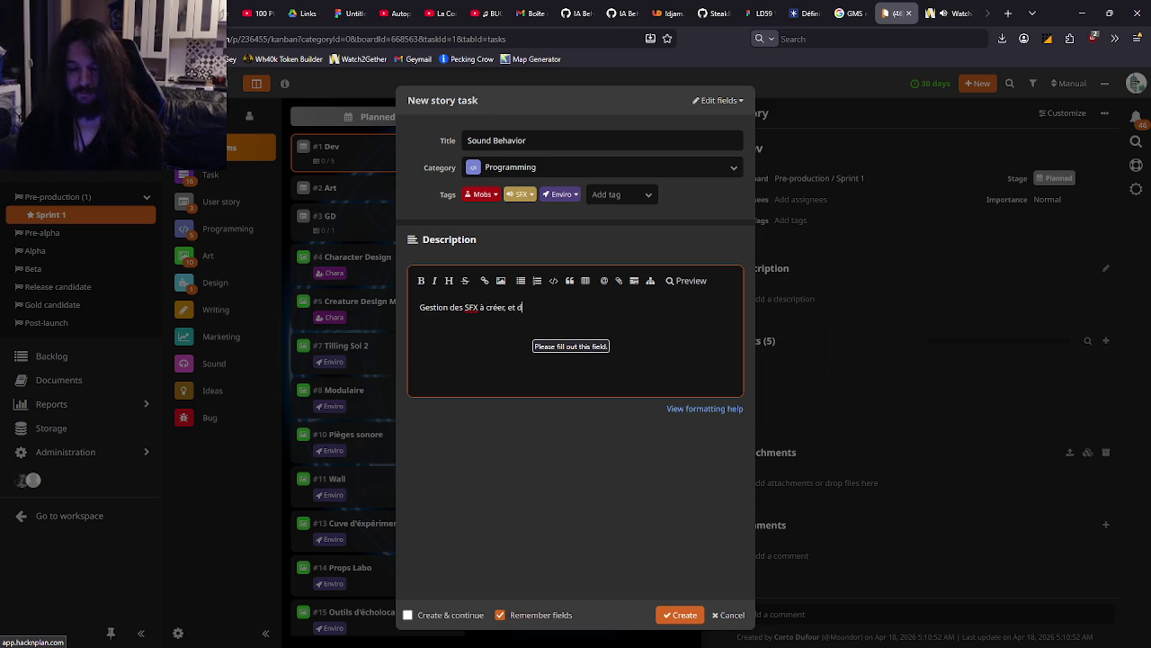
type("e la réaction de l'IA")
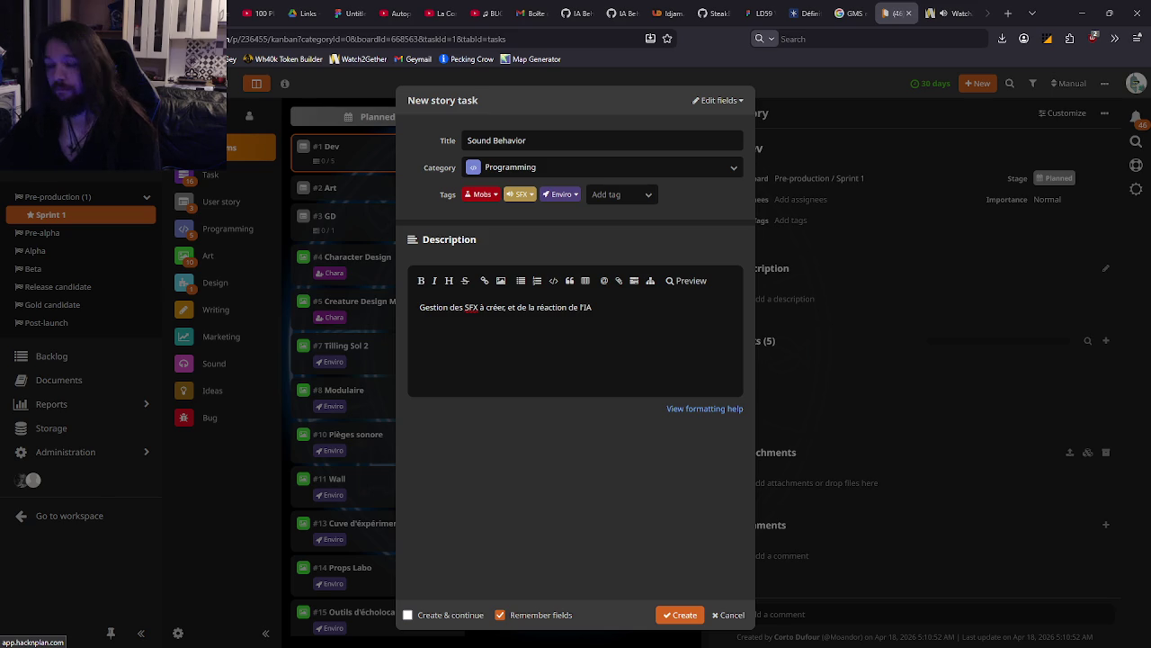
key("alt+Tab")
key("alt+Tab")
left_click(634, 318)
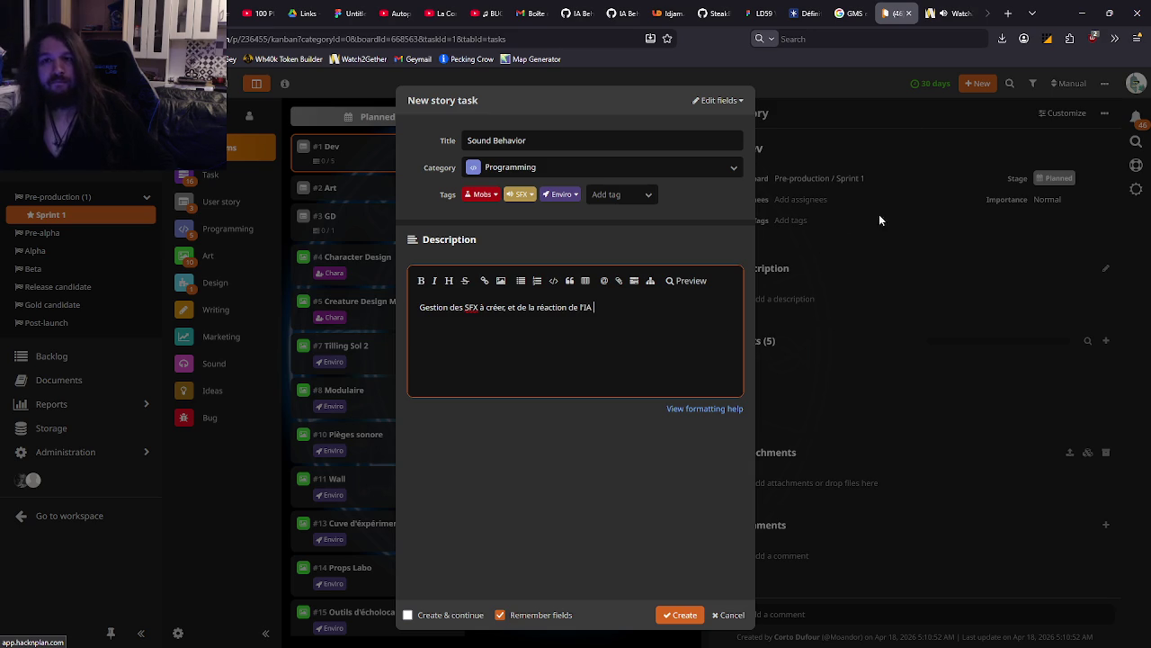
left_click(664, 12)
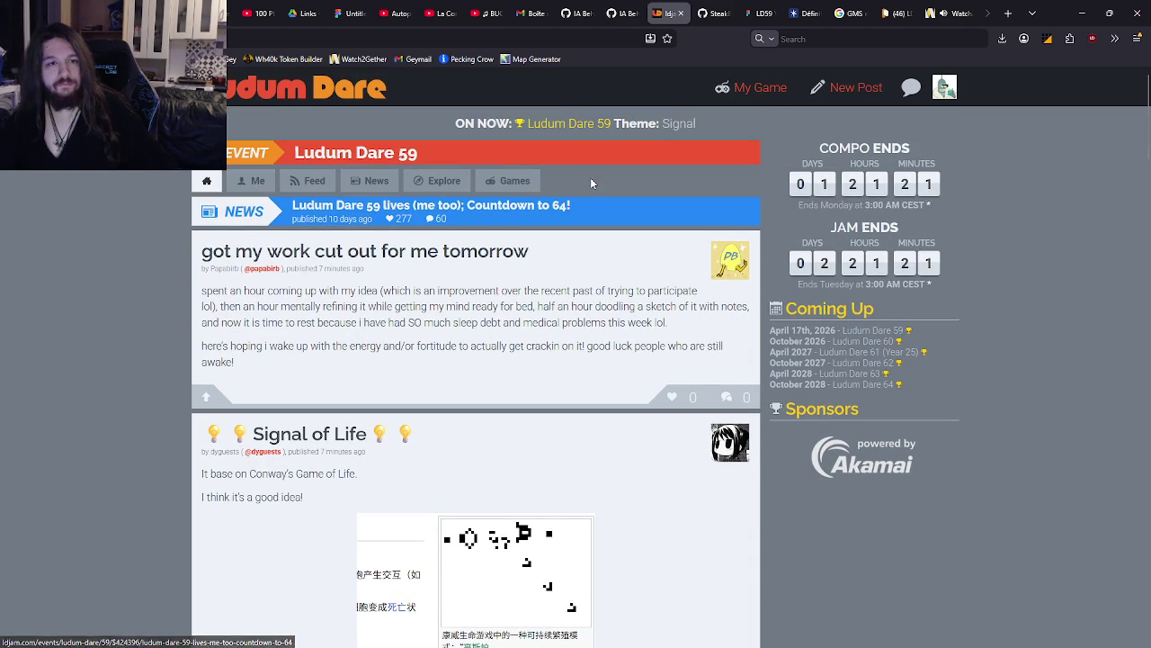
Join the Ludum Dare 59 event and open the Untitled game entry for editing
left_click(750, 87)
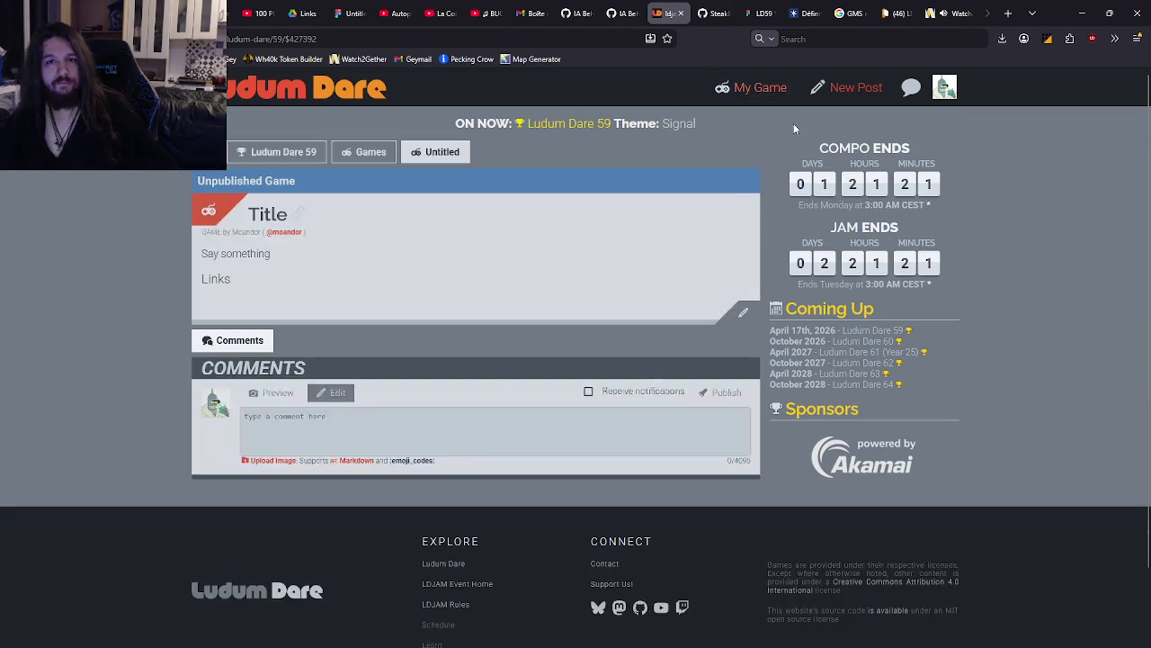
left_click(277, 152)
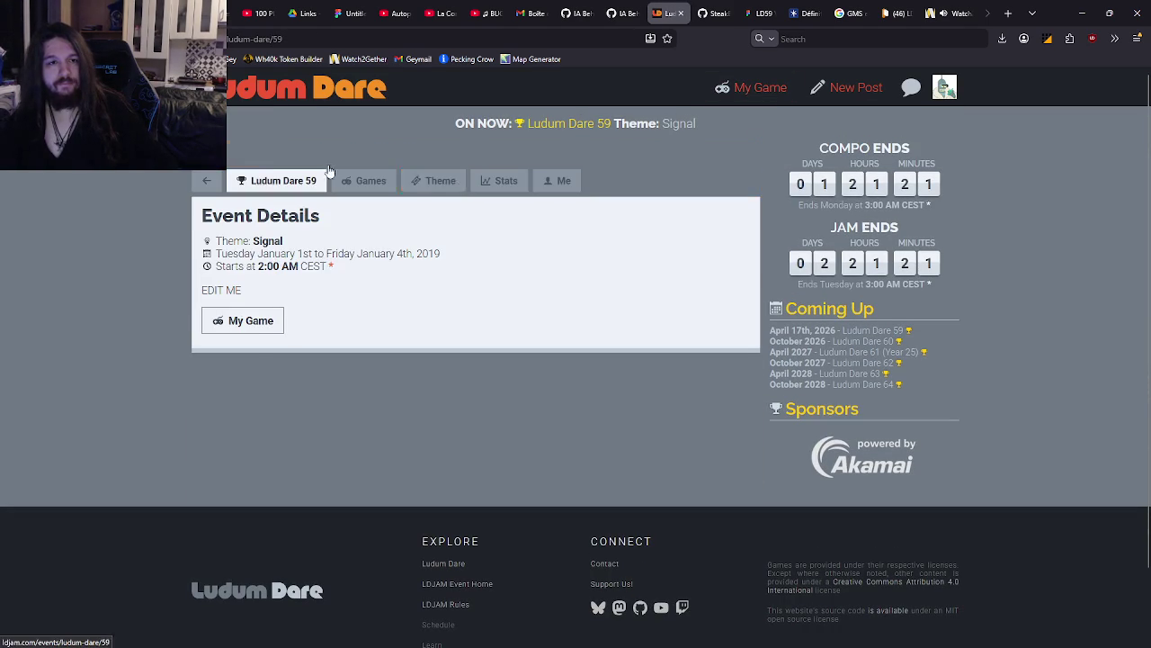
left_click(389, 190)
left_click(289, 191)
left_click(255, 320)
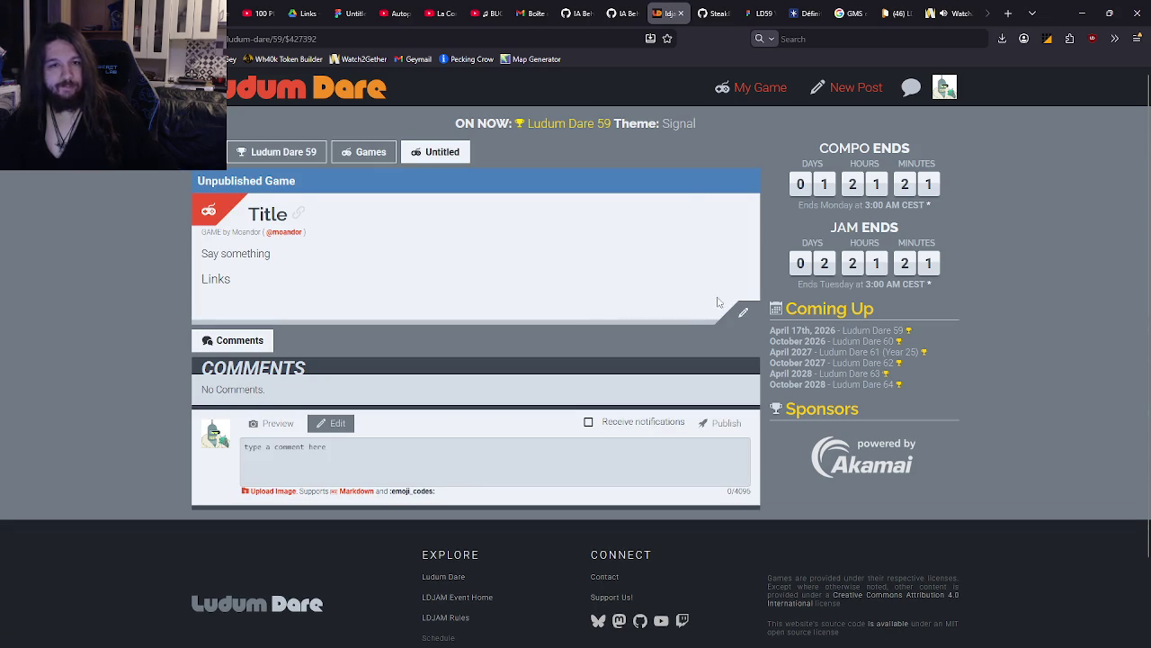
left_click(743, 311)
scroll(719, 303, "down", 5)
Add a friend as co-author from the Add to team list and review the entry form
scroll(465, 253, "up", 2)
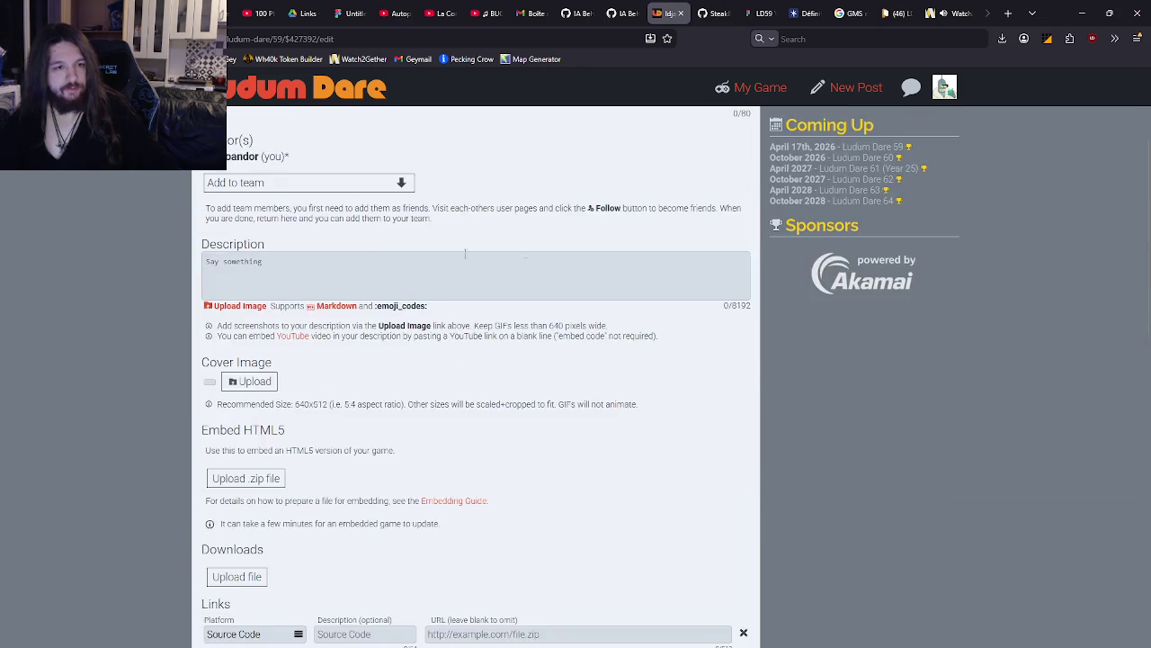
scroll(465, 253, "up", 1)
left_click(342, 251)
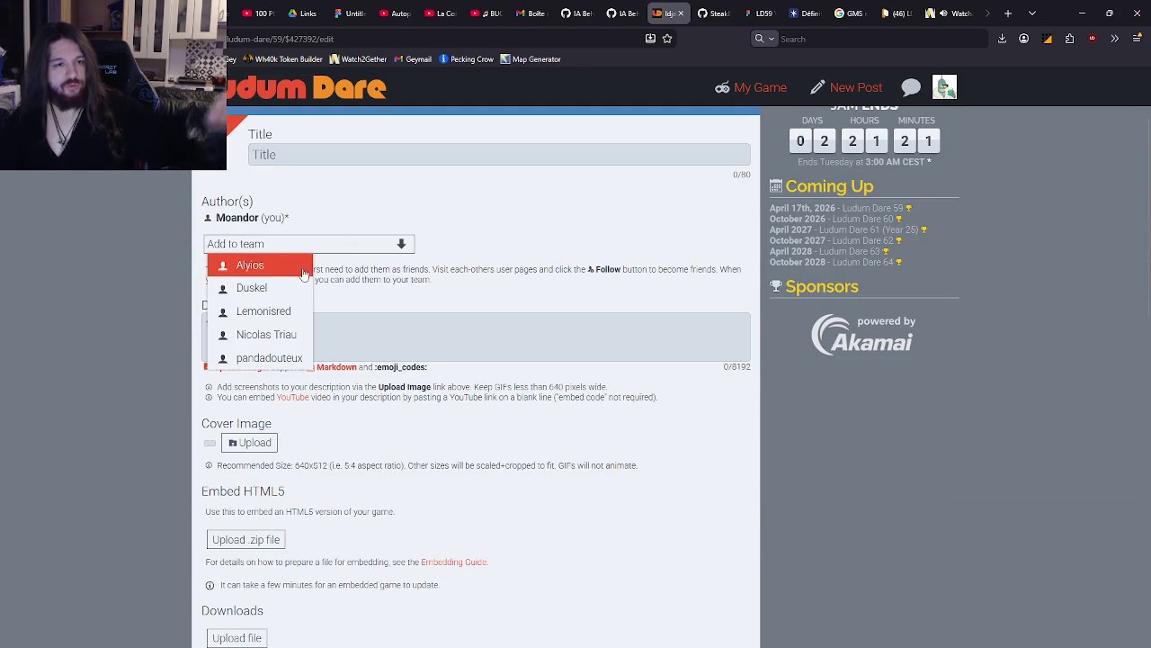
left_click(269, 340)
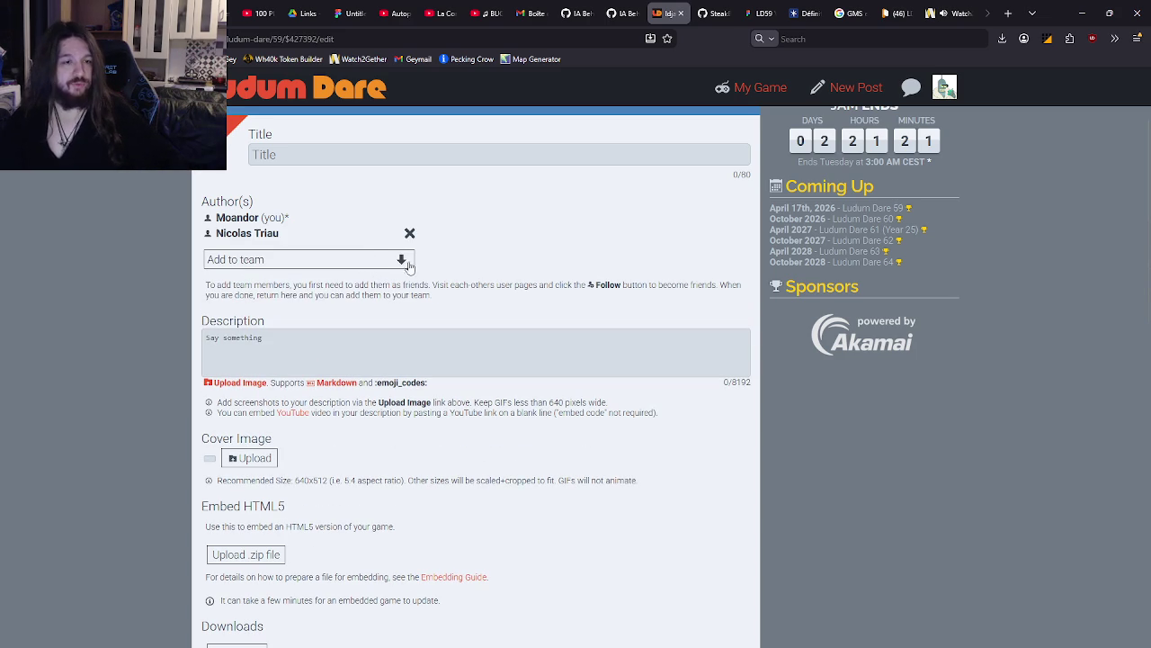
scroll(532, 272, "down", 10)
scroll(555, 390, "down", 5)
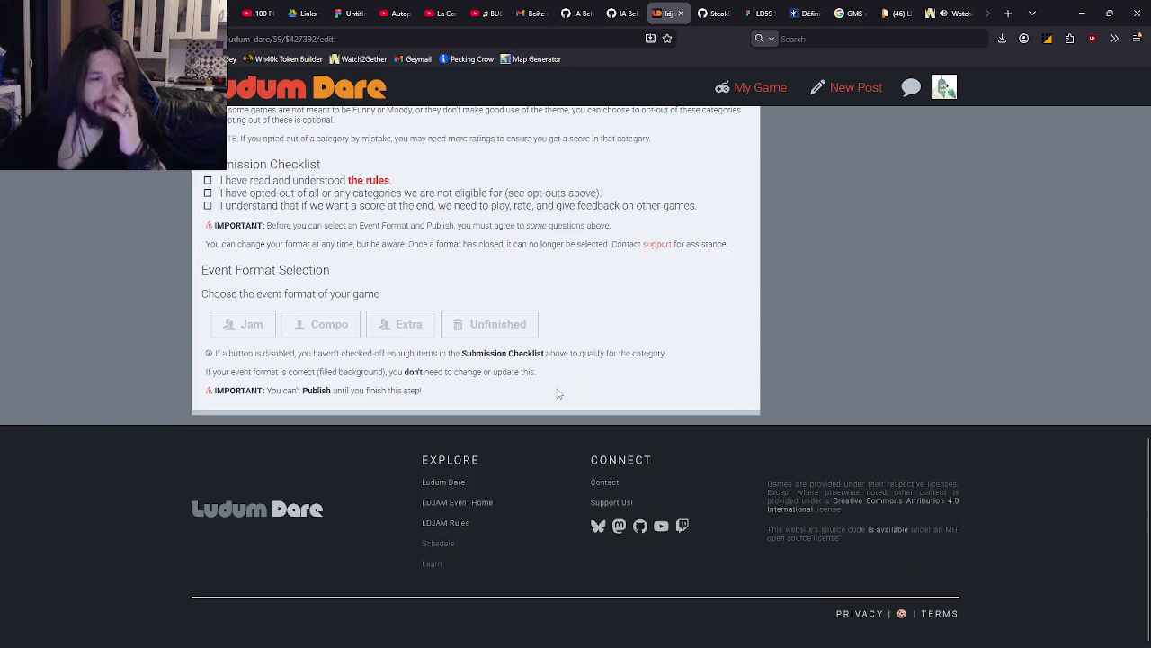
scroll(555, 396, "up", 15)
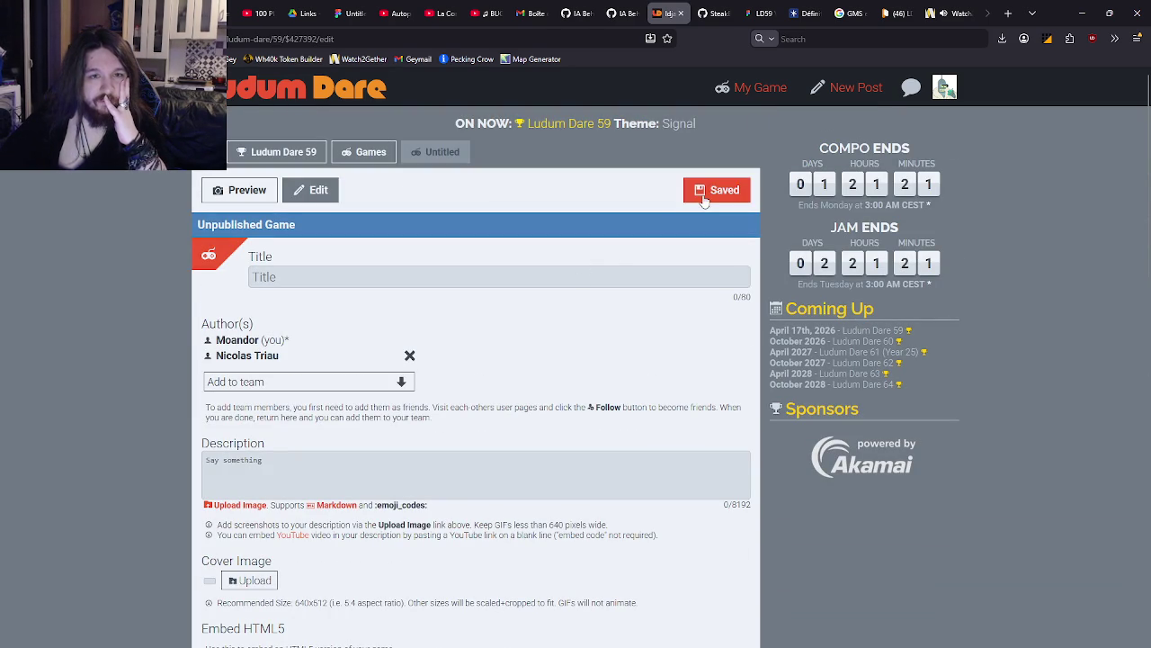
left_click(427, 164)
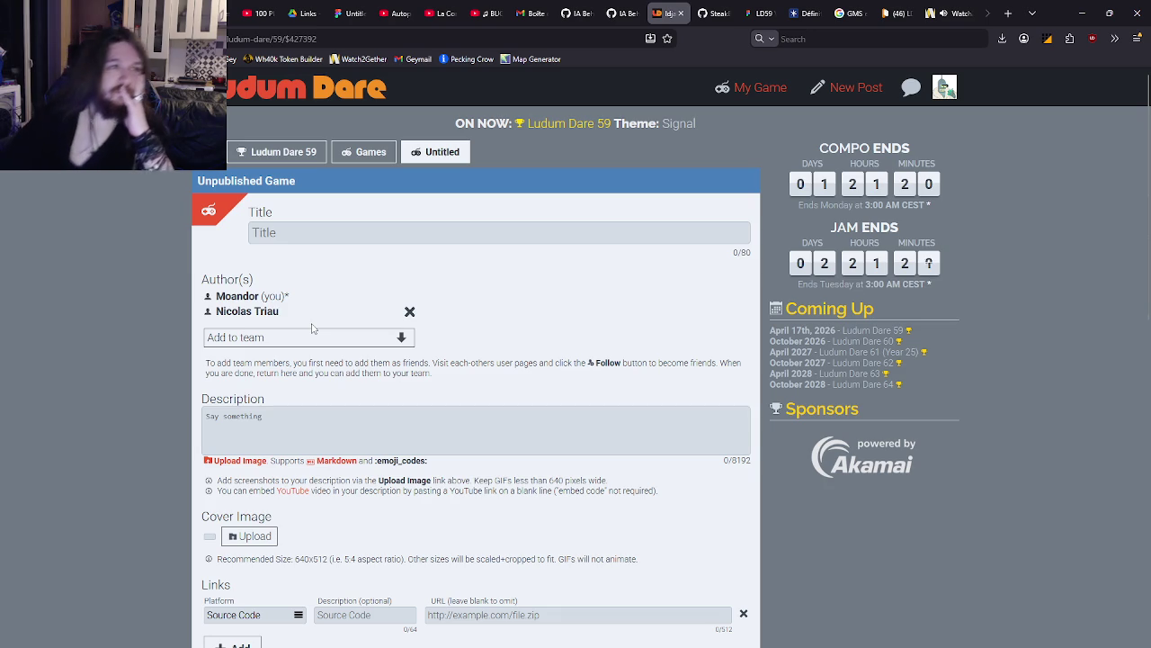
Remove the co-author, re-add the same teammate, and scroll through the entry form
left_click(294, 340)
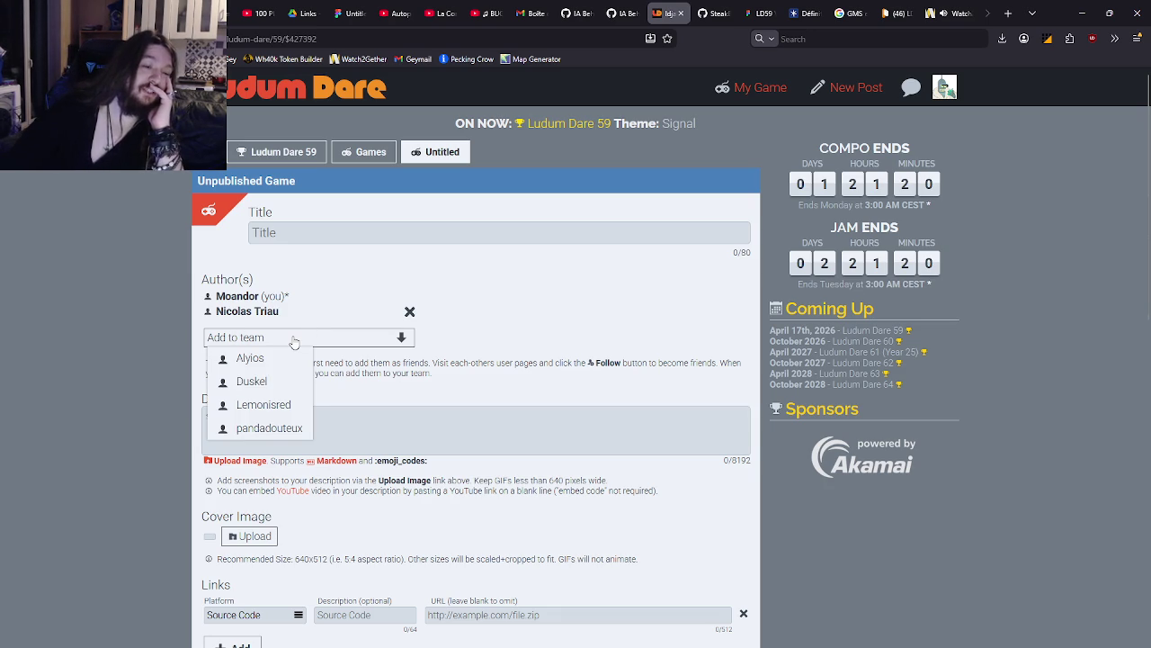
left_click(367, 322)
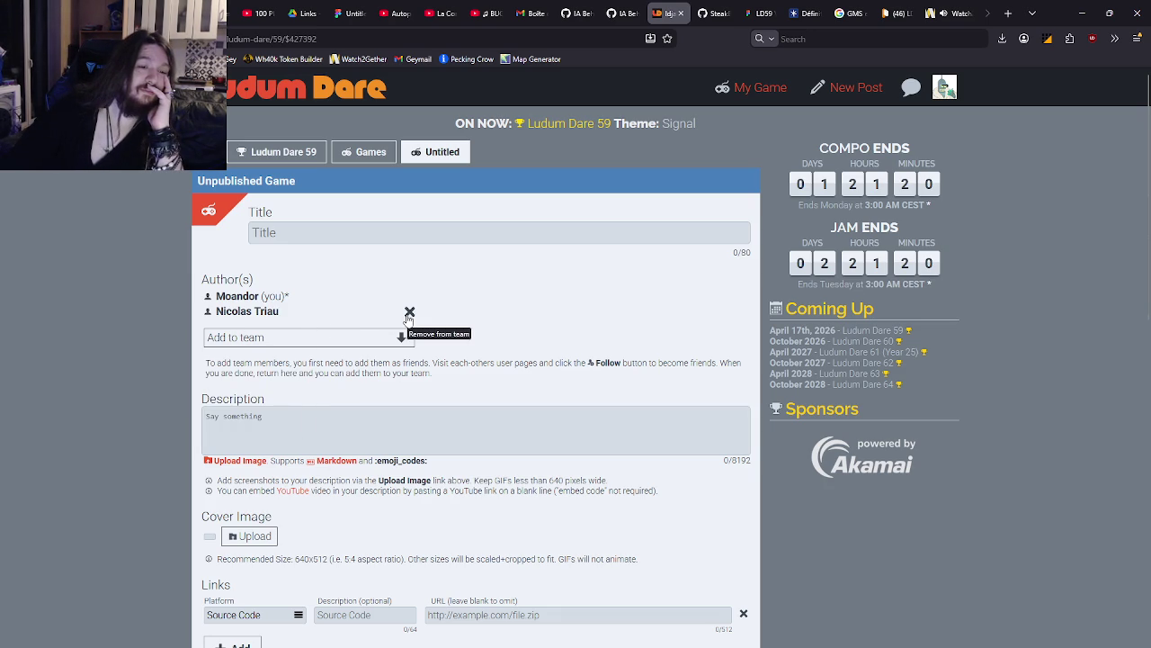
left_click(409, 312)
left_click(340, 329)
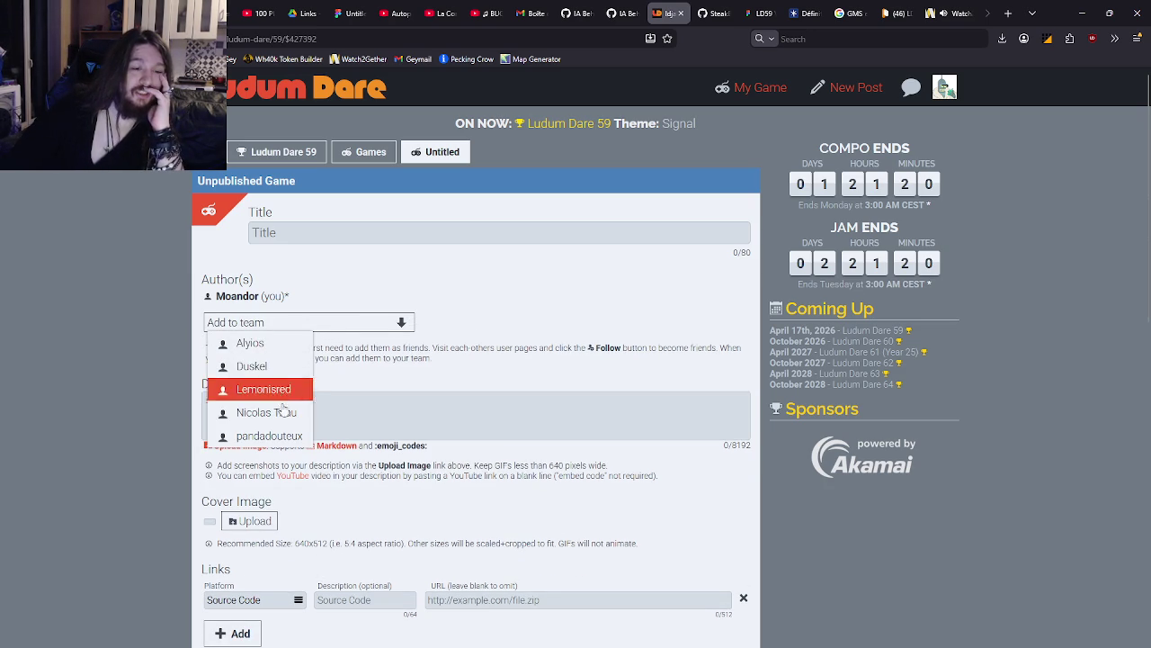
left_click(284, 410)
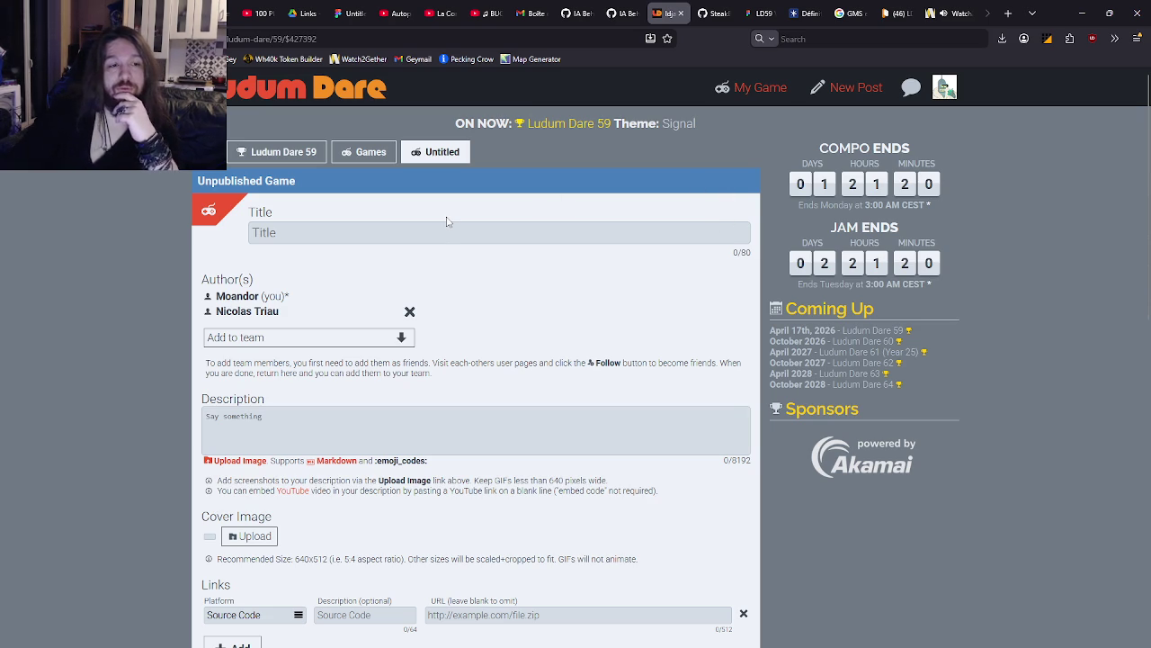
scroll(423, 249, "down", 3)
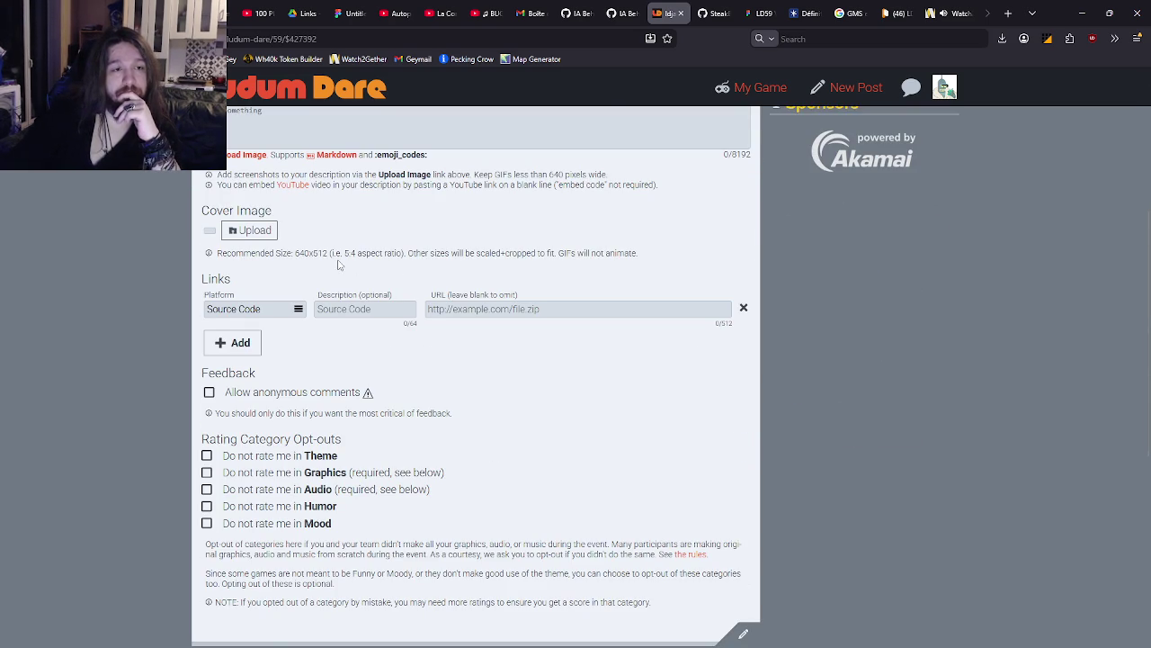
scroll(340, 258, "down", 1)
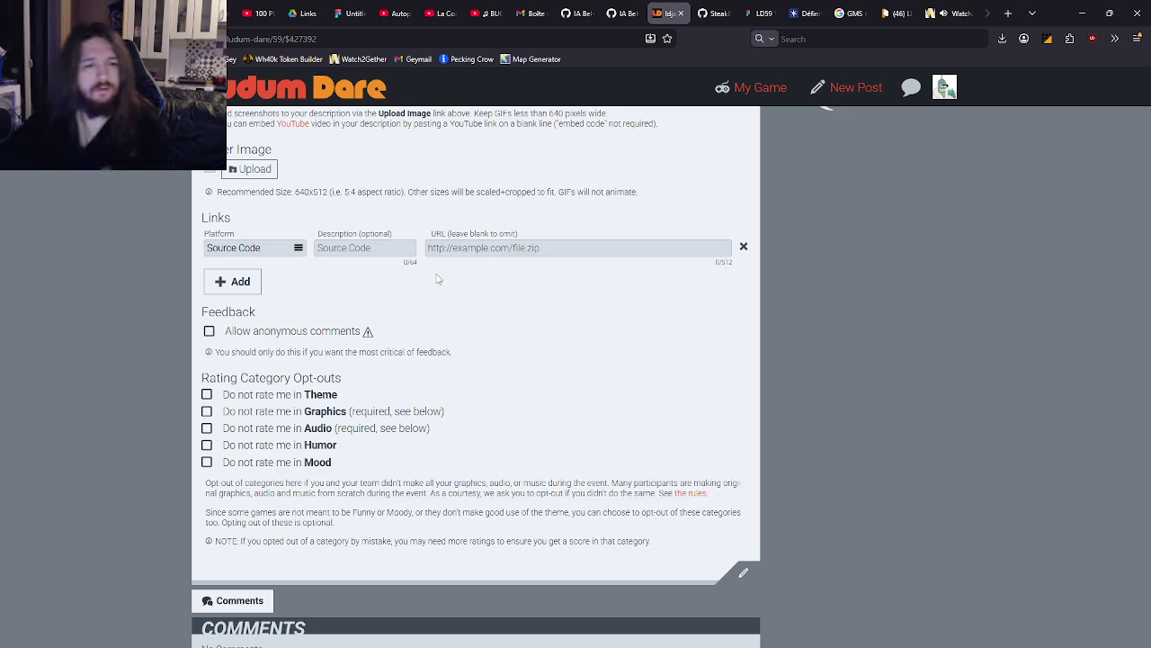
scroll(467, 292, "up", 4)
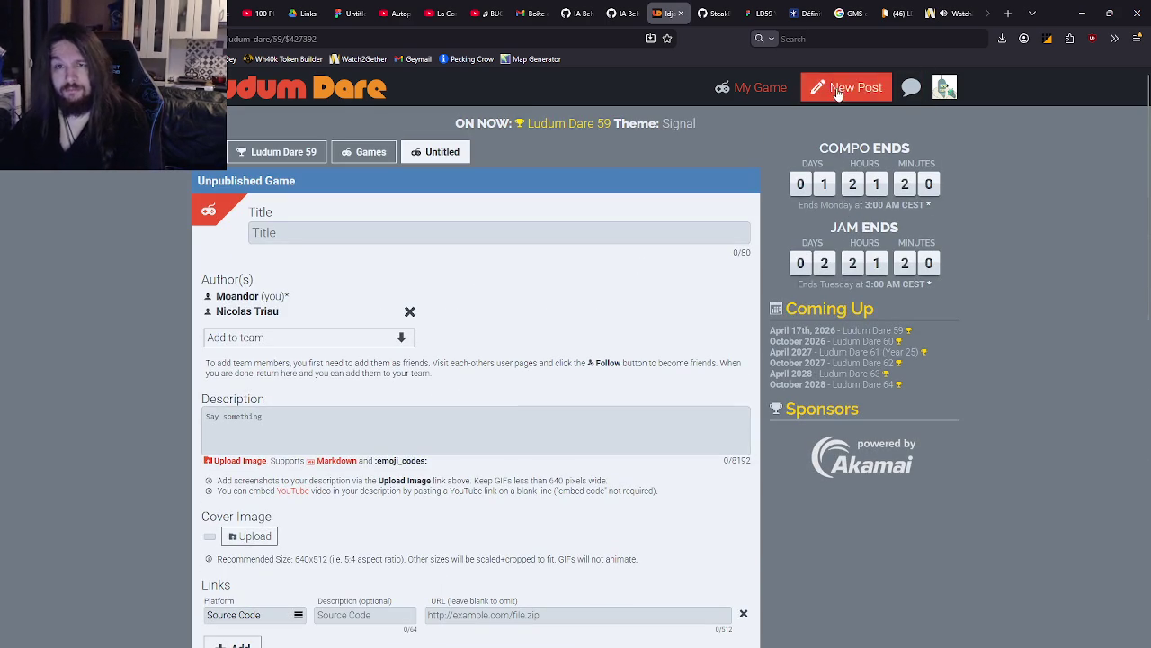
Open your Ludum Dare profile page and show its Following list
left_click(908, 94)
left_click(944, 87)
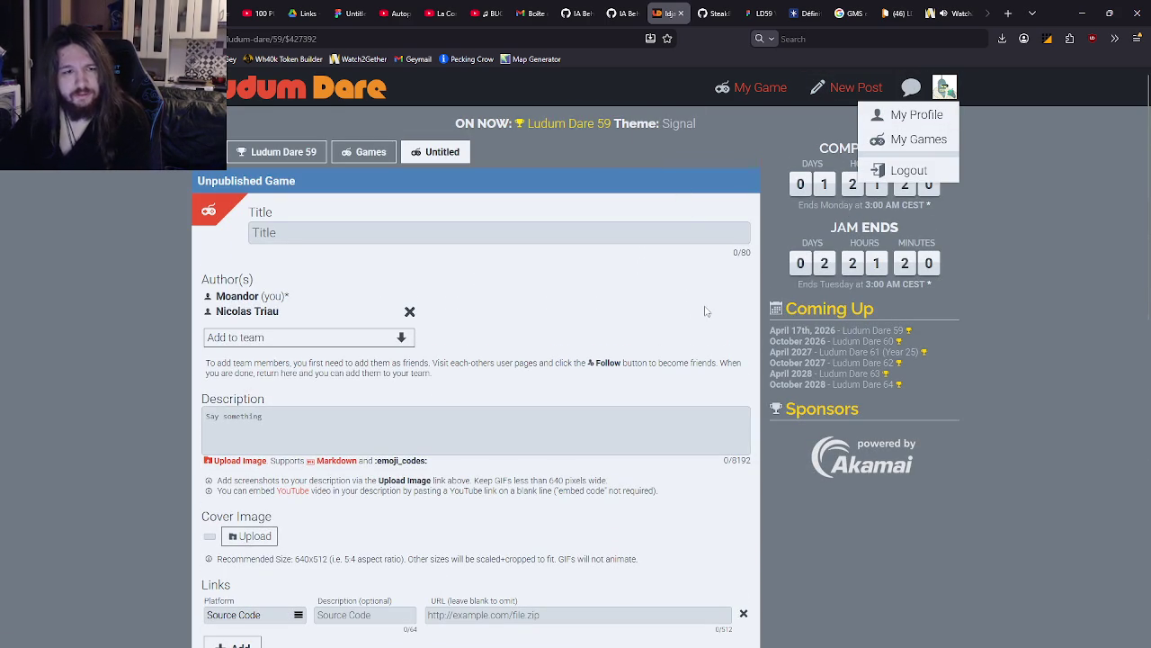
scroll(704, 308, "down", 15)
scroll(659, 302, "up", 15)
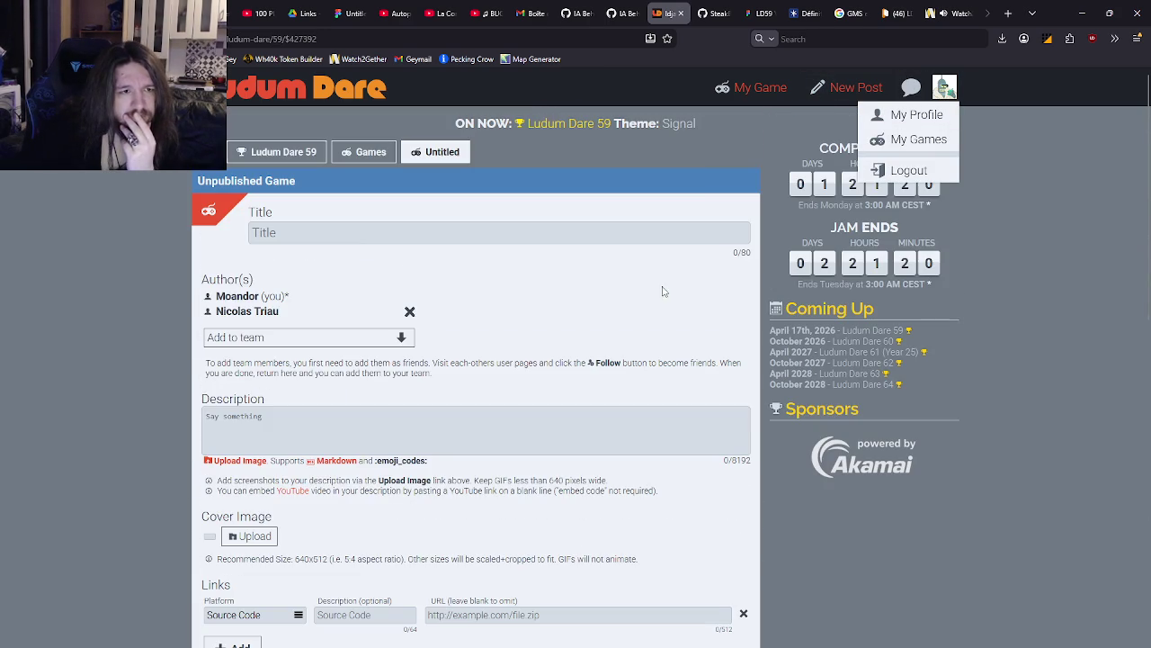
left_click(916, 115)
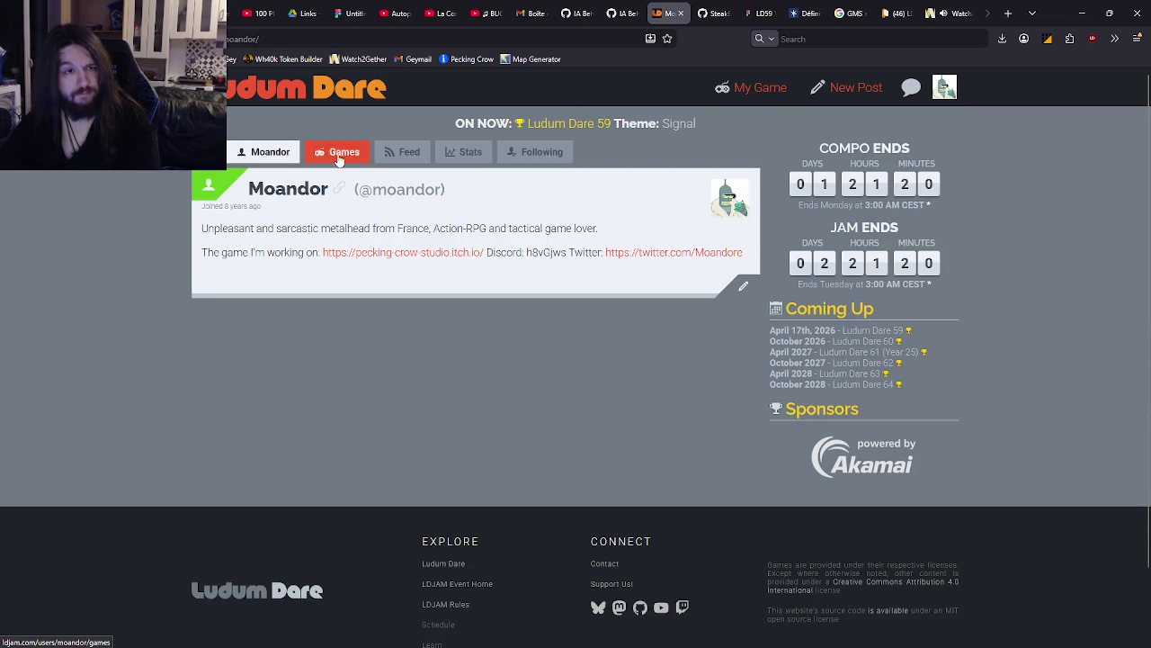
left_click(543, 153)
left_click(266, 155)
left_click(539, 152)
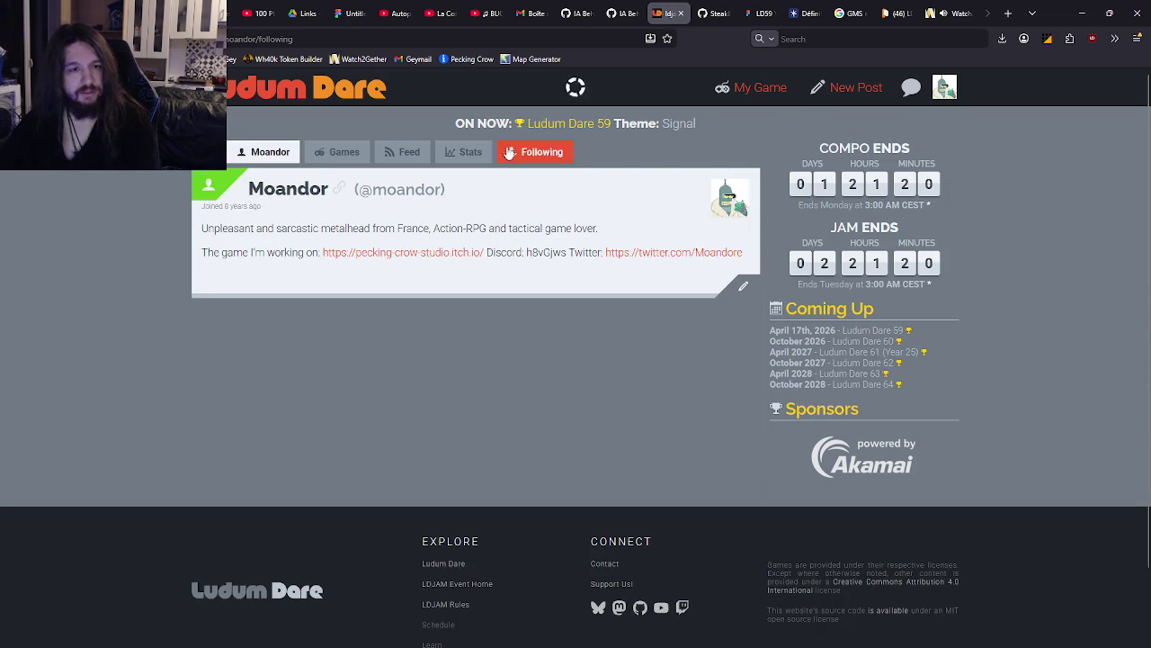
left_click(1005, 11)
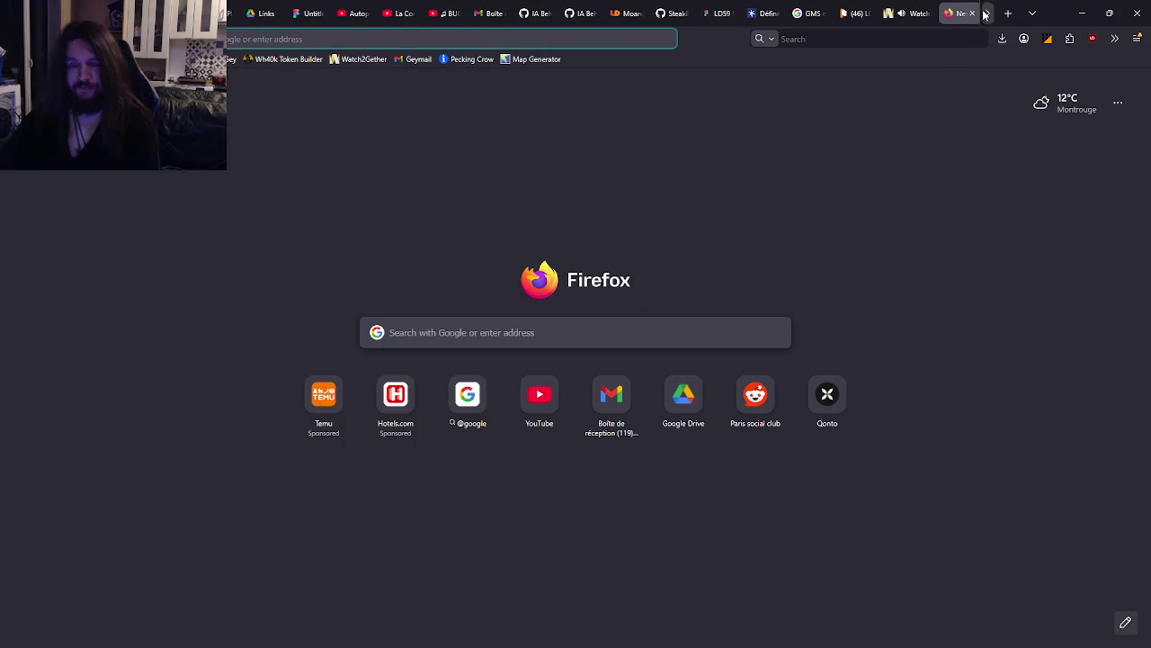
Search Google for 'invite code lum dare' and open the r/ludumdare thread sharing codes
type("invite code lum dare")
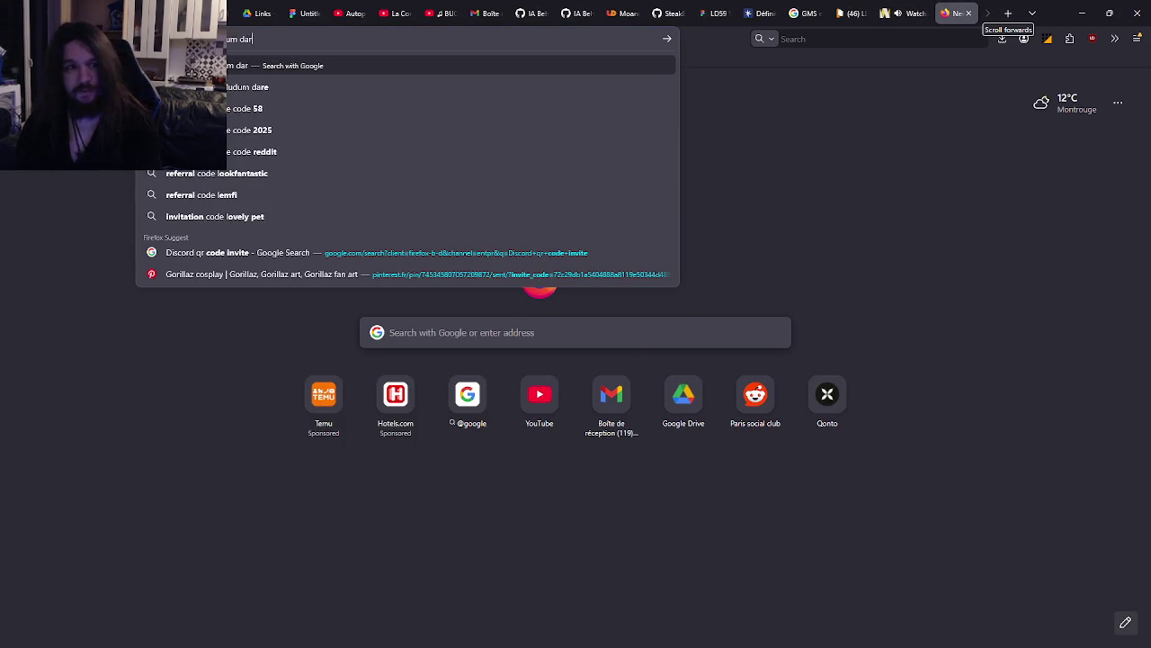
key("Return")
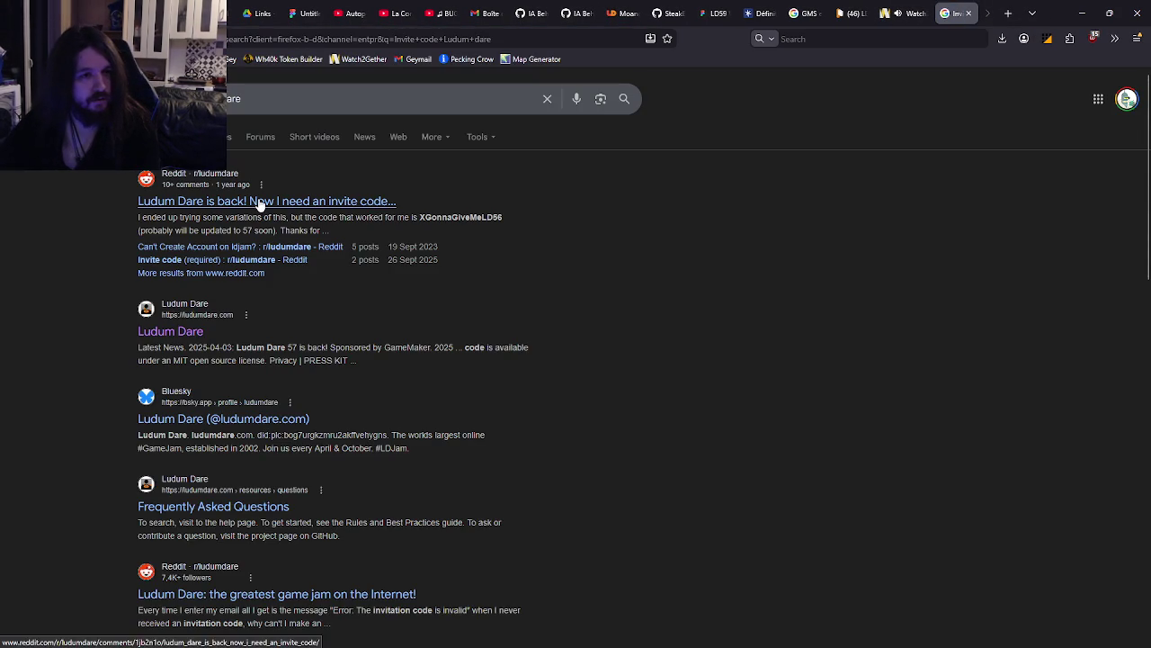
left_click(365, 203)
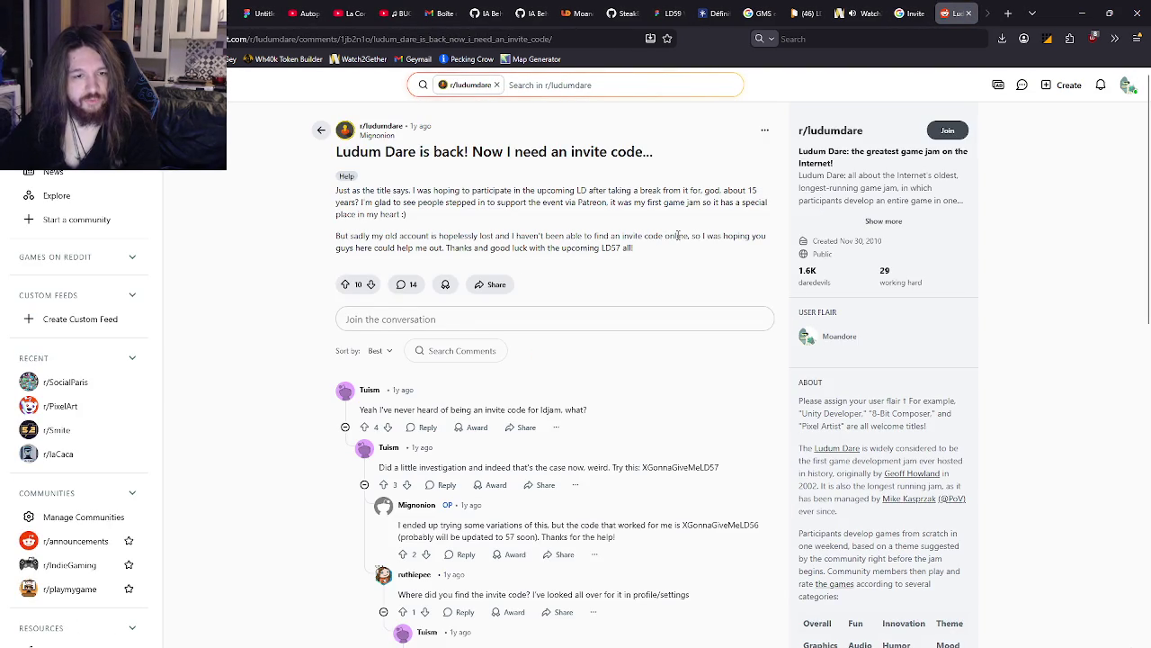
Skim the comments on the Reddit invite-code thread, then return to the search results
scroll(679, 234, "down", 3)
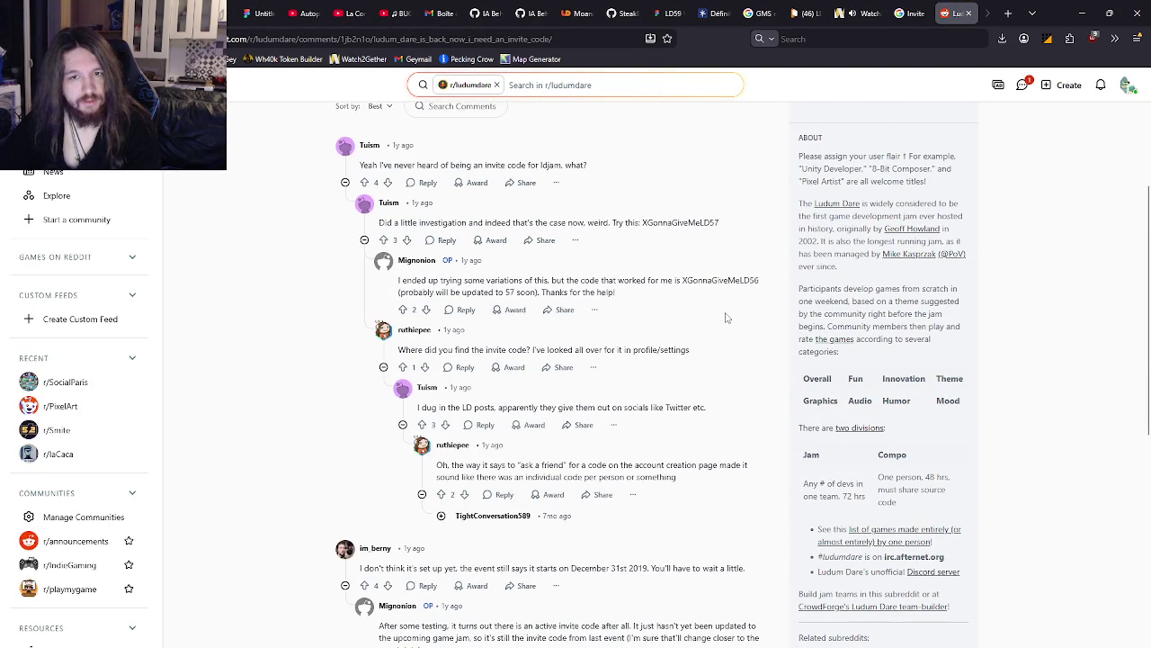
key("alt+Left")
left_click(903, 7)
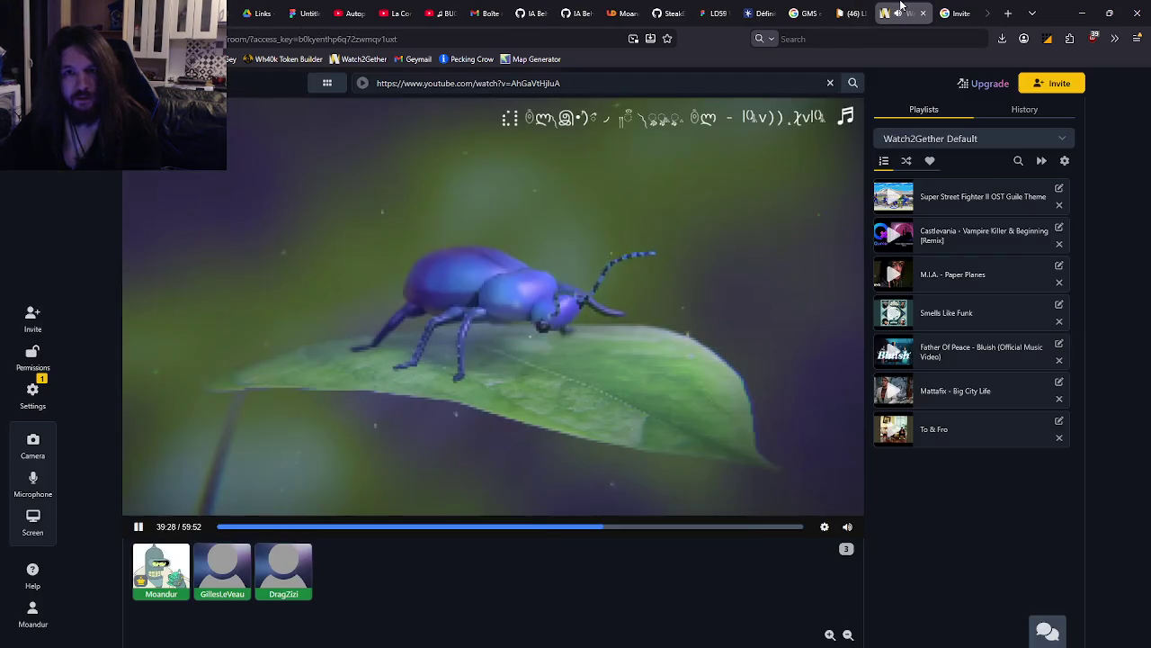
left_click(850, 12)
left_click(951, 12)
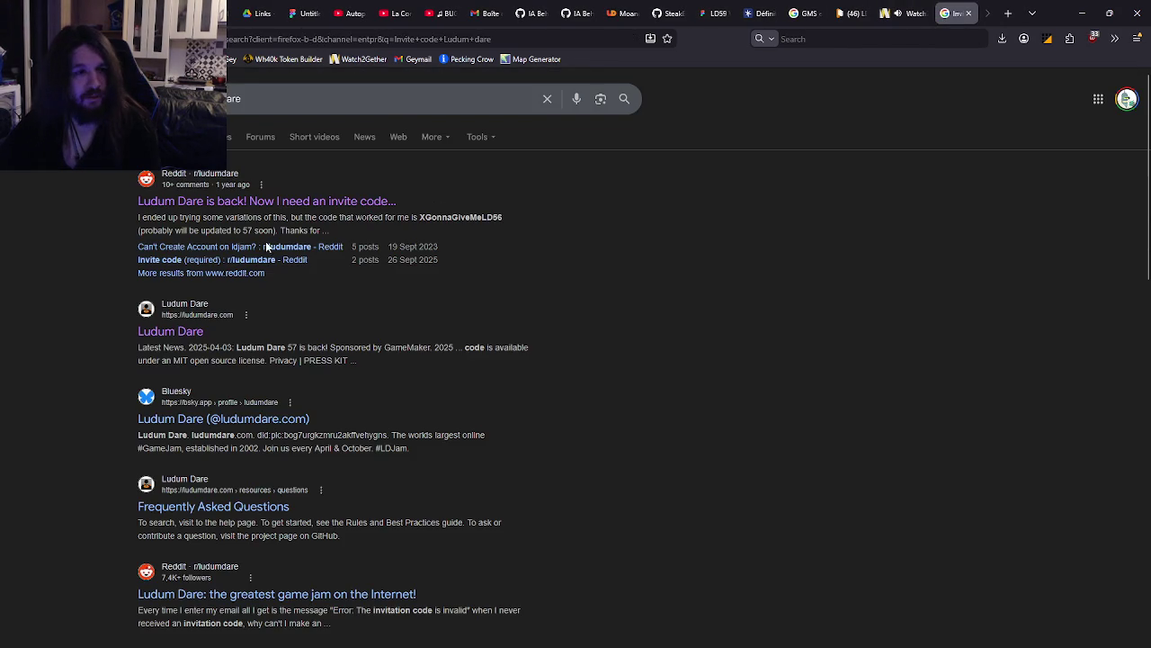
Open the Ludum Dare homepage and log in with the saved credentials
left_click(153, 331)
left_click(630, 410)
scroll(765, 270, "up", 10)
left_click(923, 94)
left_click(535, 419)
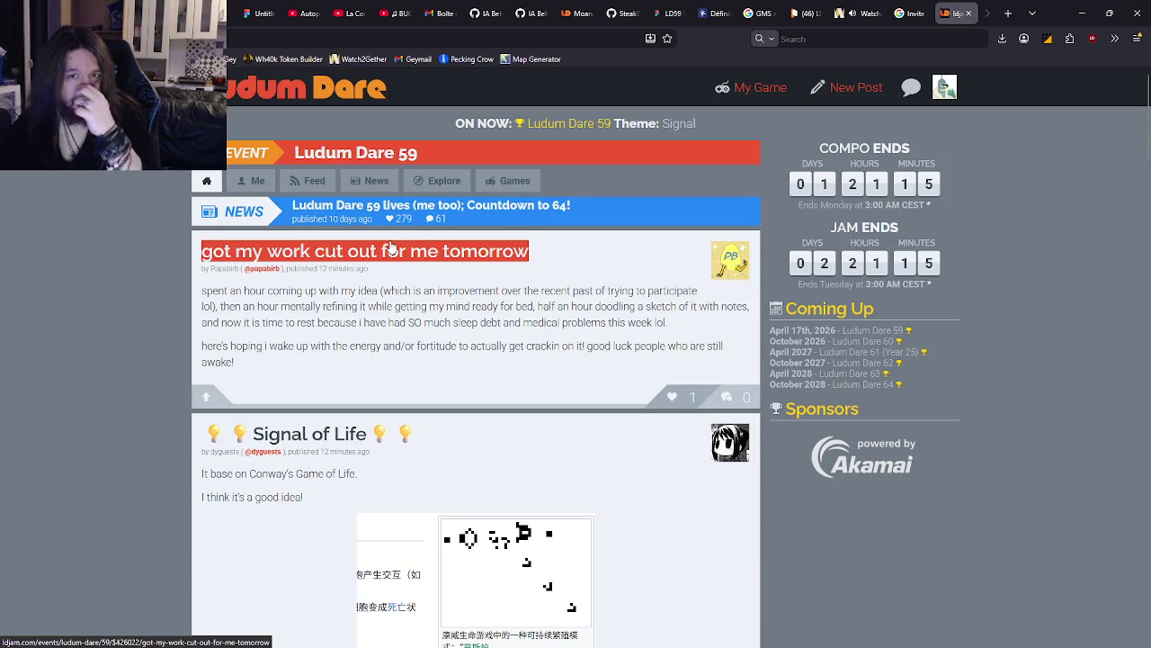
Browse the Ludum Dare feed and open the Ludum Dare 59 event page
scroll(622, 242, "down", 3)
scroll(606, 221, "up", 3)
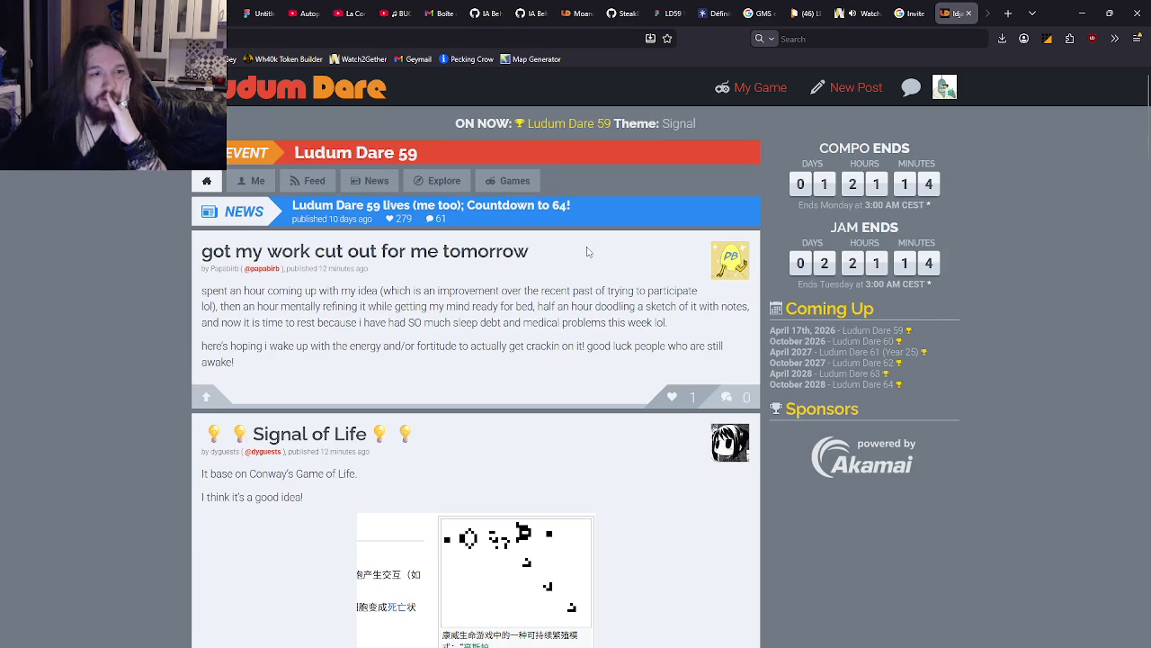
scroll(581, 241, "down", 15)
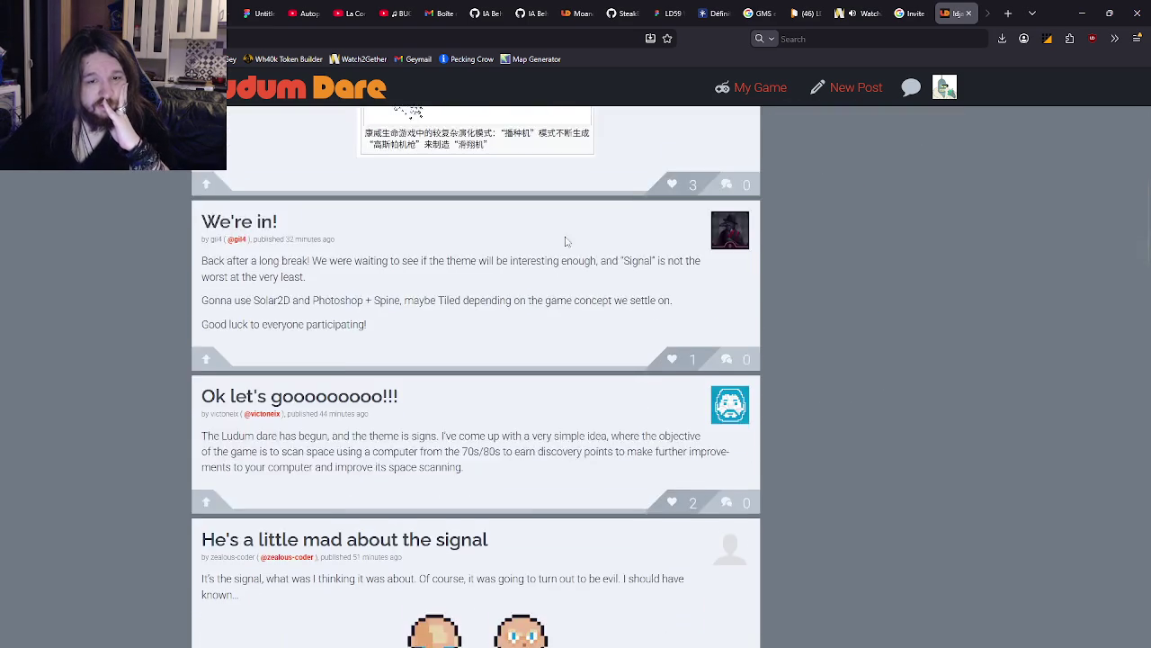
scroll(849, 432, "up", 15)
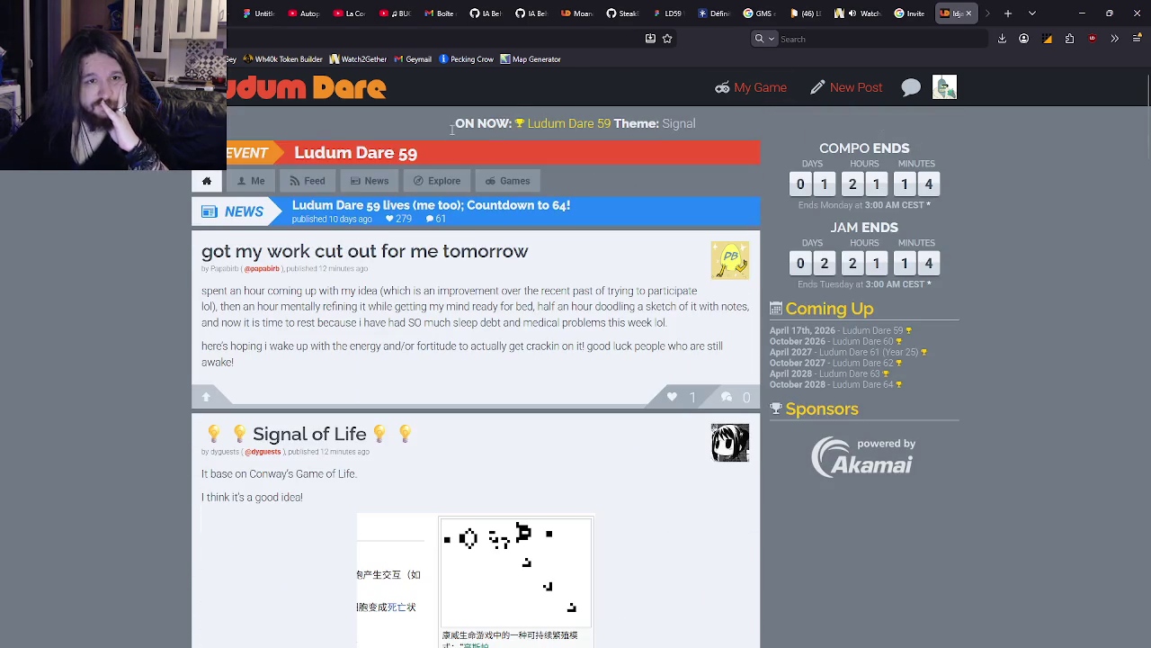
left_click(587, 128)
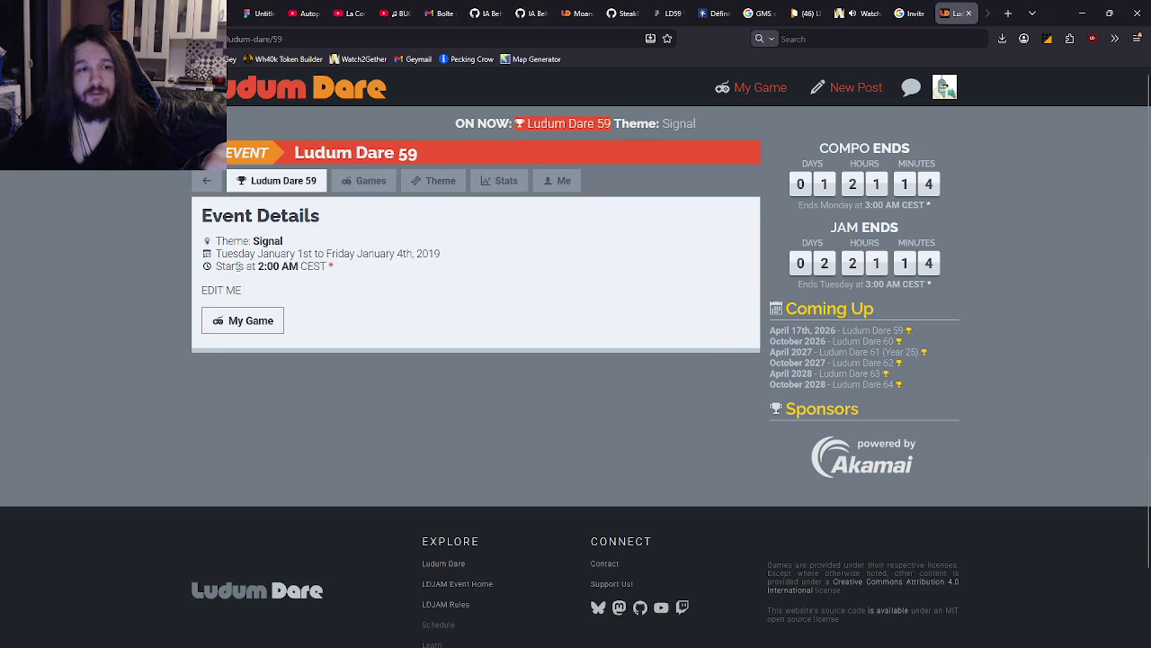
Check the LD59 submission stats and games list, then open the team's own entry
left_click(524, 192)
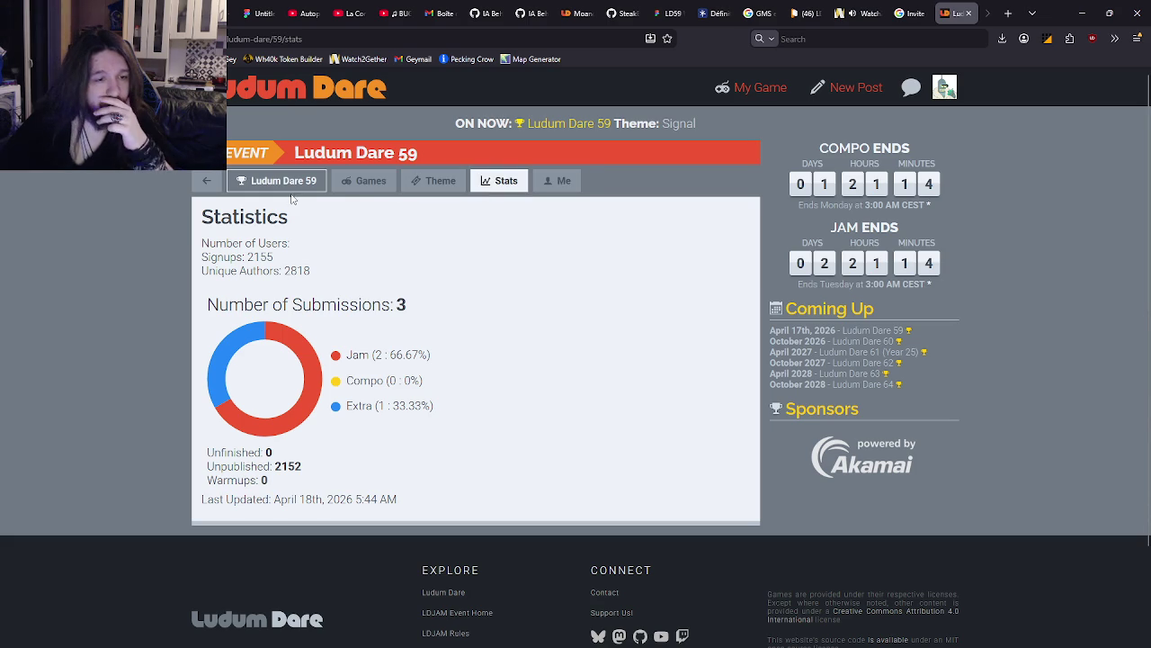
left_click(349, 181)
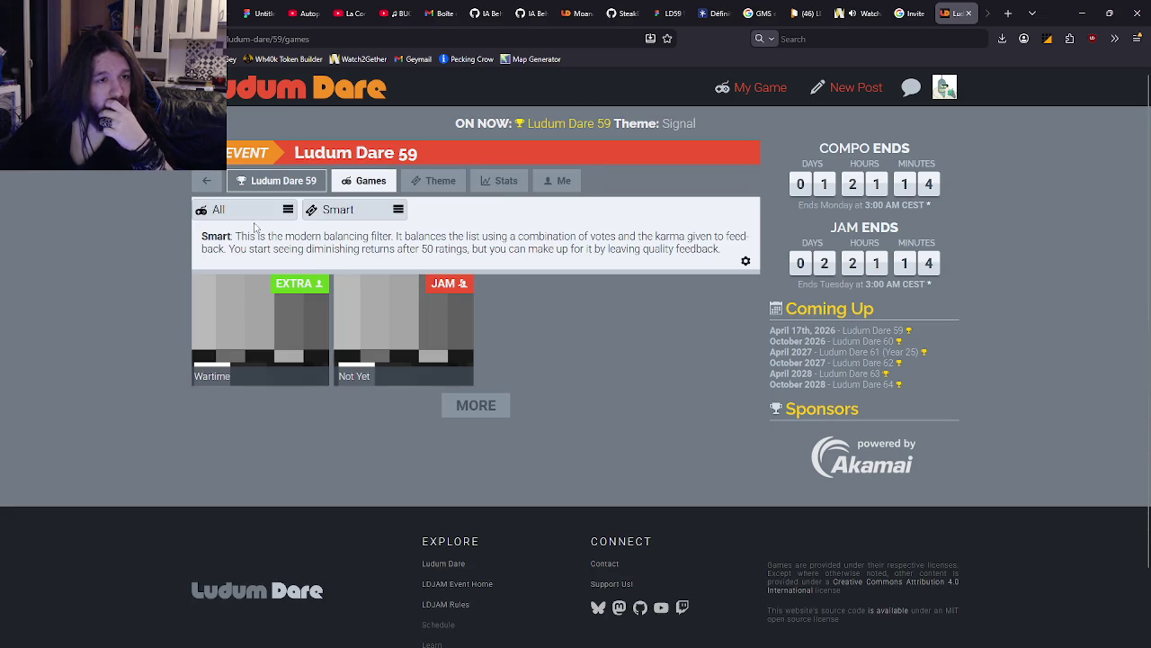
left_click(280, 191)
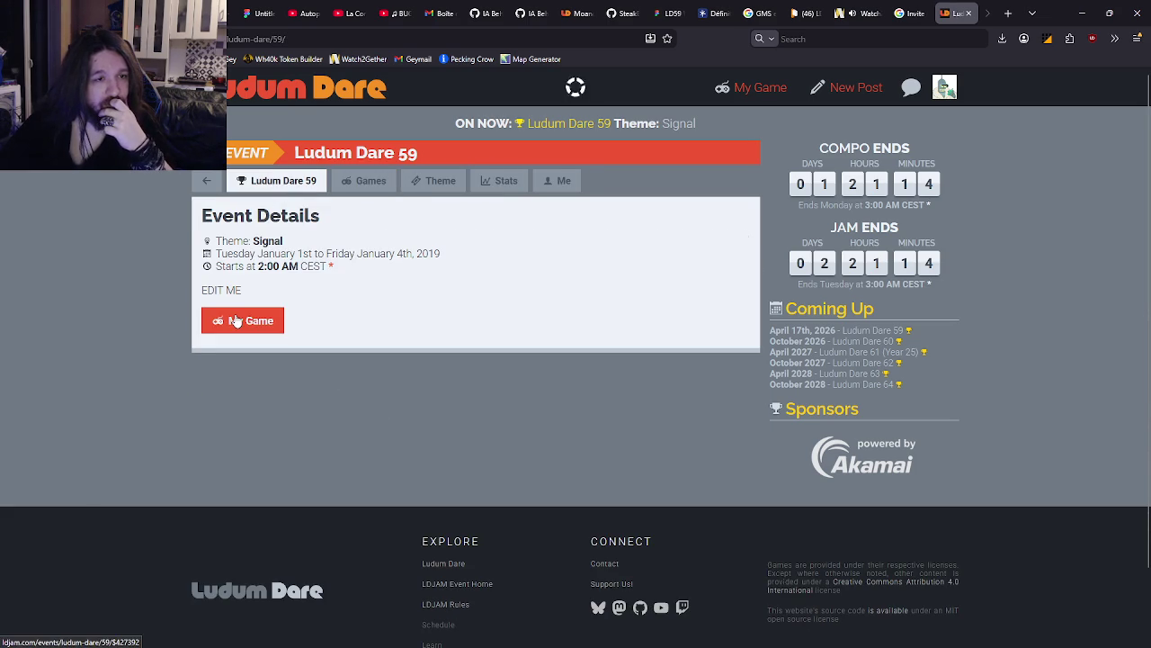
left_click(243, 312)
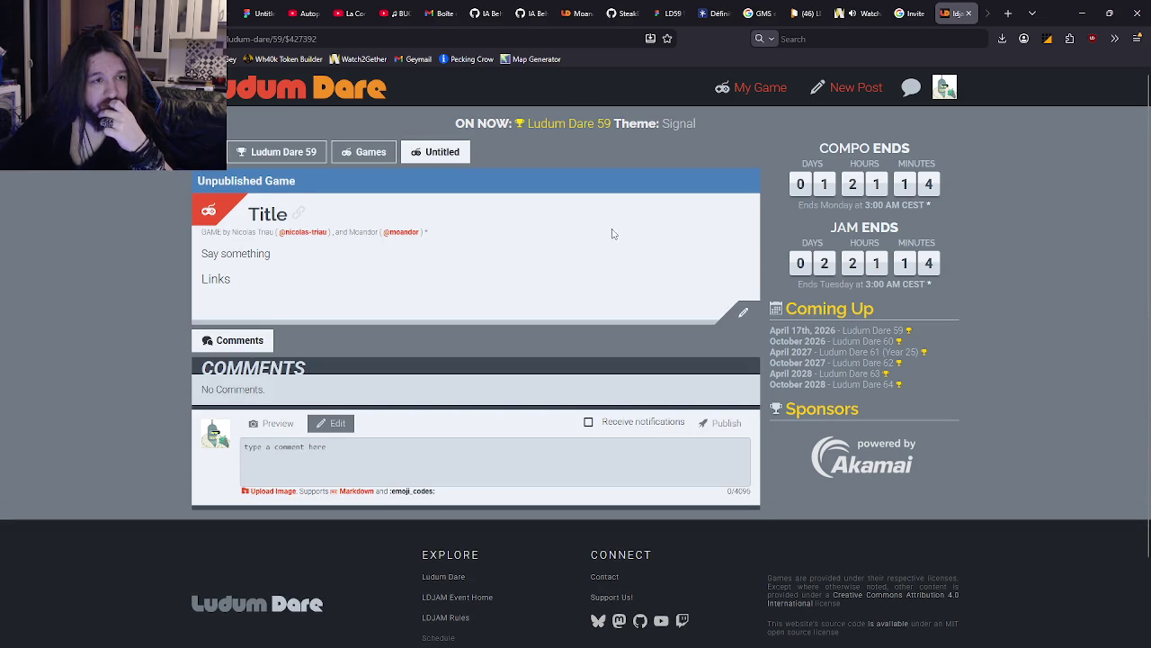
Return to the LD59 event details and look through its Me and Stats tabs
key("alt+Left")
left_click(252, 321)
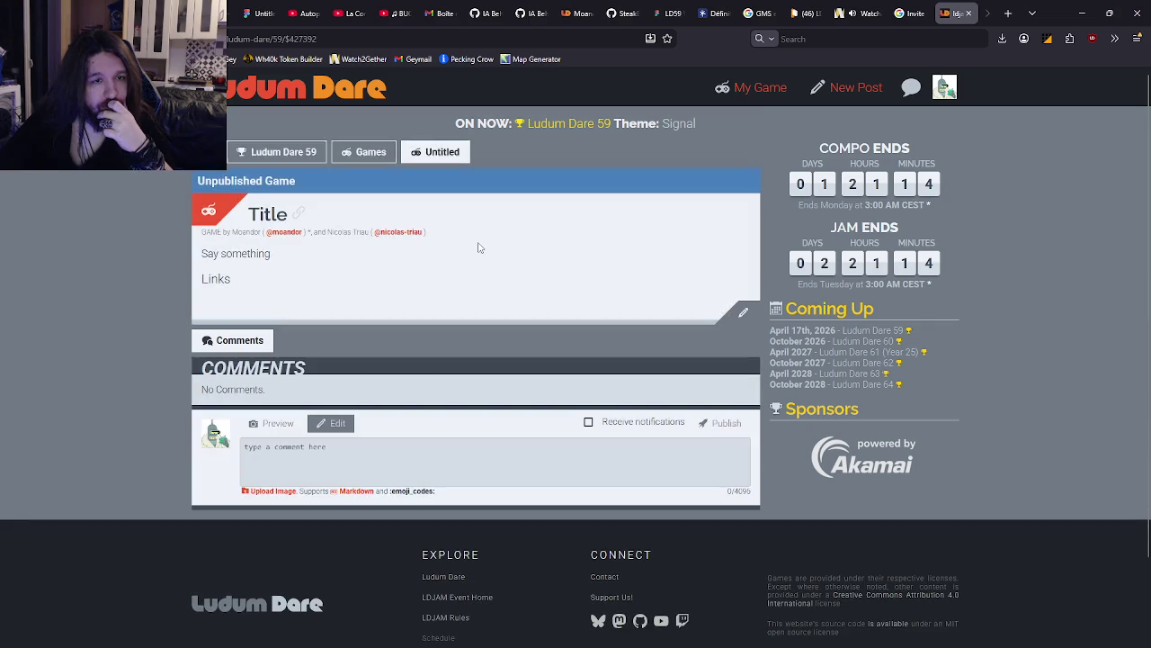
key("alt+Left")
left_click(557, 181)
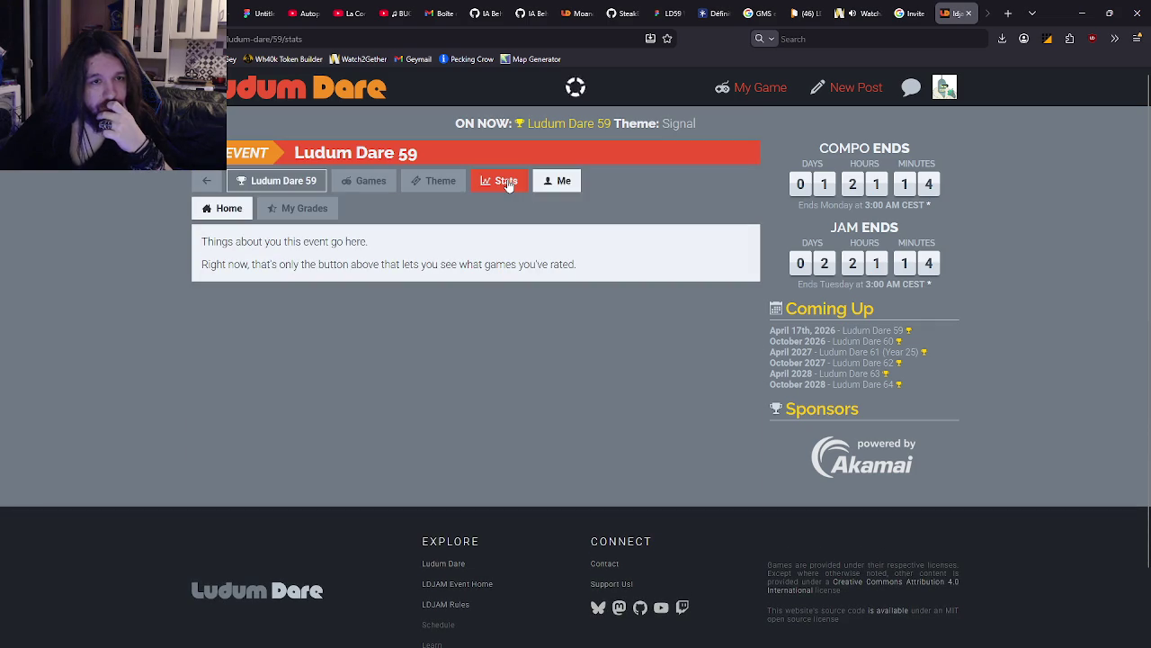
left_click(502, 180)
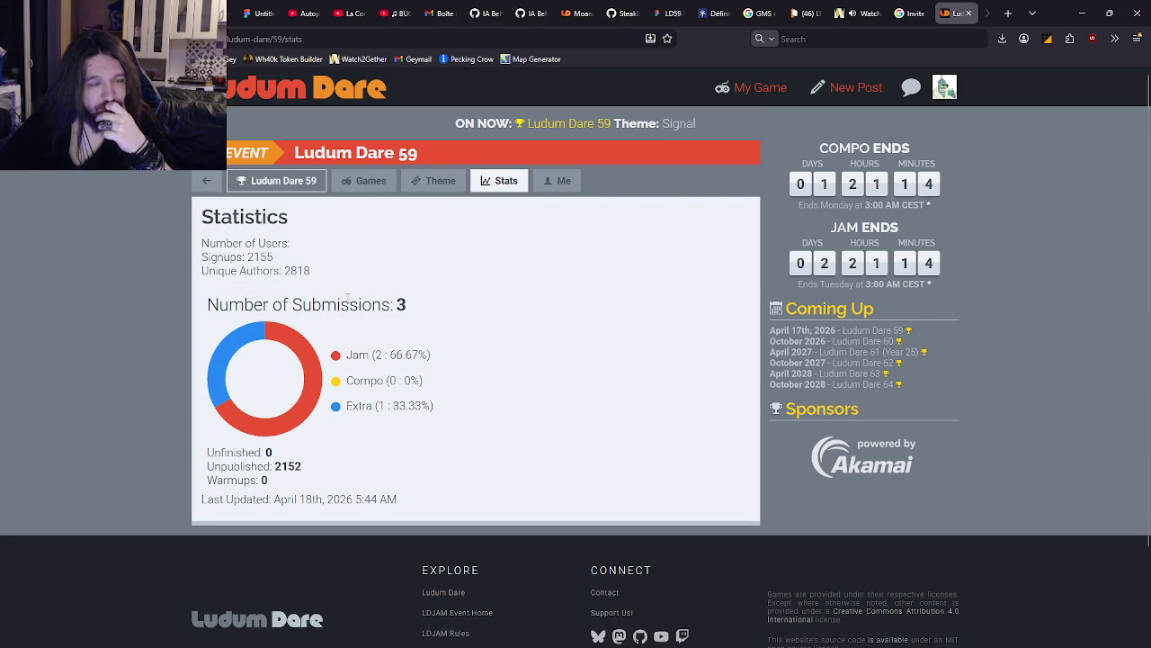
Browse the submitted games, then open the unpublished Untitled entry for editing
left_click(372, 182)
left_click(276, 181)
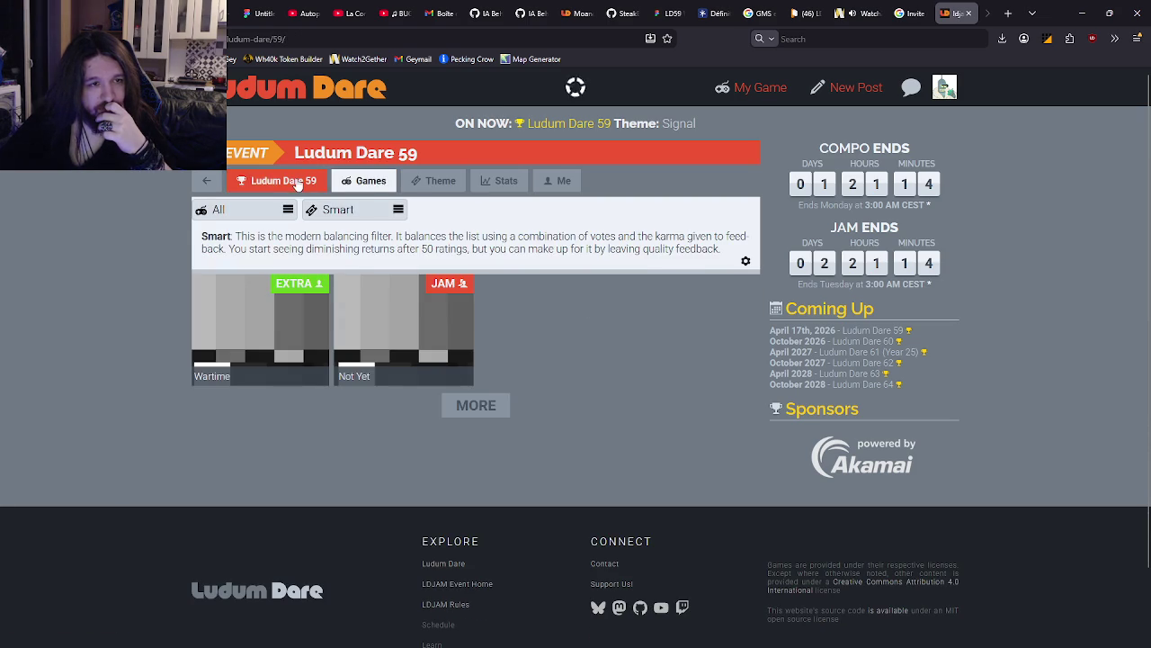
left_click(231, 331)
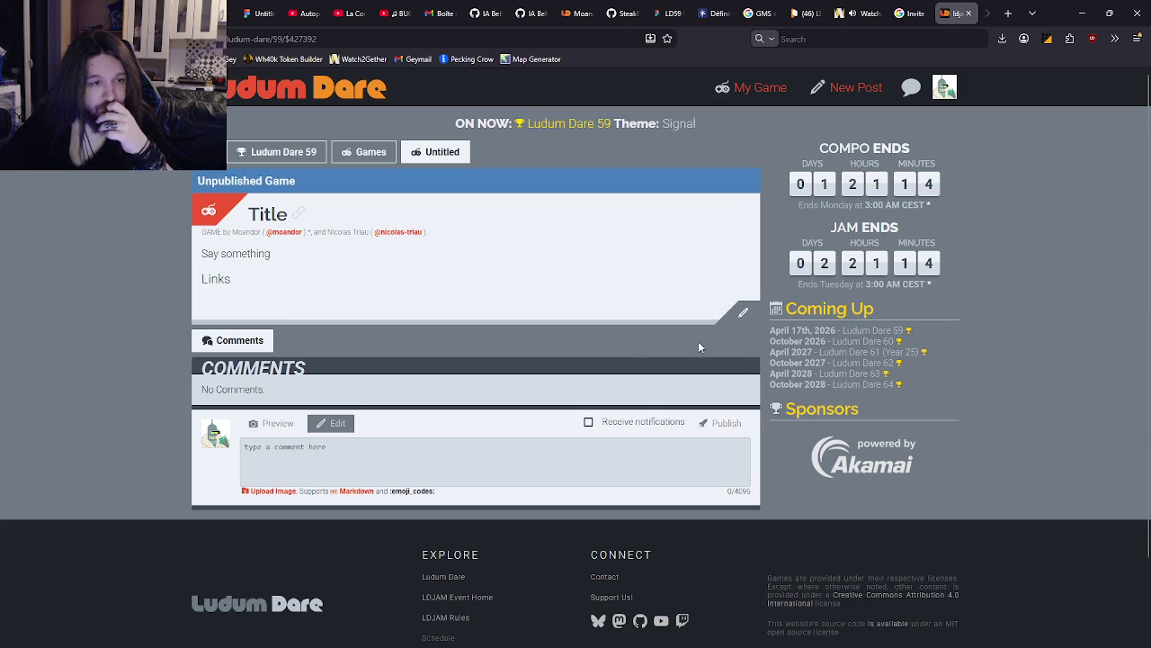
left_click(727, 320)
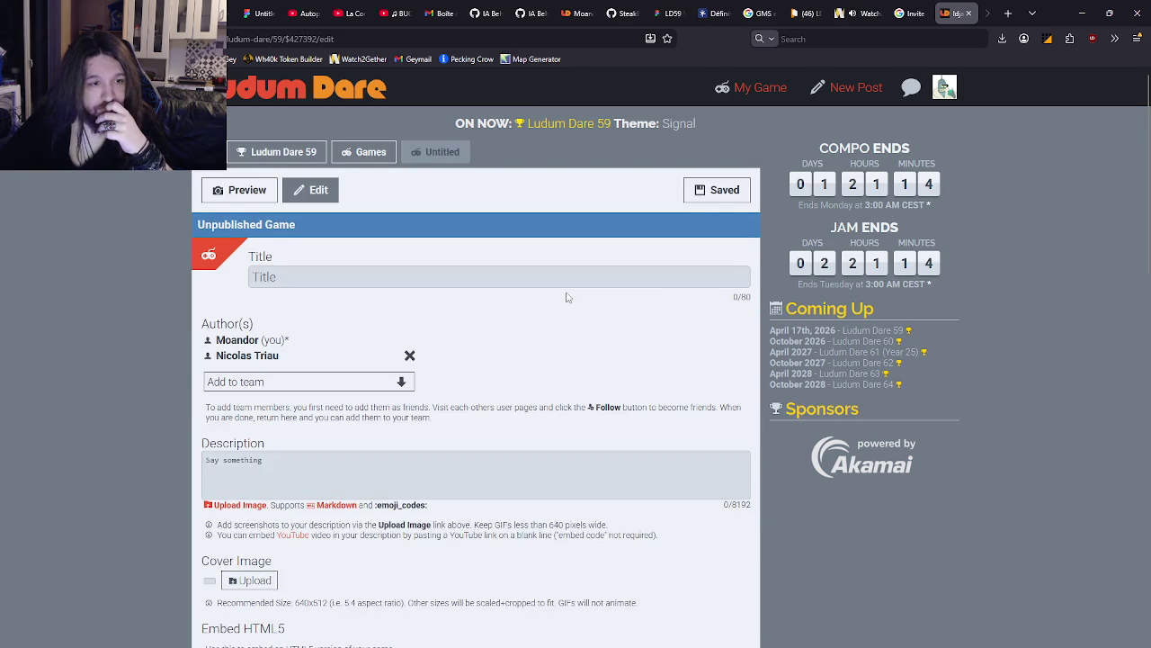
scroll(567, 298, "down", 3)
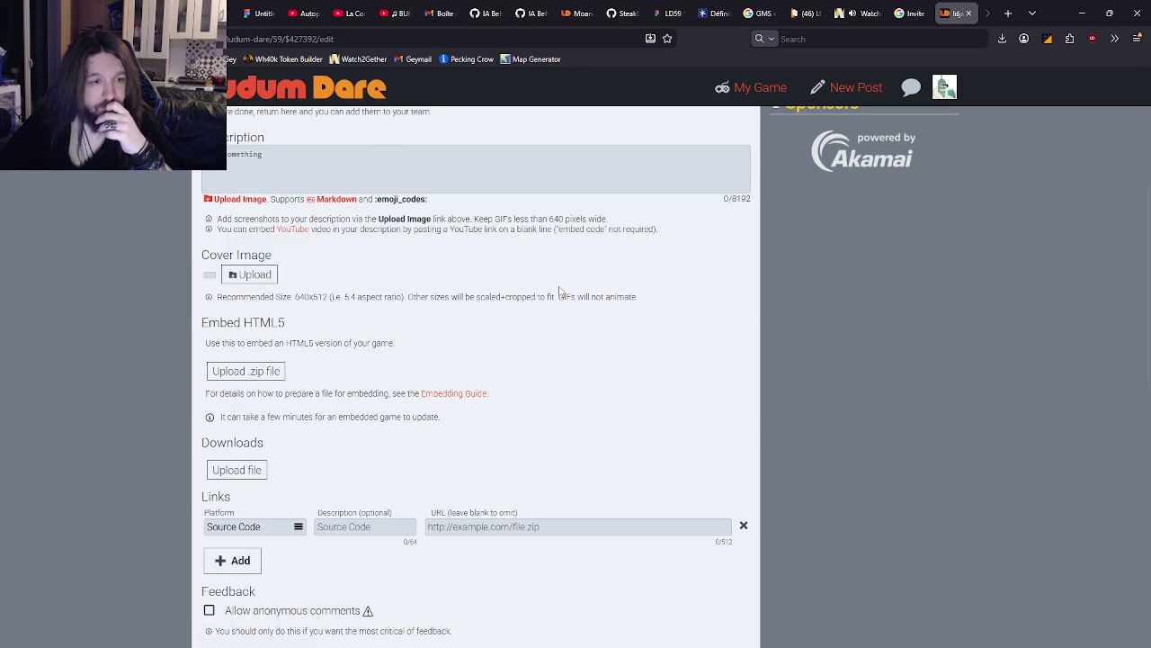
scroll(558, 292, "down", 3)
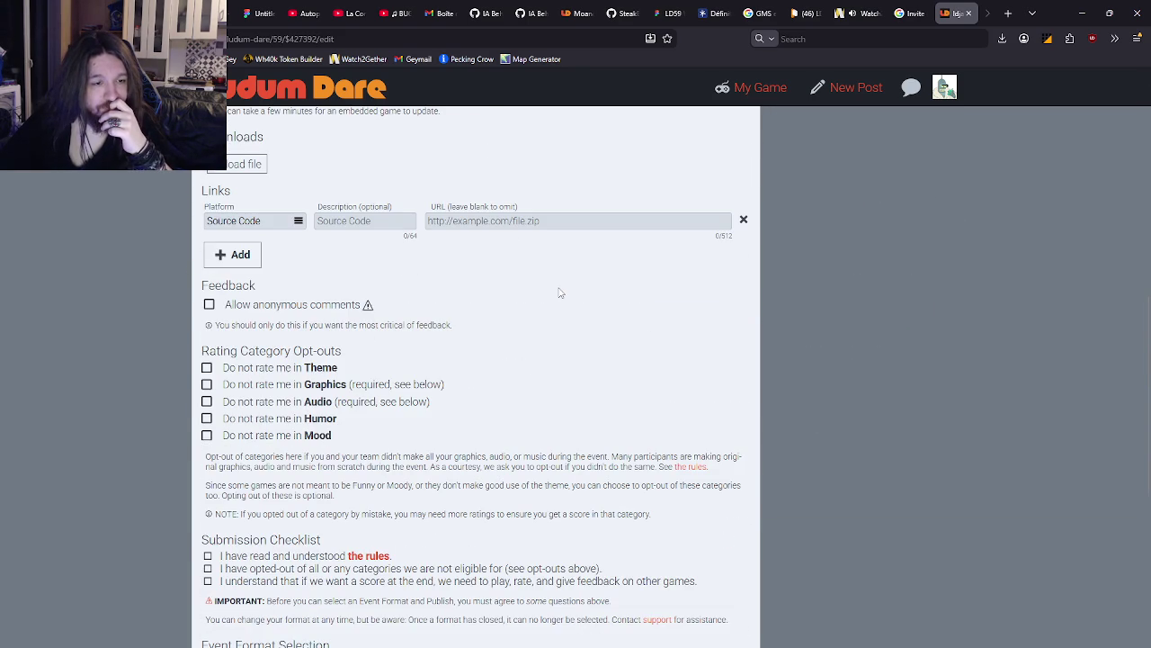
scroll(558, 292, "down", 3)
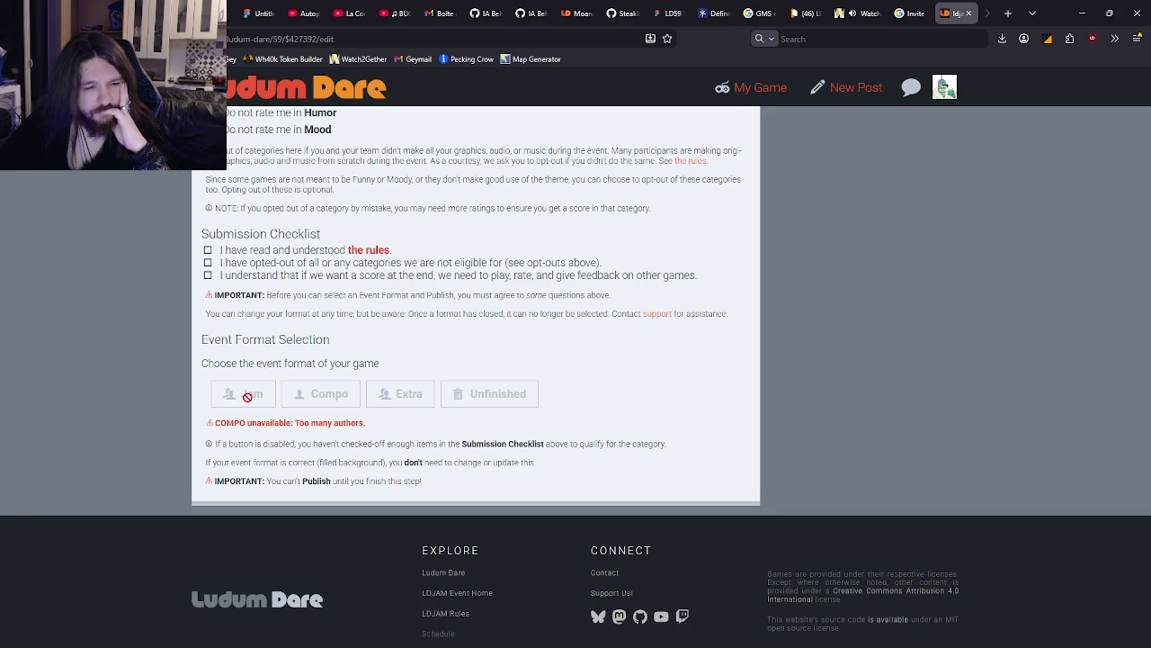
scroll(261, 385, "up", 10)
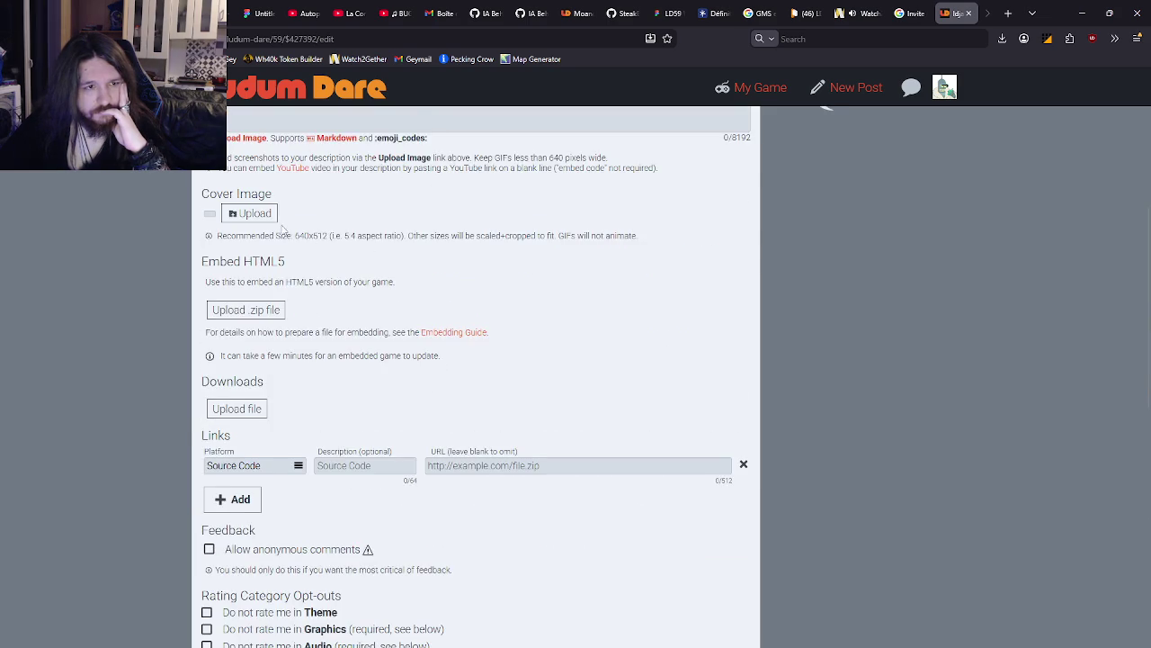
scroll(410, 360, "down", 15)
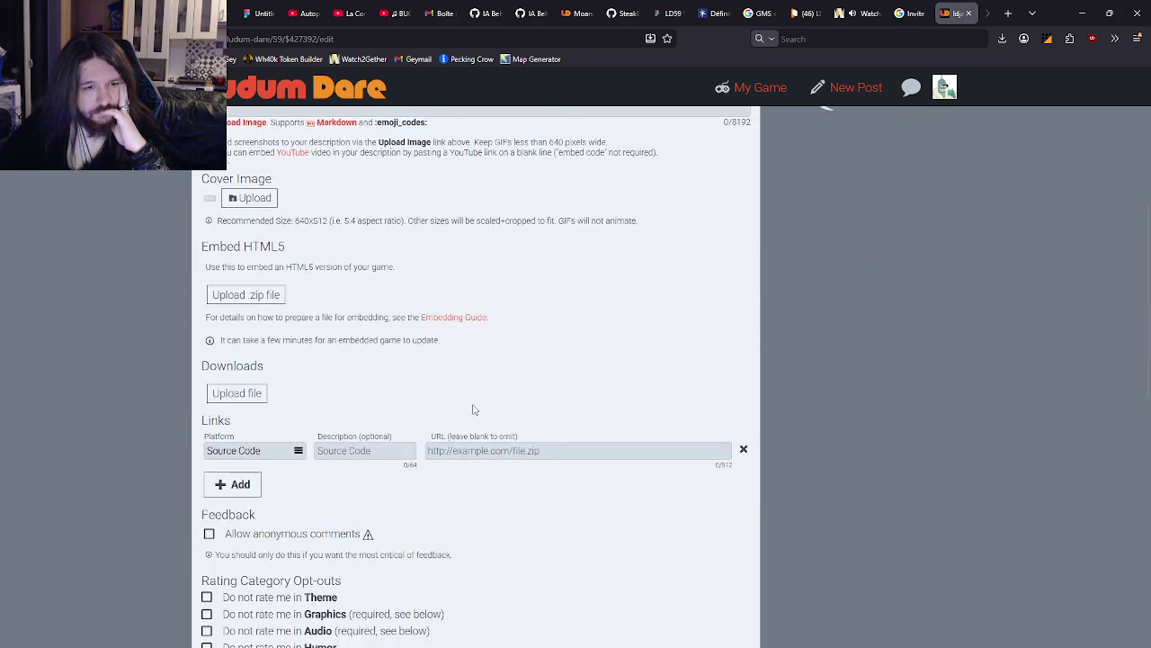
scroll(444, 385, "up", 1)
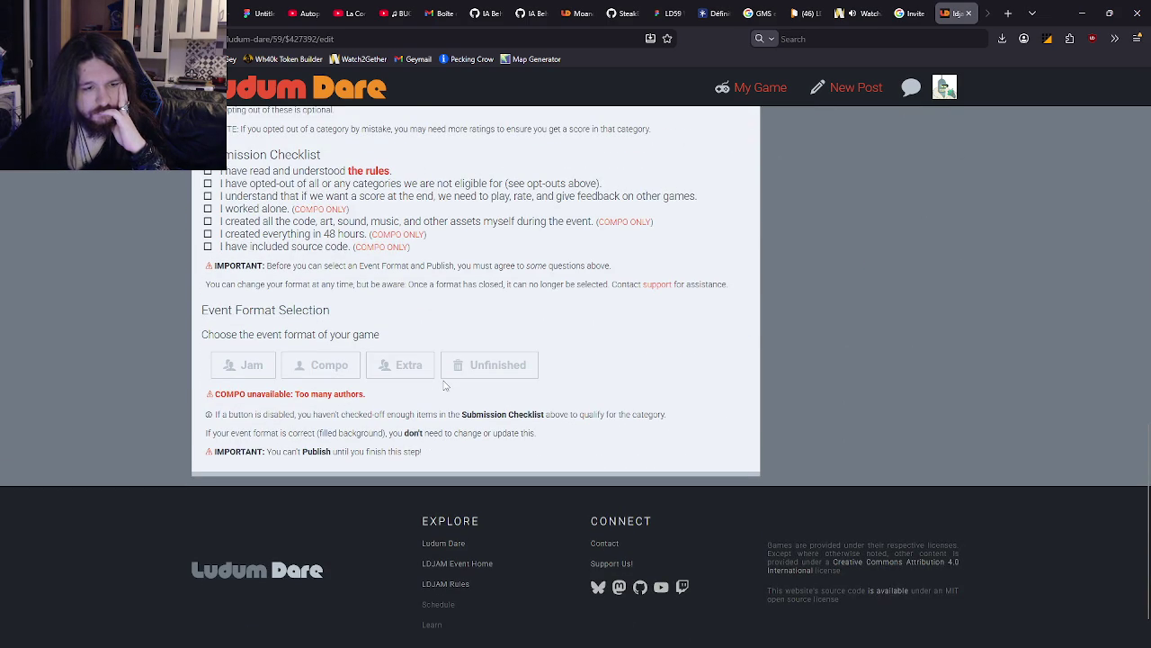
scroll(679, 294, "up", 8)
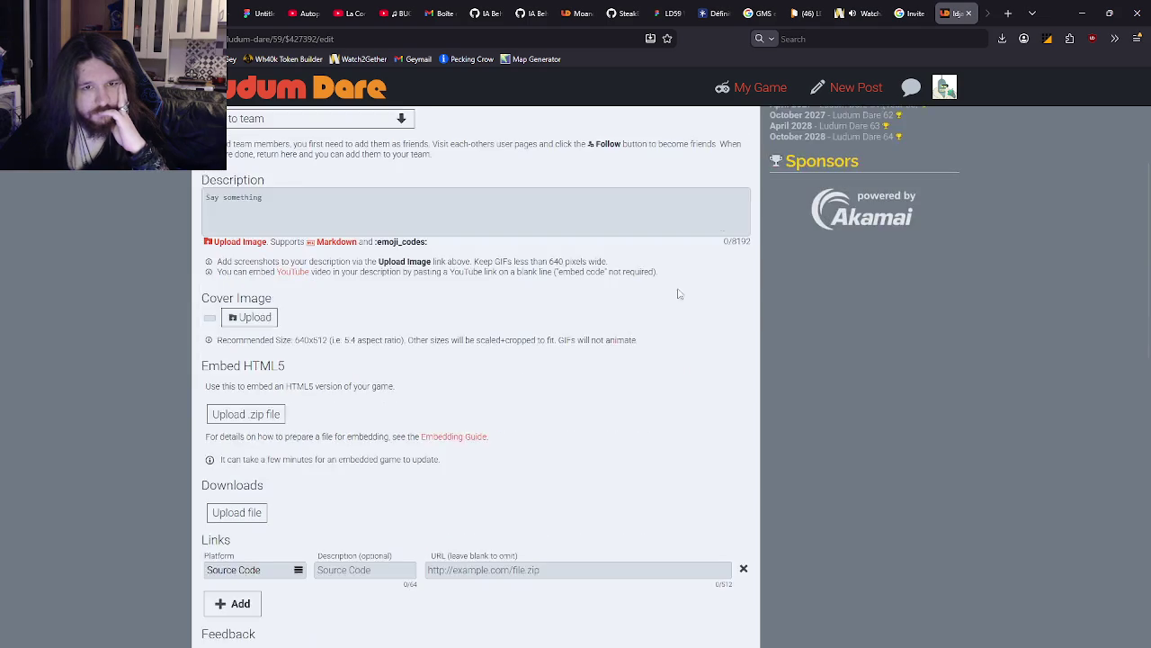
scroll(679, 294, "up", 3)
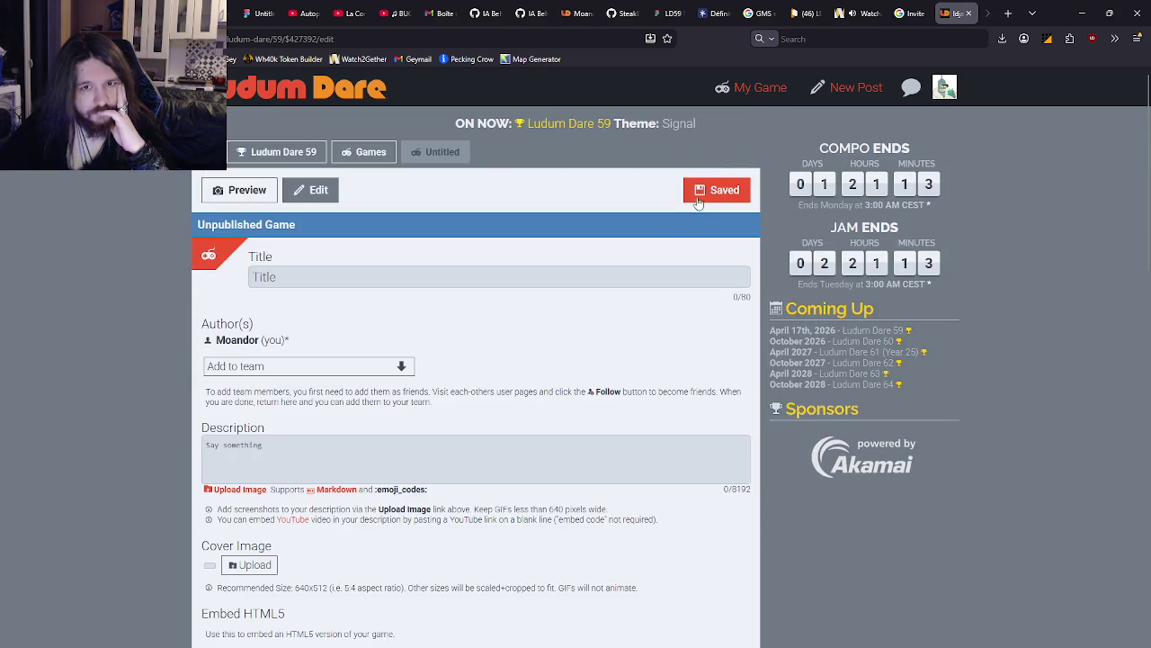
scroll(532, 292, "down", 15)
scroll(356, 366, "up", 15)
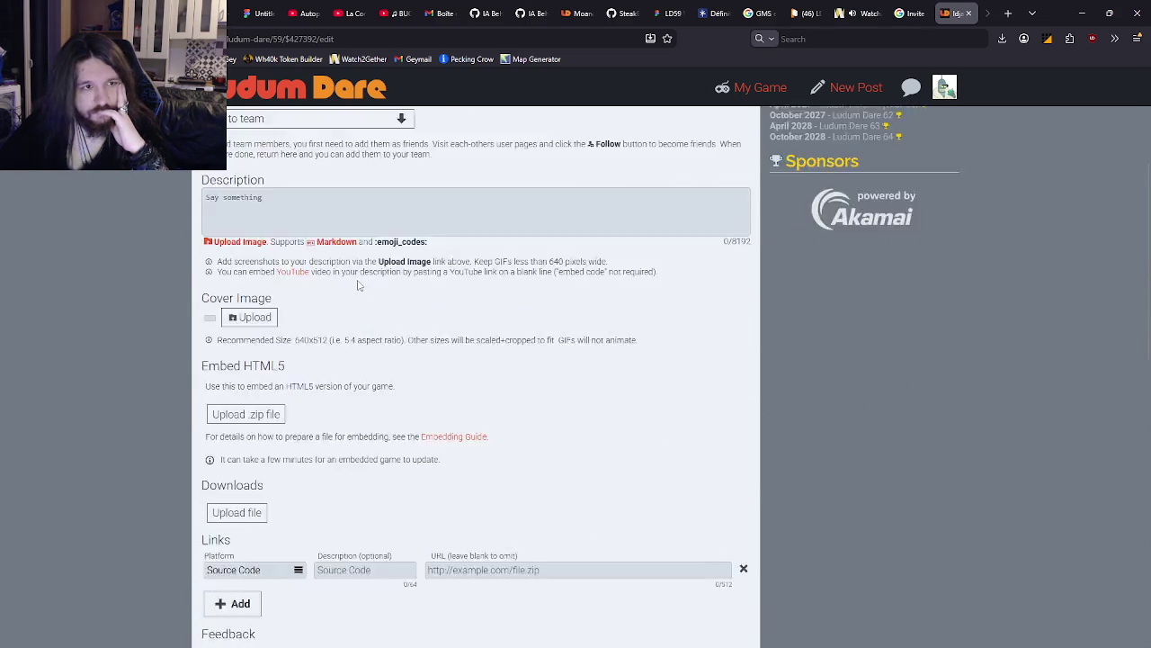
left_click(267, 154)
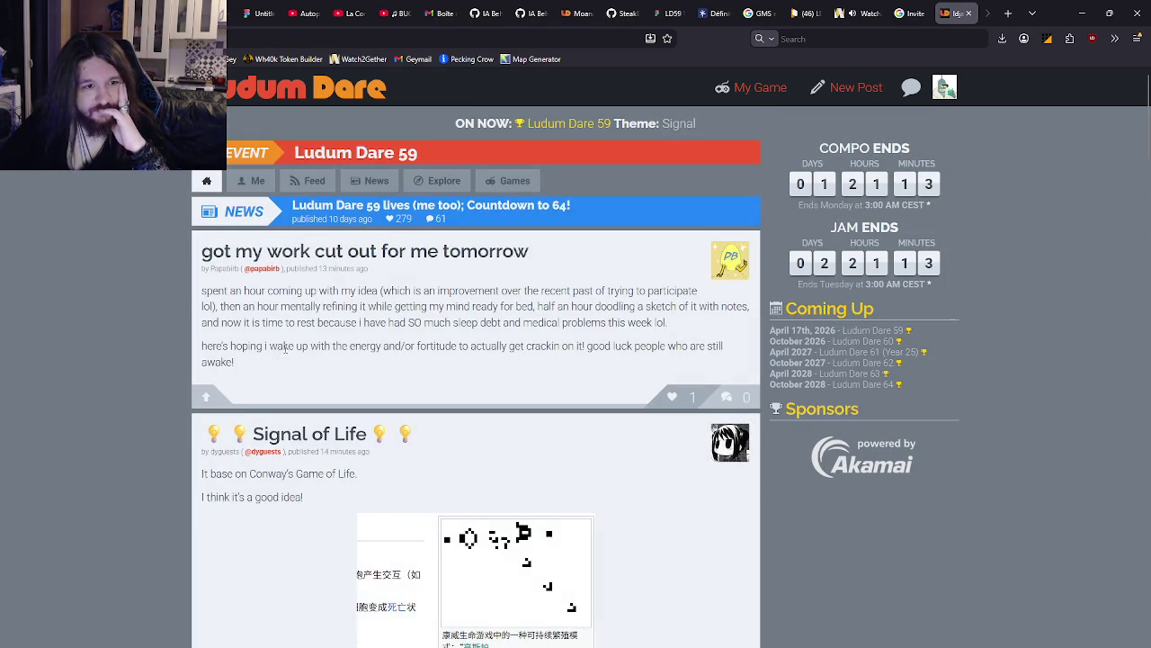
left_click(755, 87)
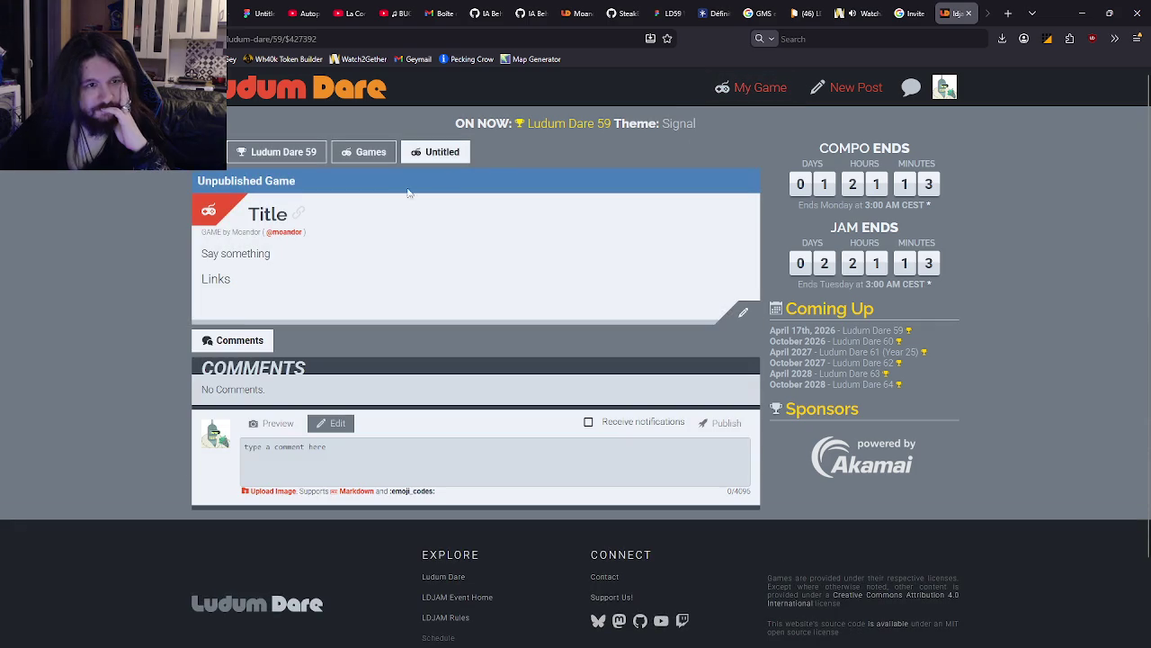
left_click(743, 312)
scroll(634, 390, "down", 6)
scroll(634, 390, "down", 3)
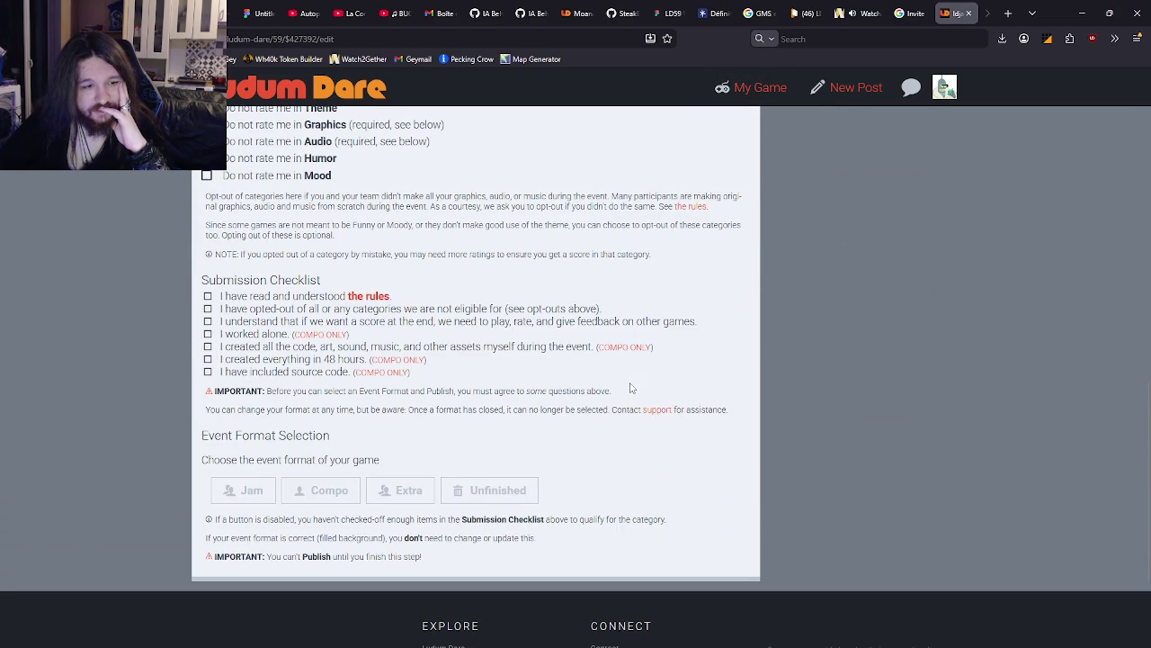
scroll(241, 493, "up", 2)
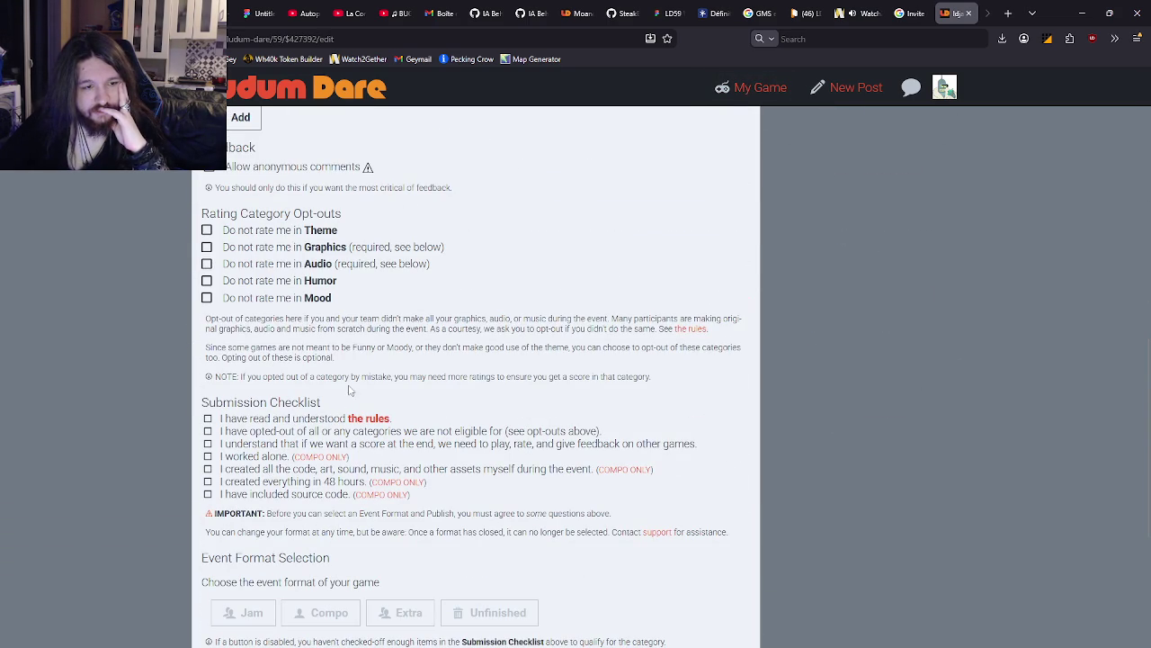
scroll(288, 418, "down", 3)
scroll(294, 412, "up", 8)
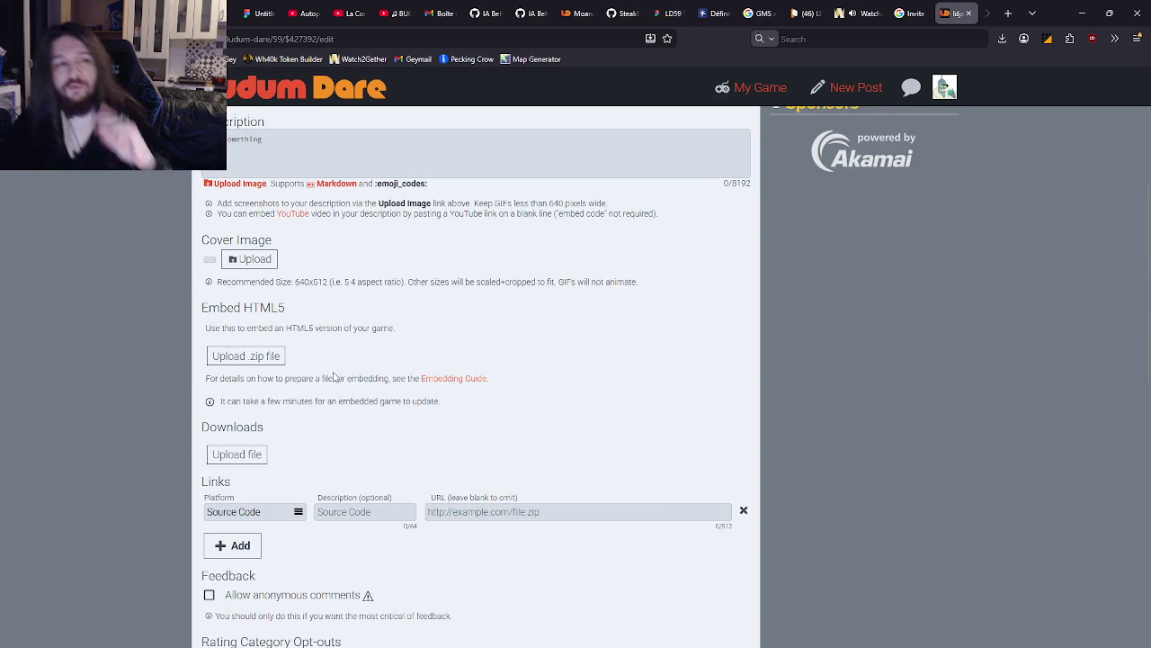
scroll(320, 366, "up", 2)
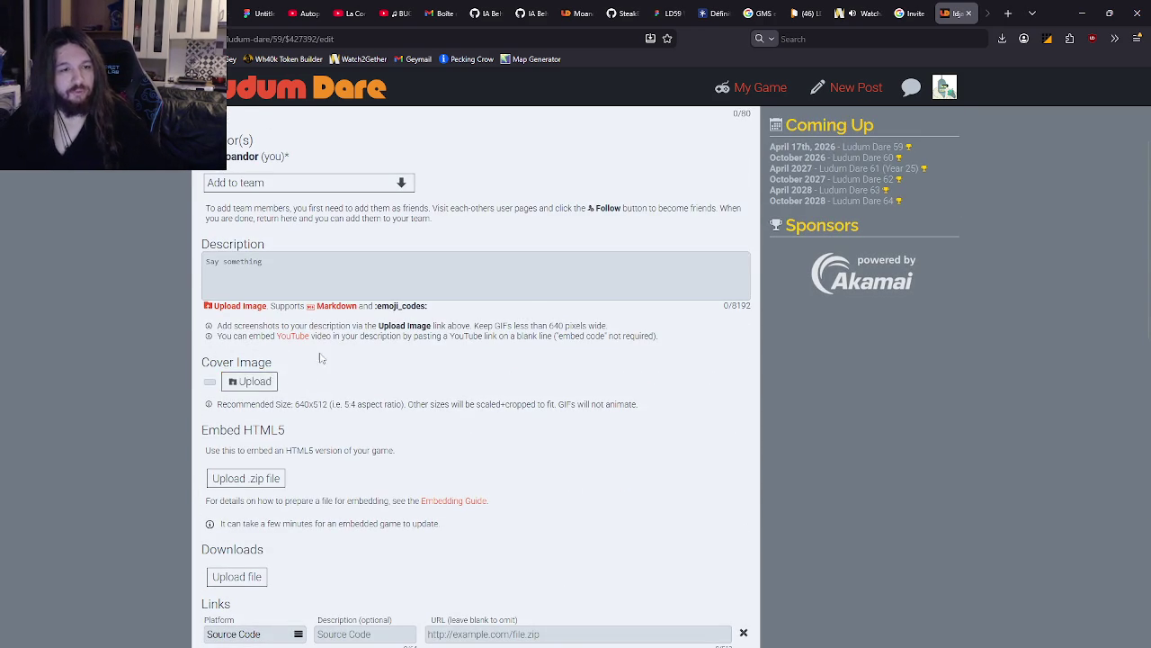
scroll(323, 362, "up", 3)
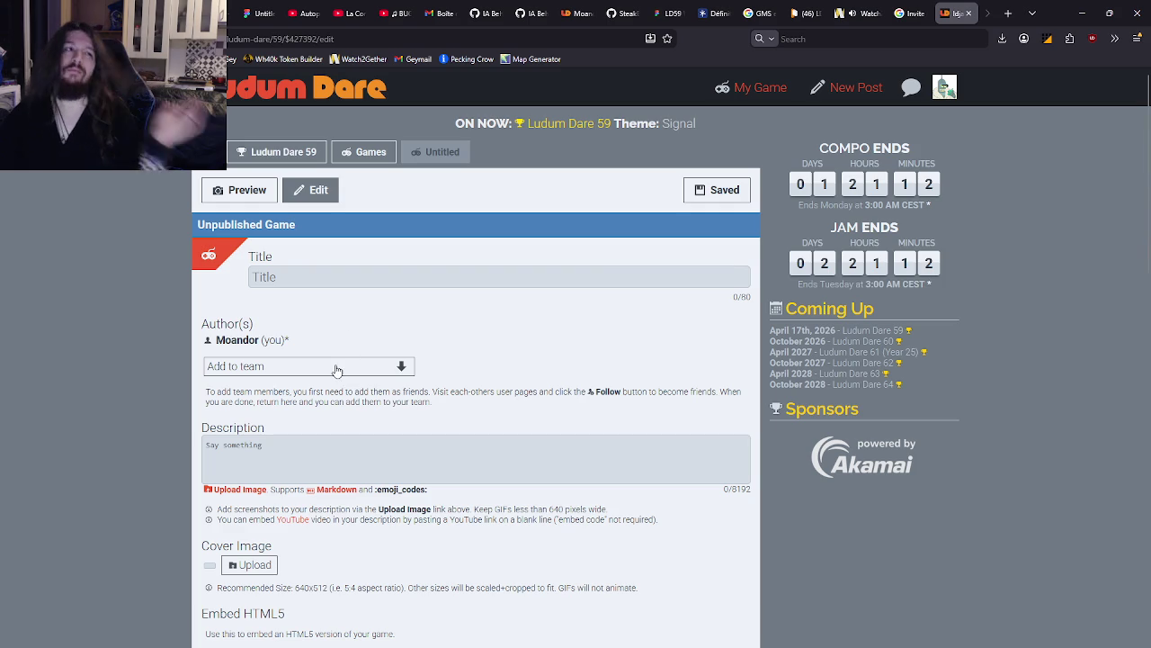
Add the teammate back as co-author and note the recommended 640x512 cover size
left_click(362, 368)
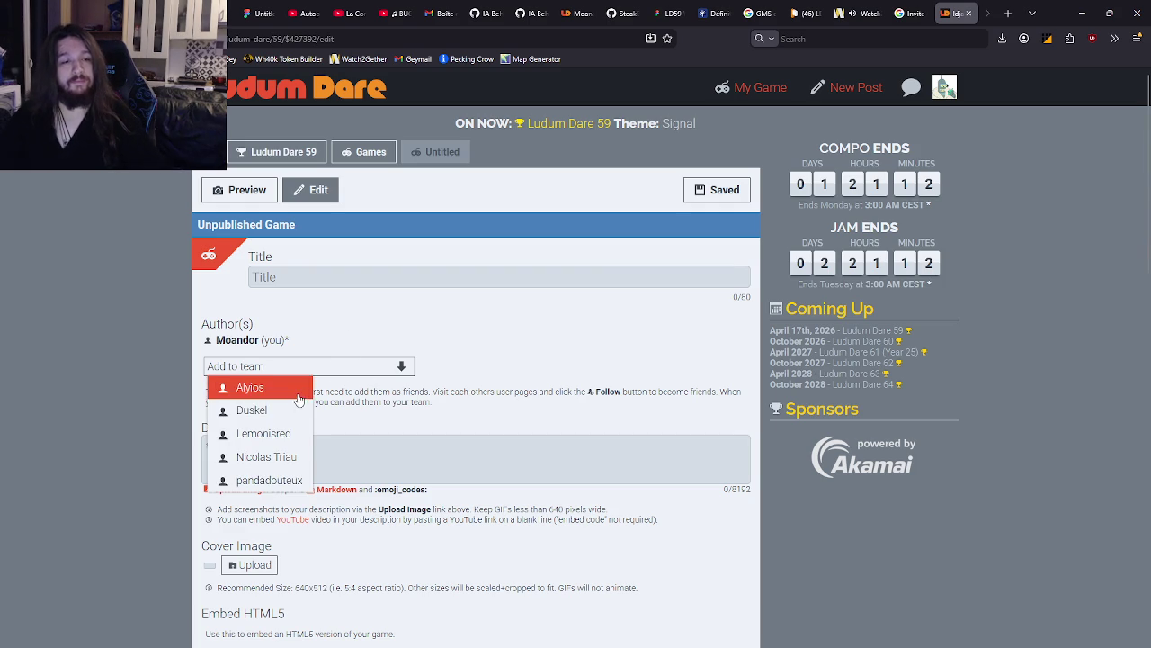
left_click(270, 456)
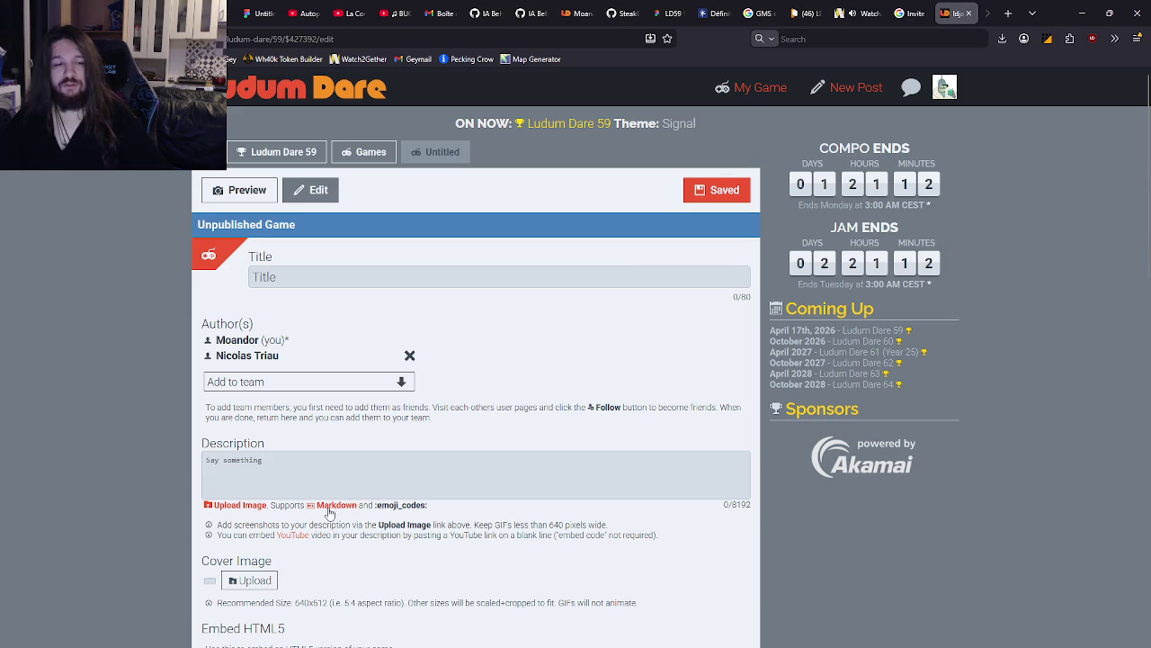
left_click_drag(296, 602, 333, 603)
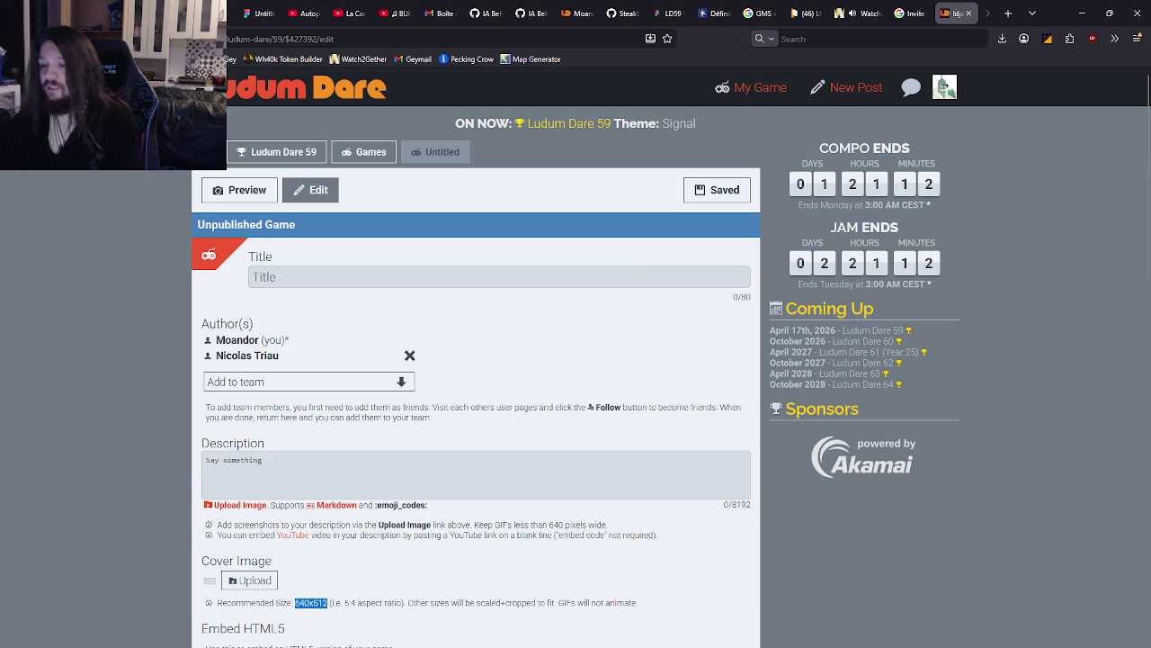
key("alt+Tab")
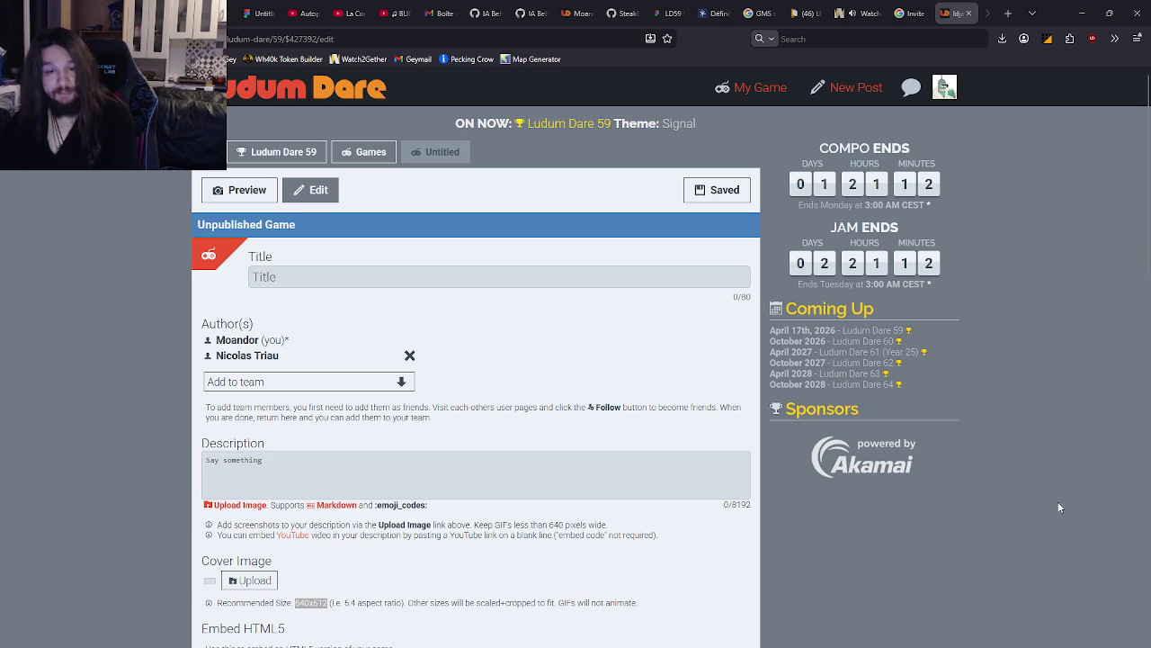
left_click(676, 535)
Review the LD59 entry form top to bottom, then go back to the Ludum Dare 59 home feed
scroll(677, 534, "down", 3)
scroll(677, 536, "down", 3)
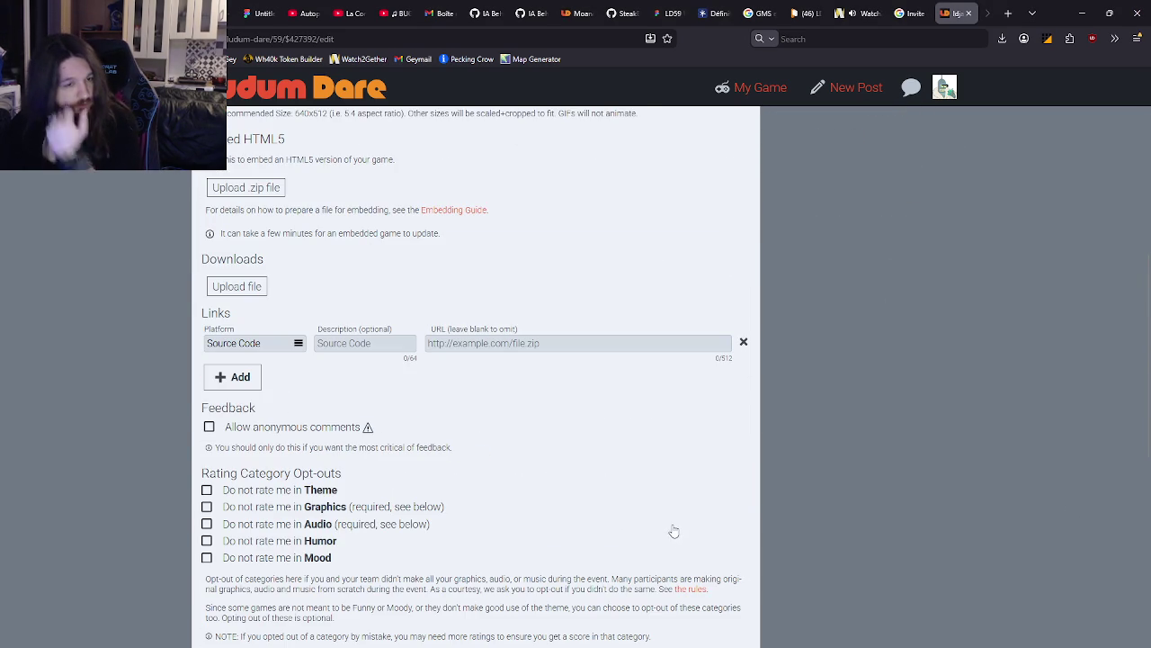
scroll(667, 508, "up", 2)
scroll(667, 507, "up", 3)
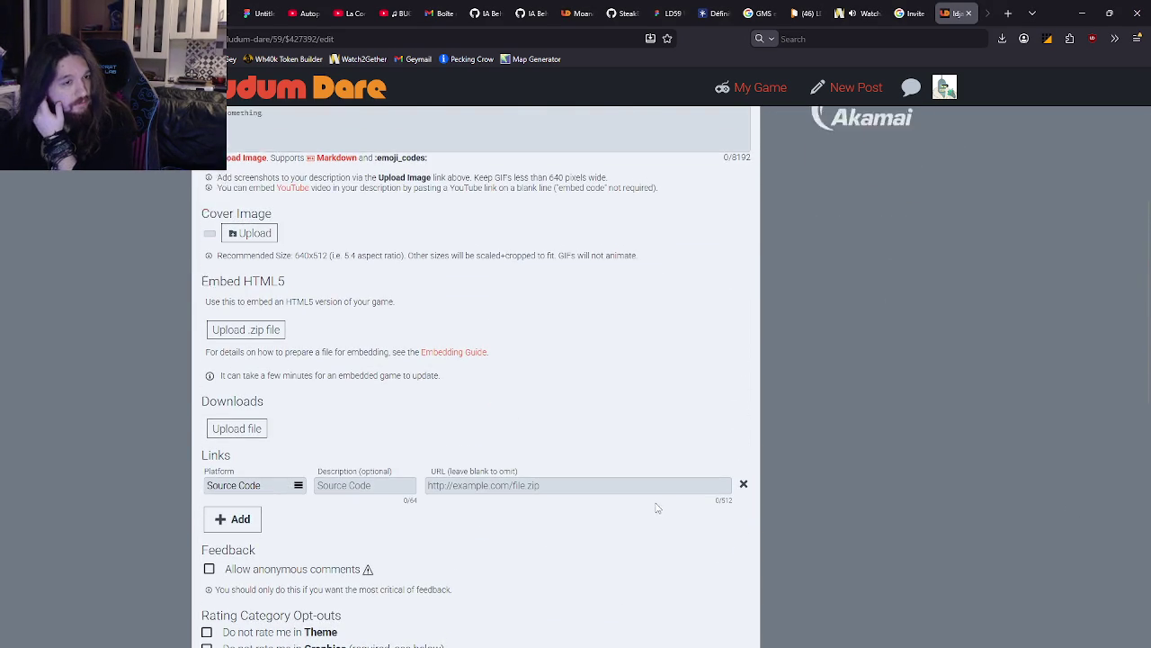
scroll(653, 501, "down", 10)
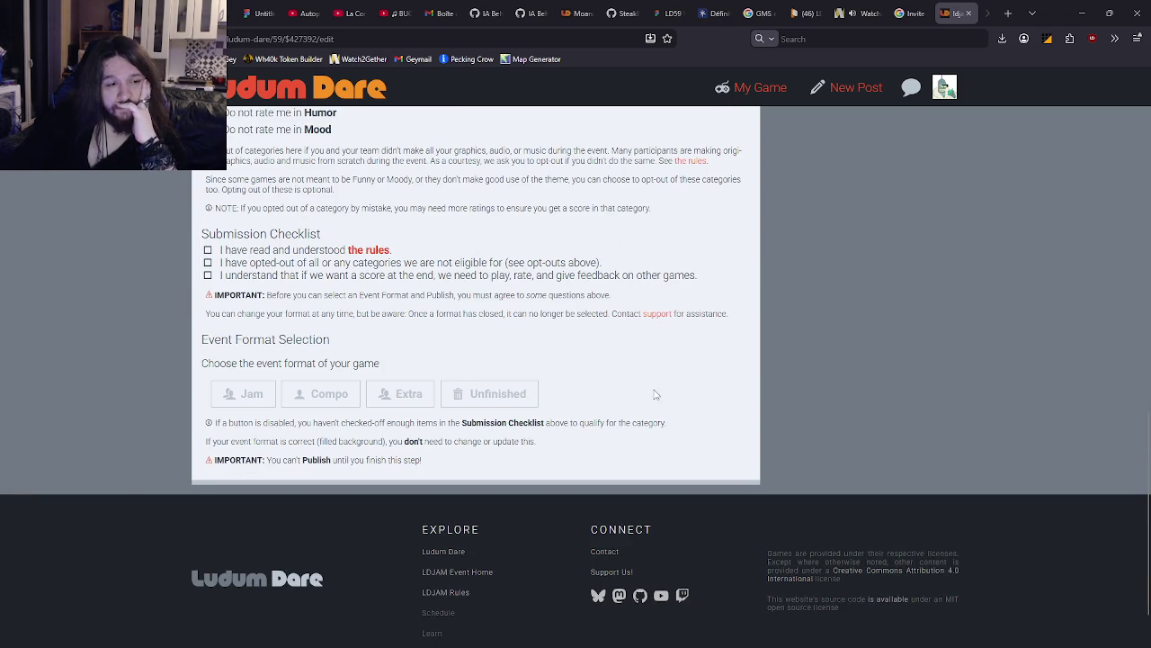
key("Home")
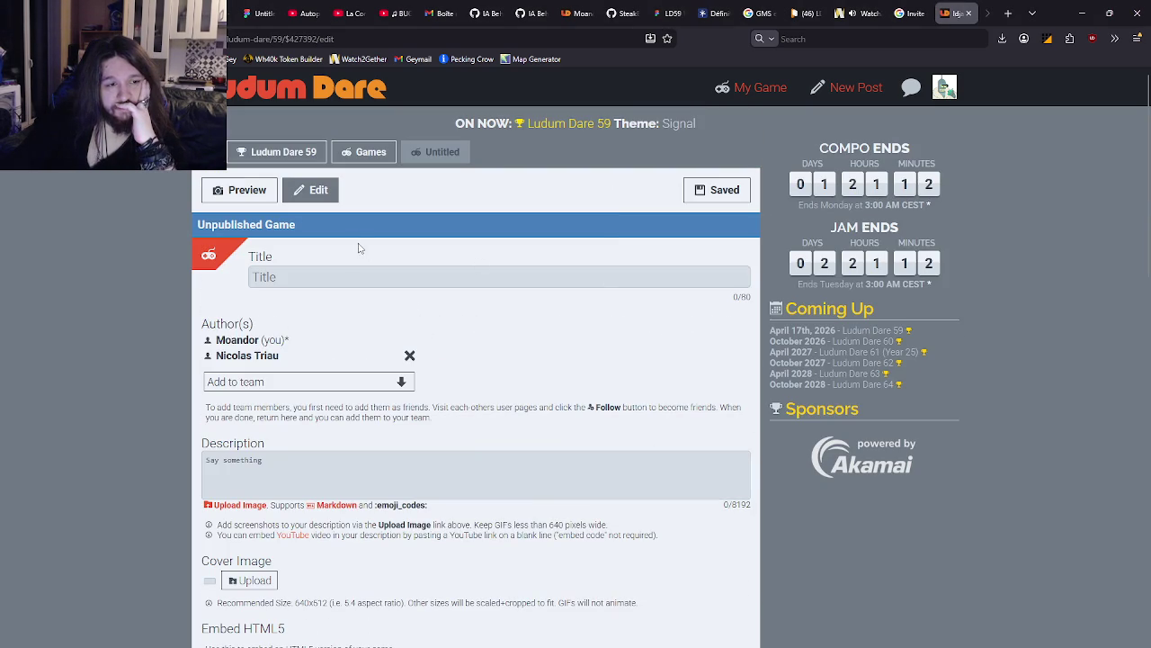
left_click(179, 88)
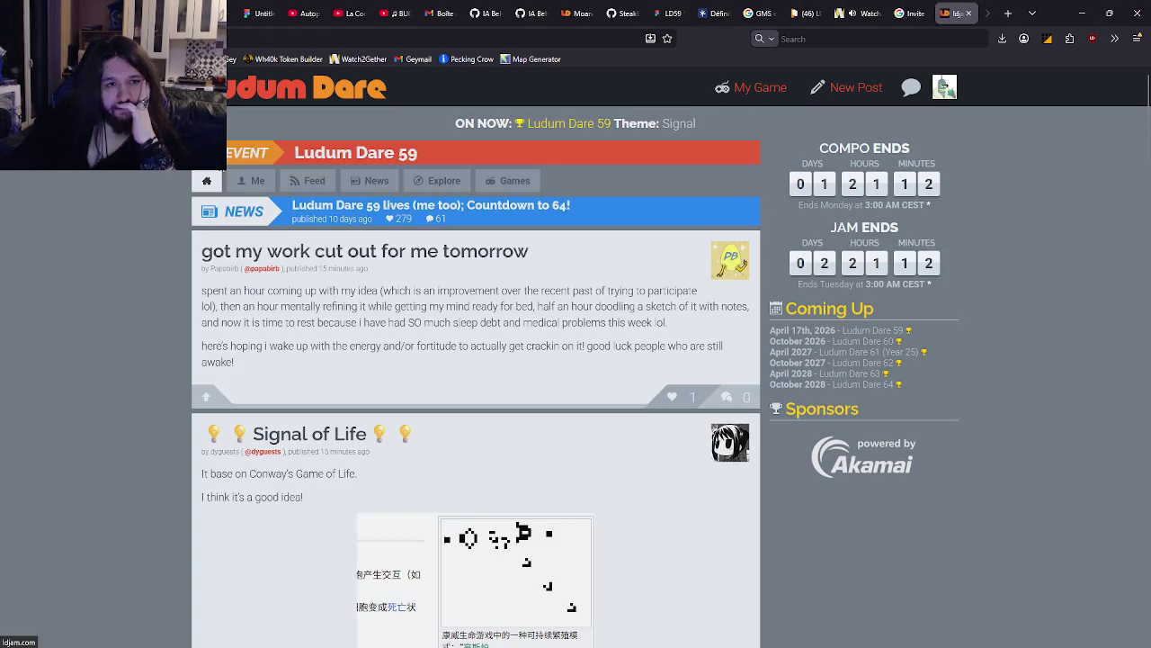
Open a new browser tab and close the old Google invite-code results tab
left_click(1008, 13)
left_click(866, 12)
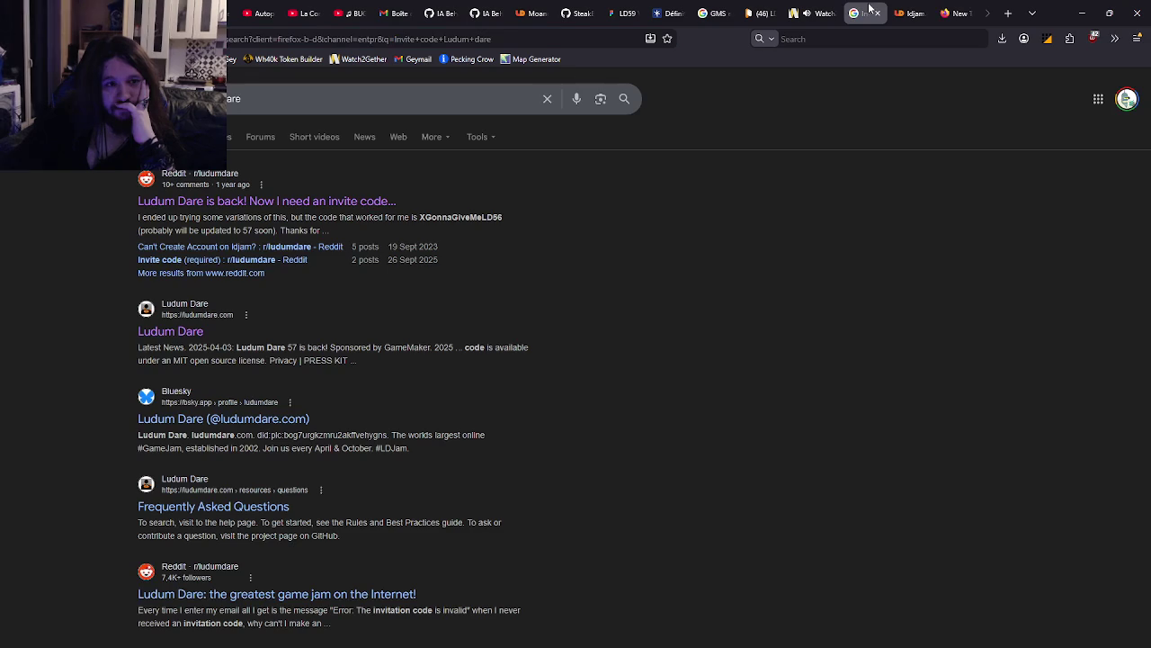
left_click(877, 12)
left_click(955, 12)
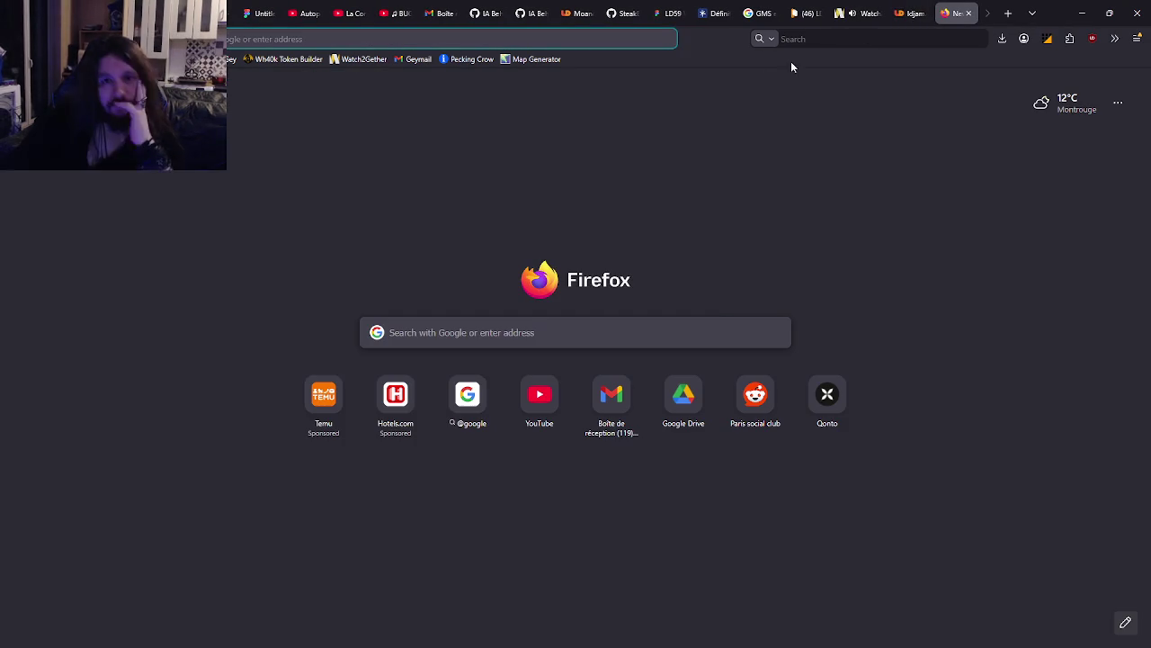
Search Google for 'ludum dare invite code'
left_click(596, 331)
type("ludum d")
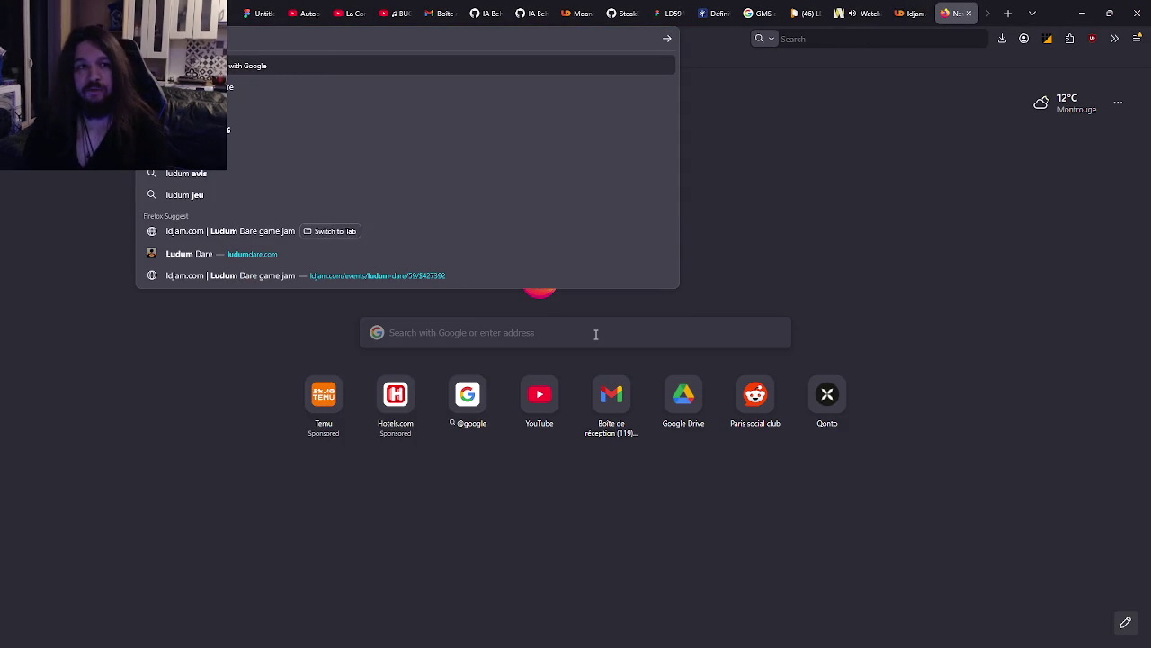
type("are")
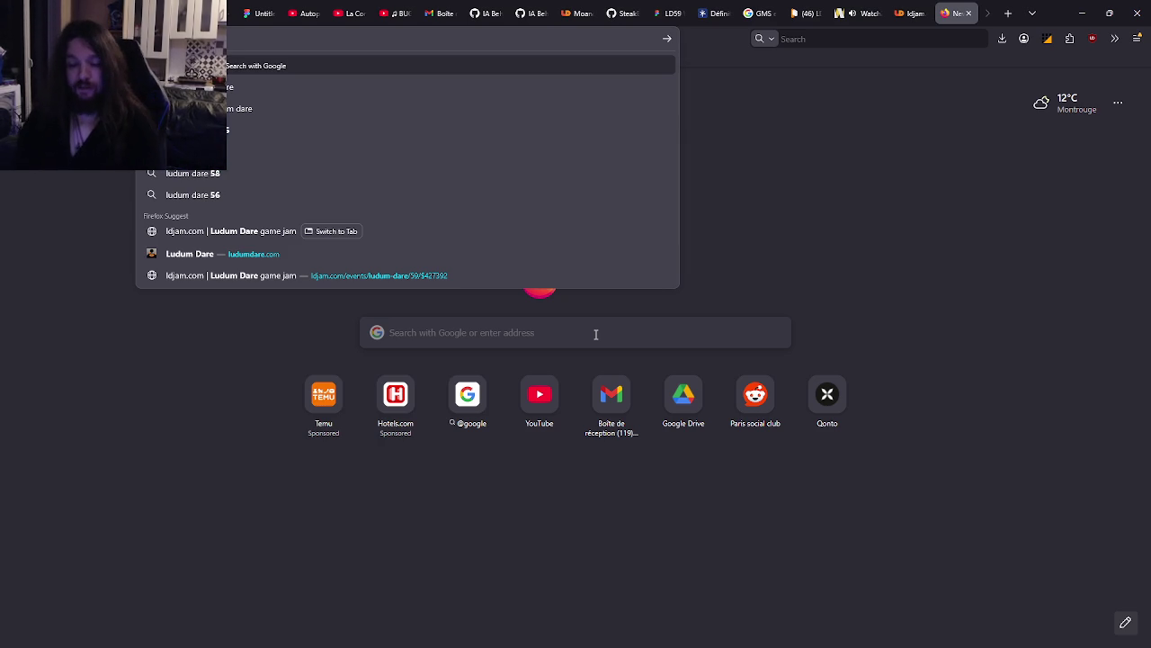
type("invite code")
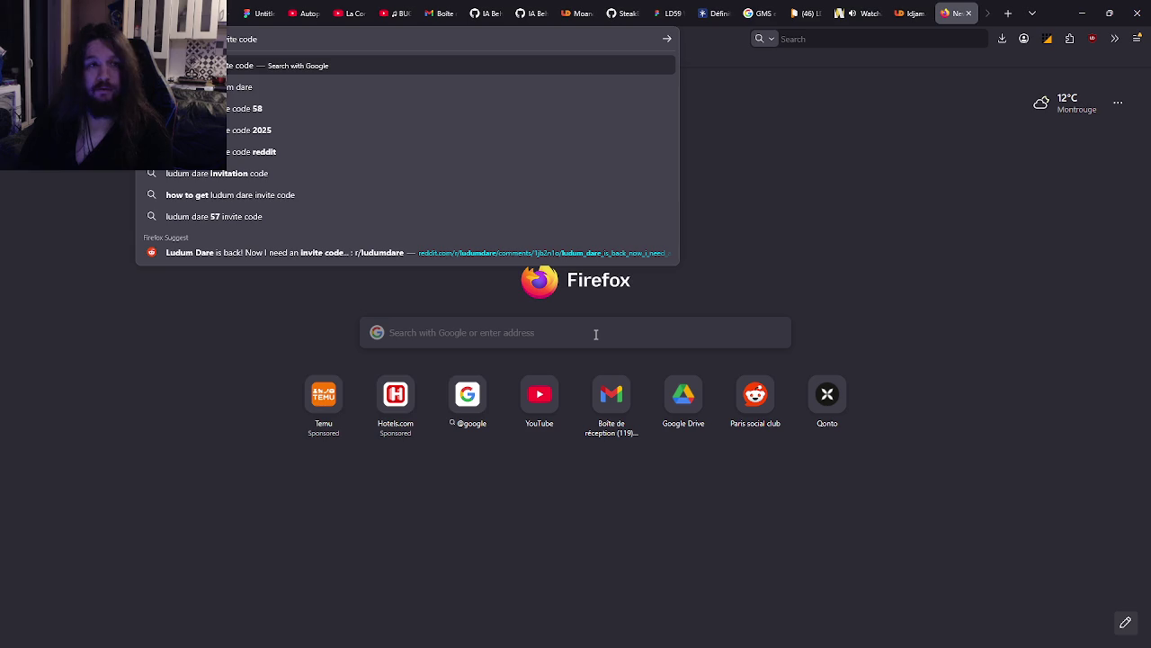
key("Return")
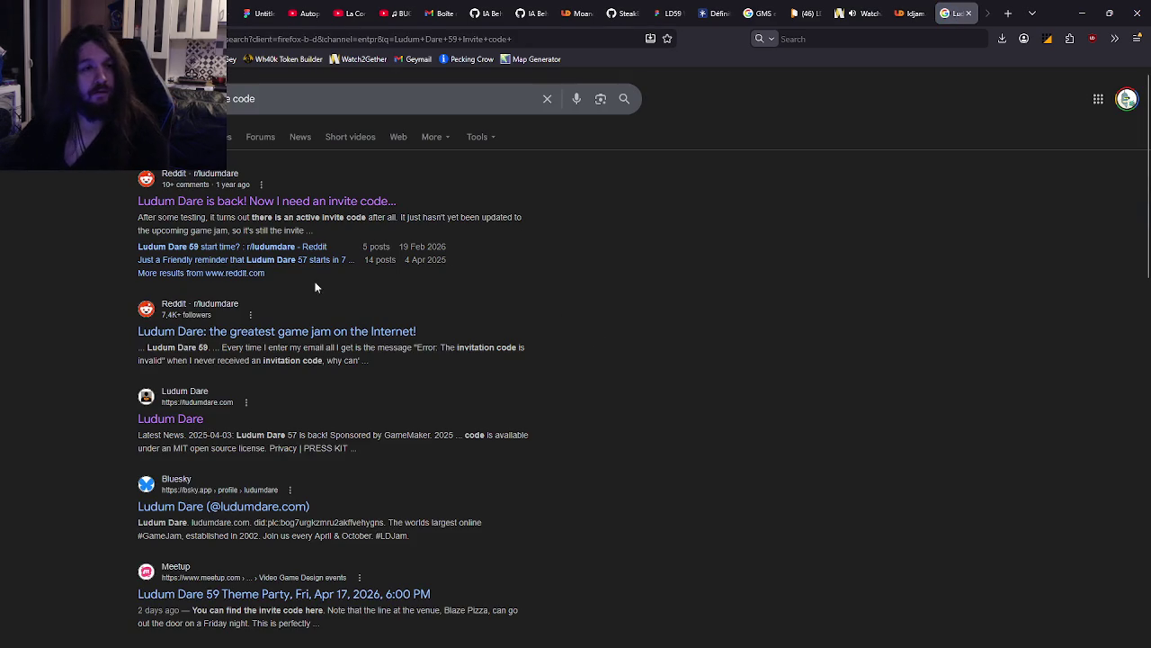
Open the r/ludumdare thread 'Ludum Dare 59 start time?' and scroll through it
left_click(271, 248)
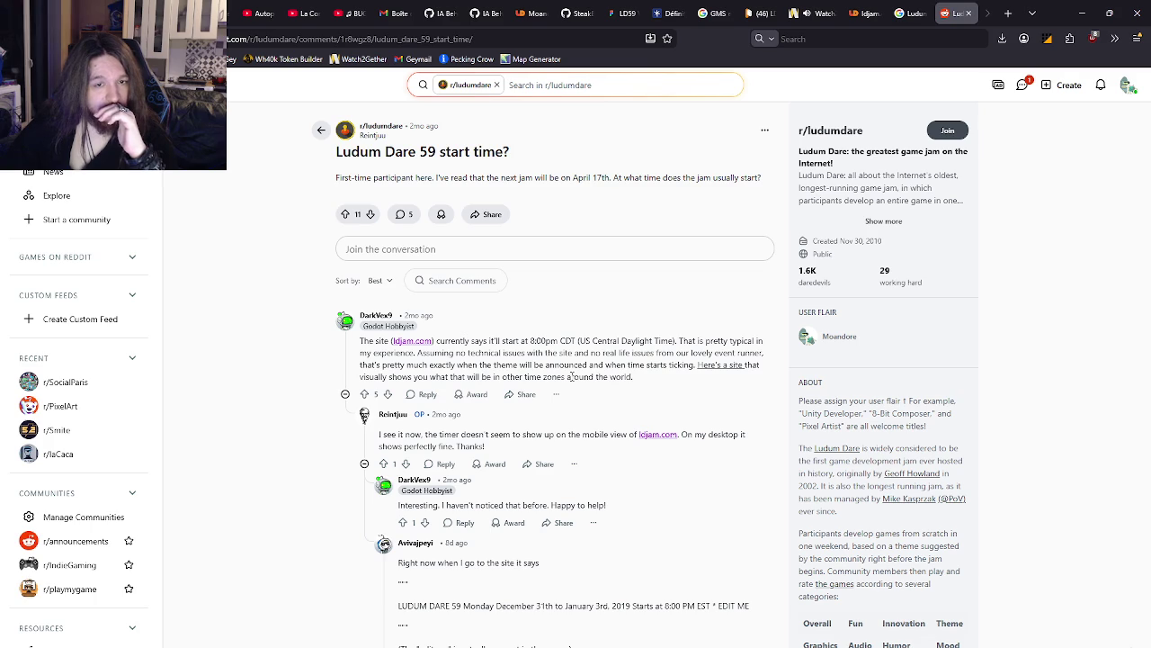
scroll(571, 378, "down", 2)
scroll(570, 377, "down", 3)
scroll(570, 378, "up", 3)
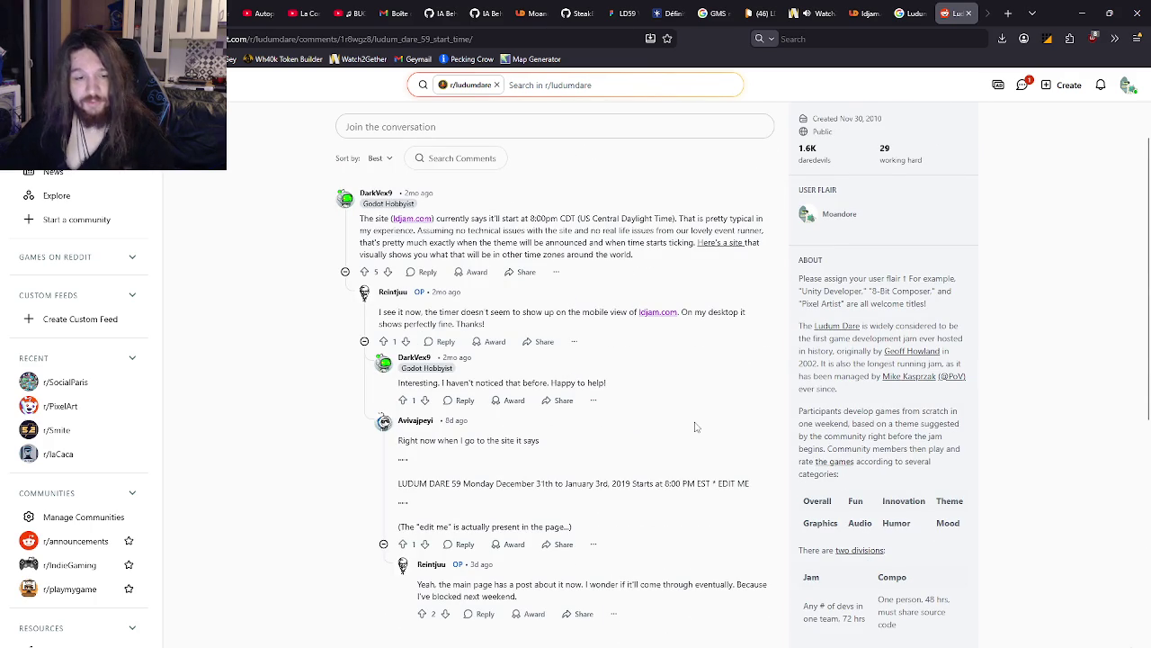
Search the thread for 'code', finding a single match
key("ctrl+f")
type("code")
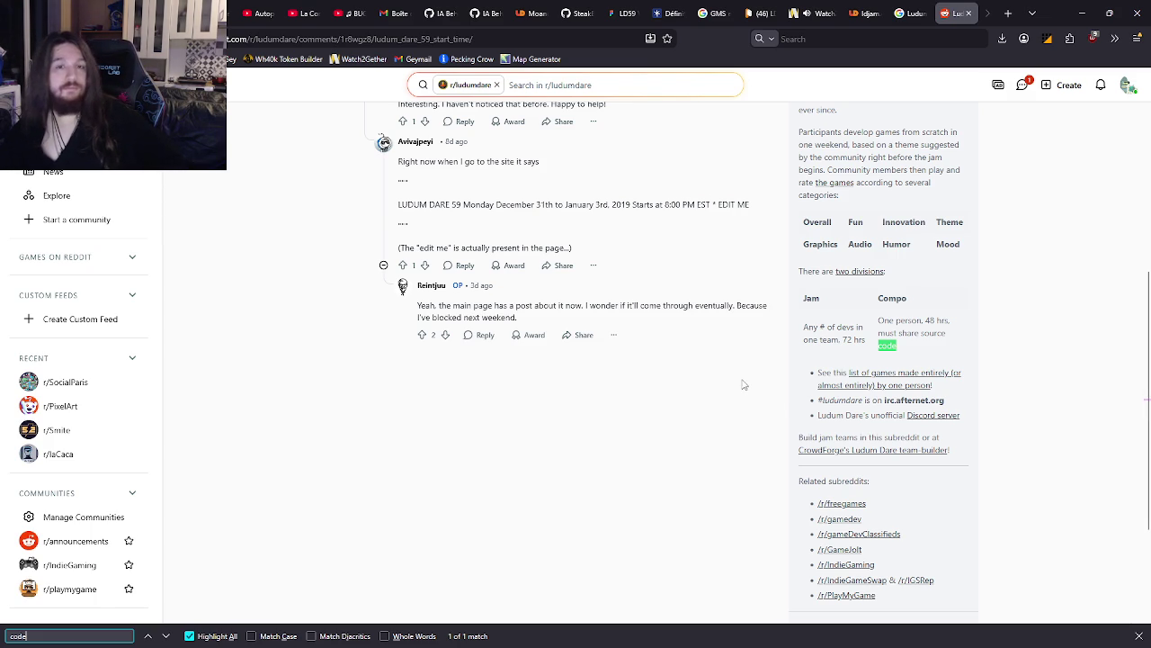
left_click(1021, 84)
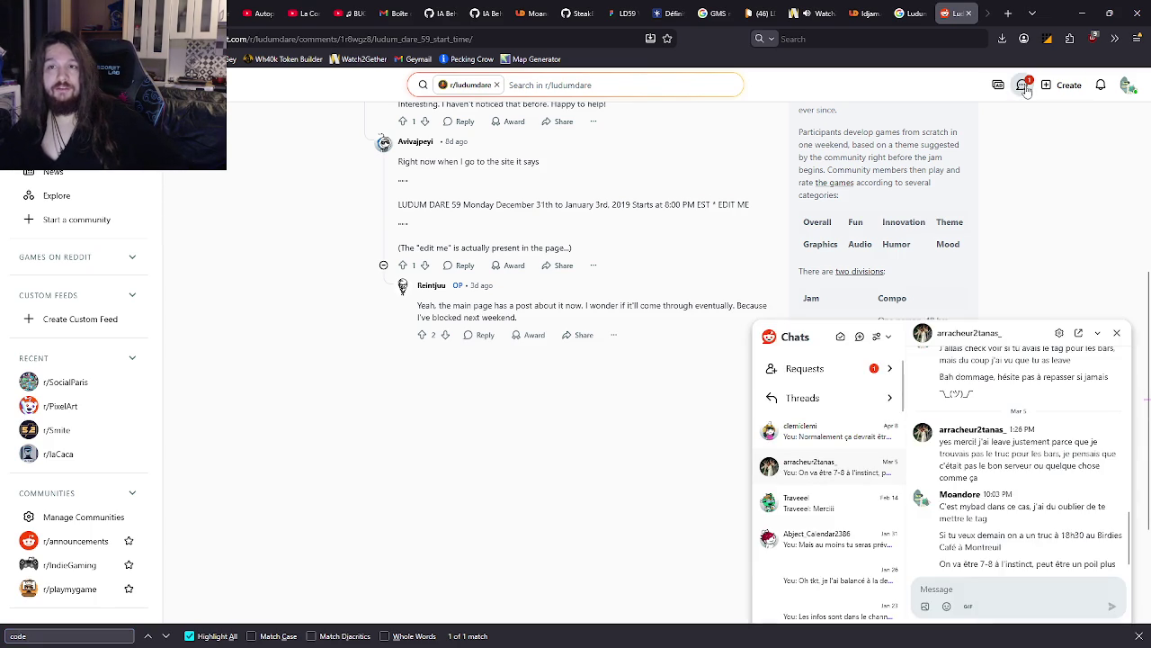
left_click(1021, 85)
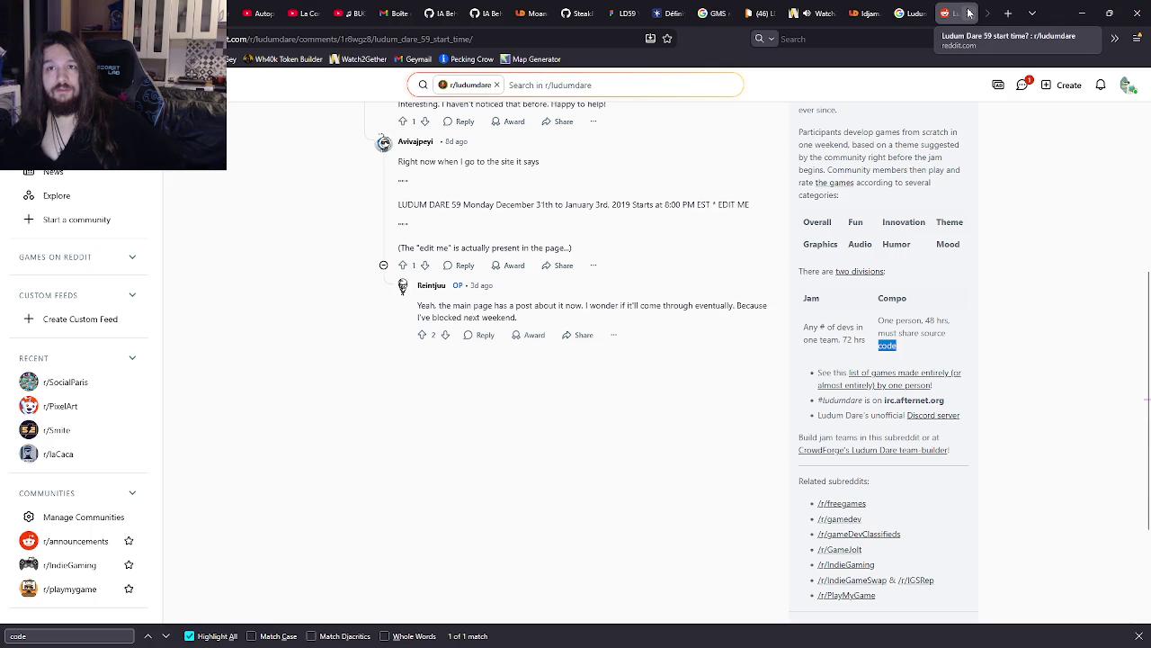
Return to the Google results and open the r/ludumdare subreddit
left_click(910, 12)
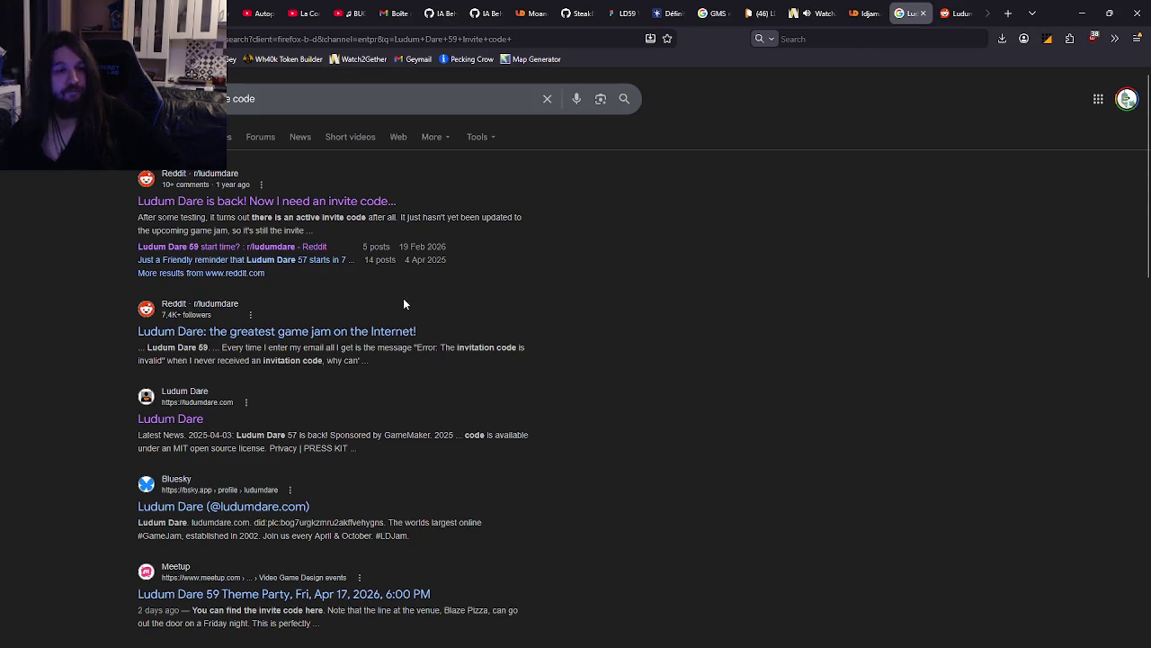
scroll(403, 303, "down", 2)
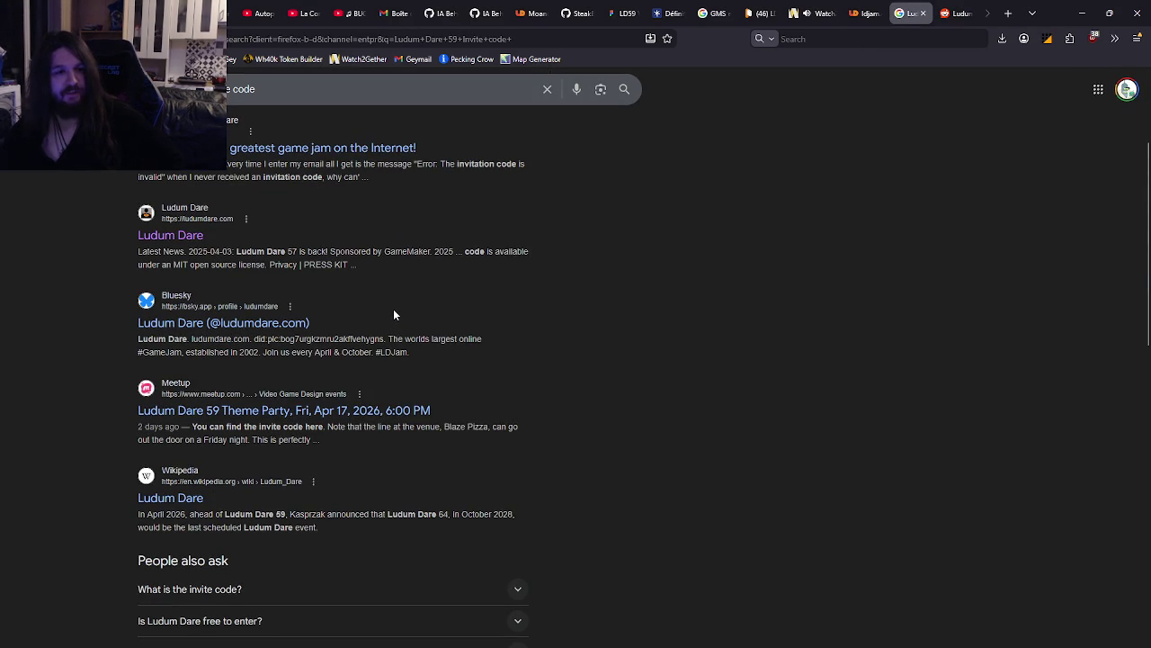
scroll(785, 189, "up", 2)
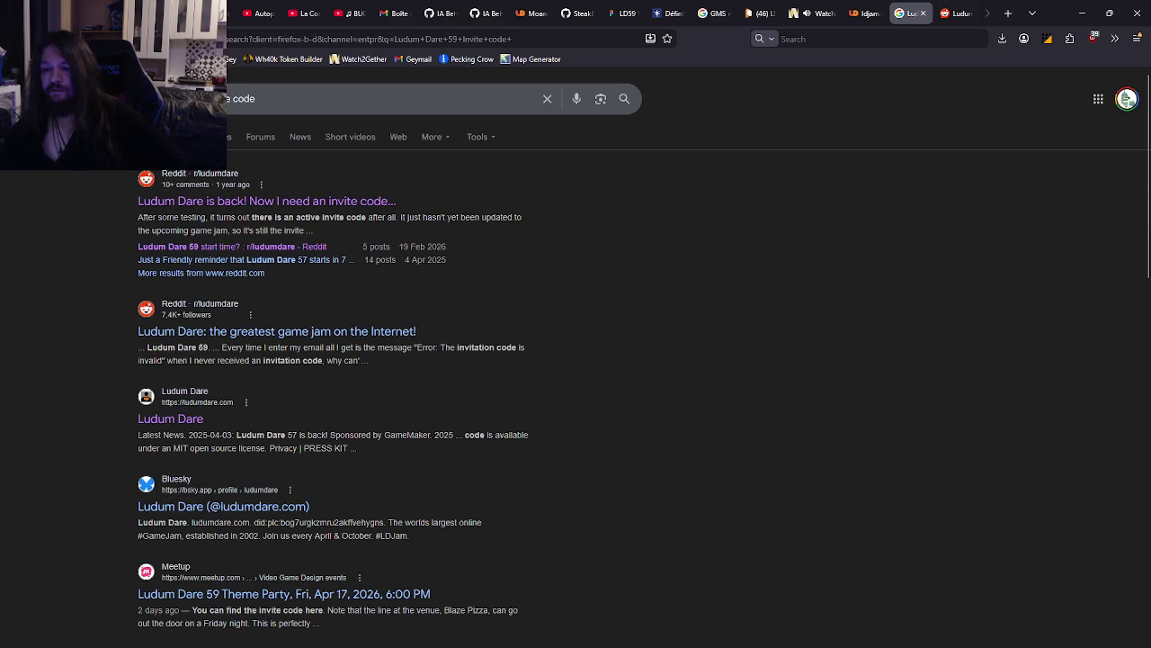
left_click(414, 343)
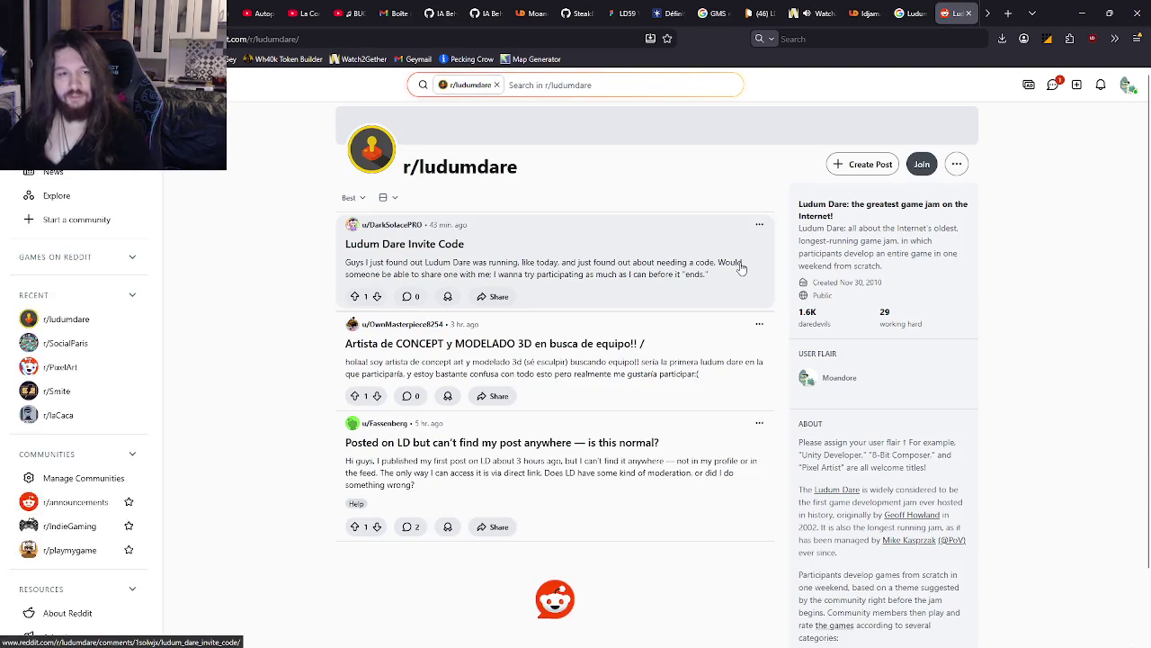
Find 'code' on the subreddit, open the unanswered 'Ludum Dare Invite Code' post, then return to Google
key("ctrl+f")
type("code")
left_click(739, 267)
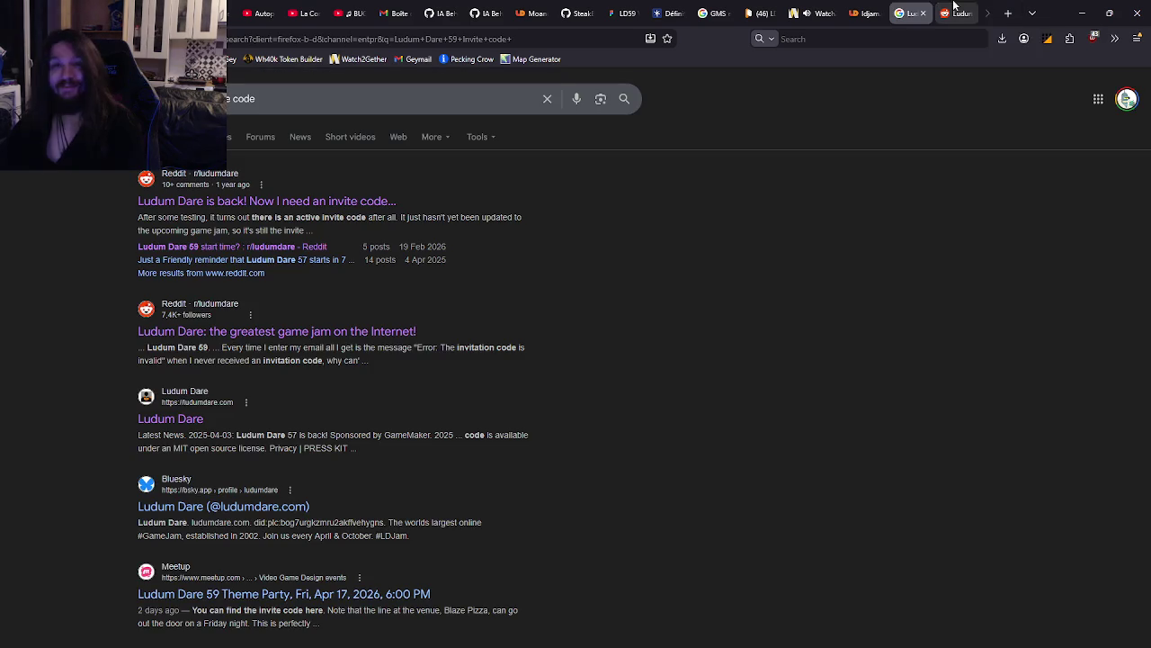
left_click(898, 14)
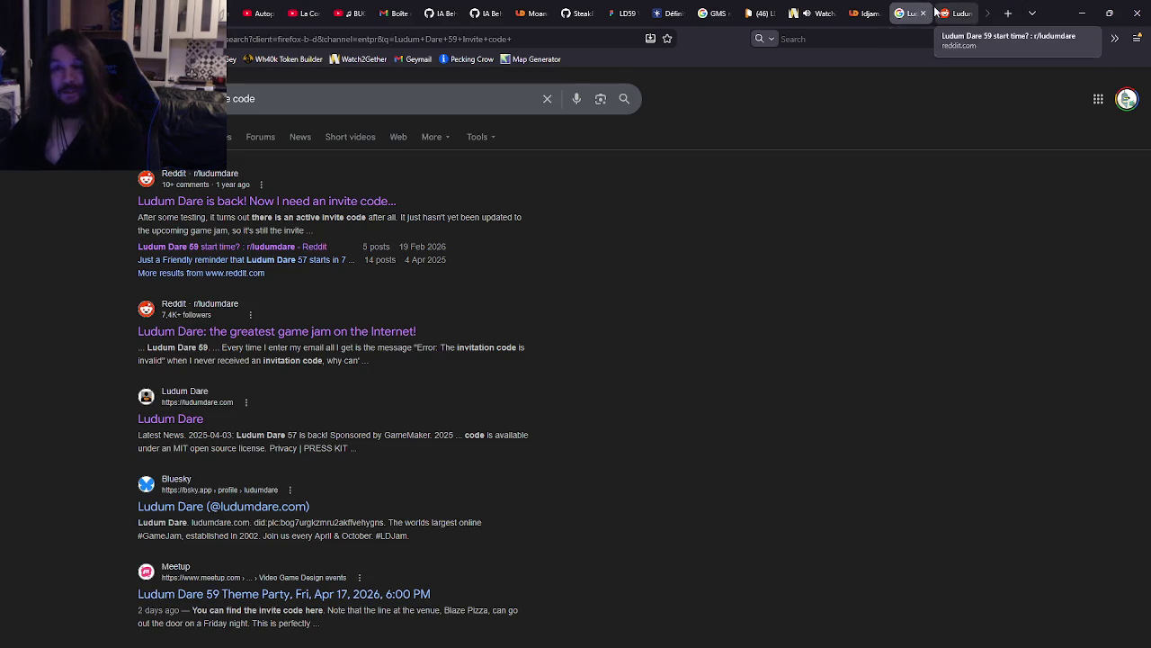
Close the Google tab and open the edit form of the unpublished Untitled game
left_click(923, 14)
left_click(861, 9)
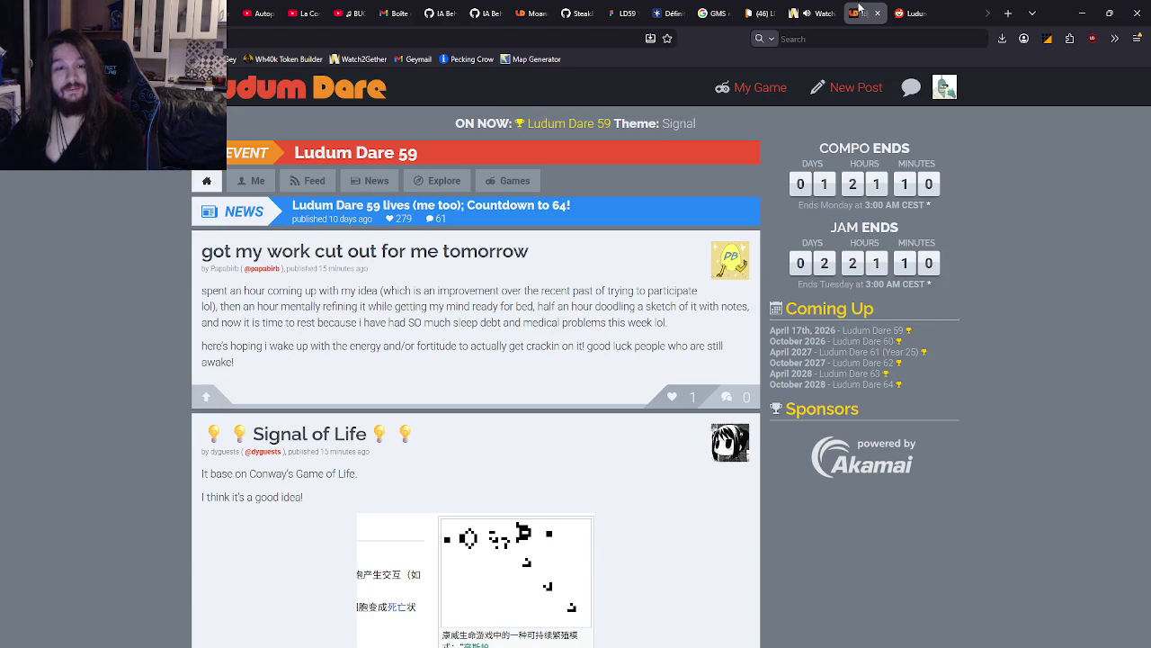
left_click(760, 87)
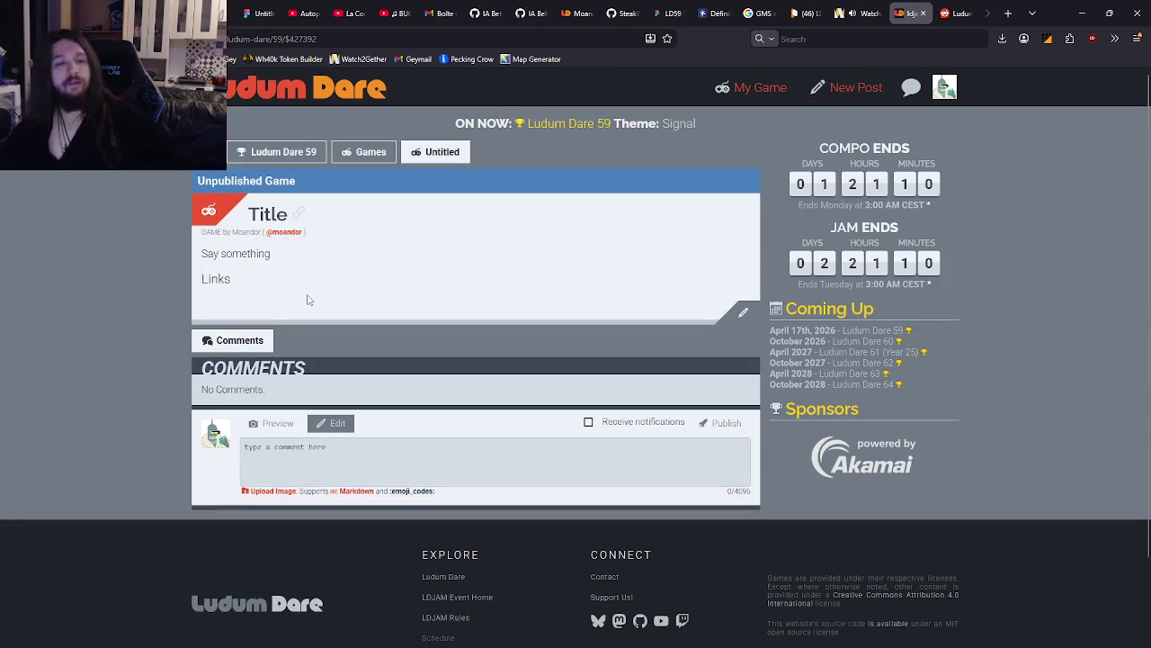
left_click(745, 315)
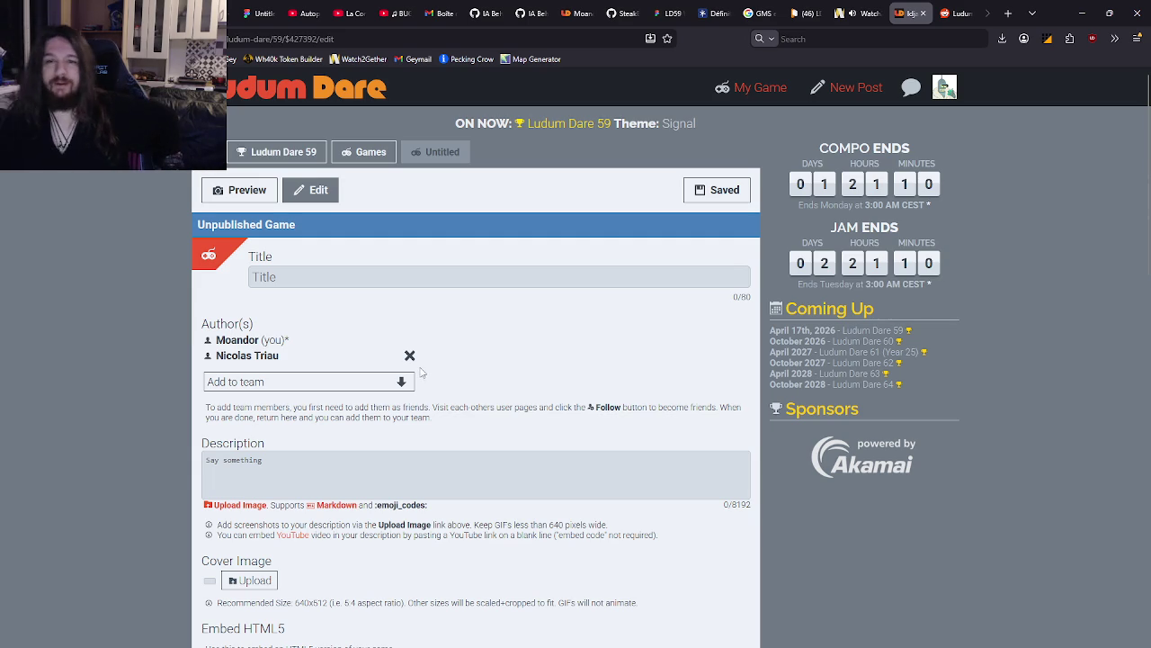
Check the Add to team friend list without adding anyone, then review the form
left_click(401, 382)
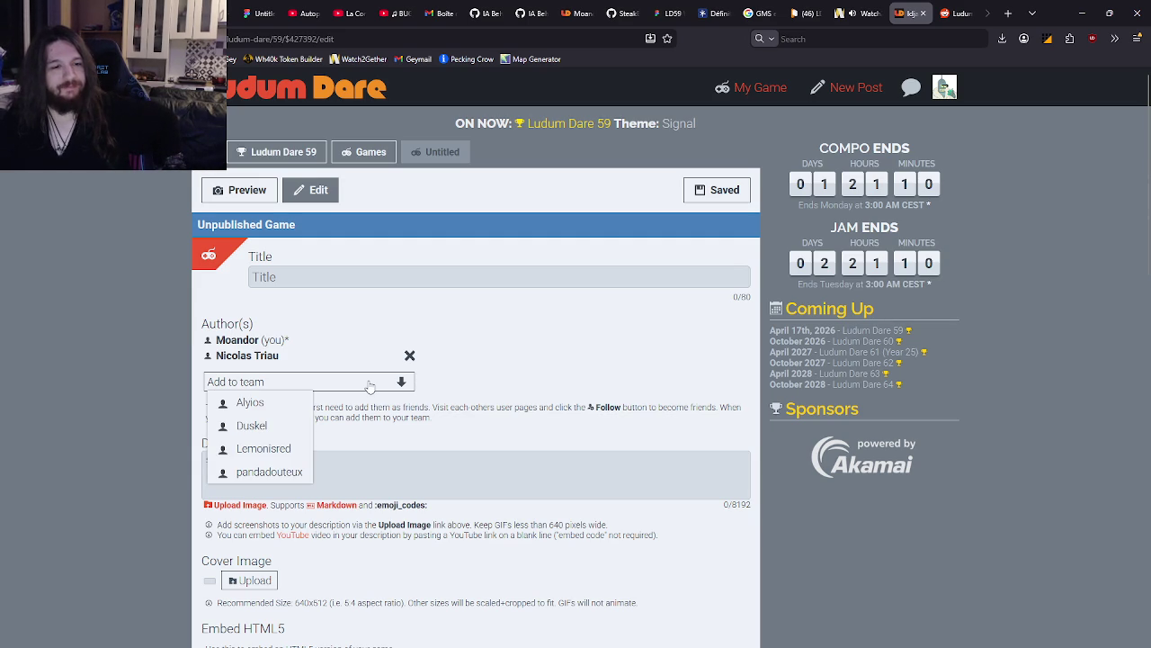
left_click(570, 370)
scroll(531, 296, "down", 1)
scroll(531, 296, "up", 1)
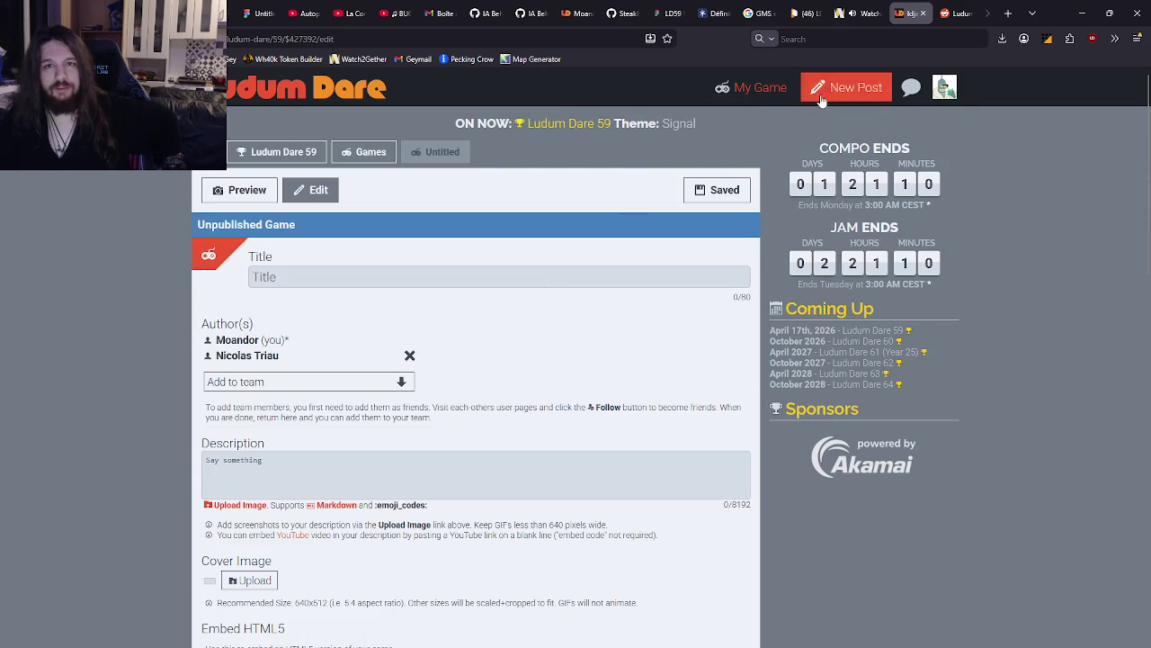
left_click(945, 90)
Open your profile and look through its list of followed users and friends
left_click(902, 115)
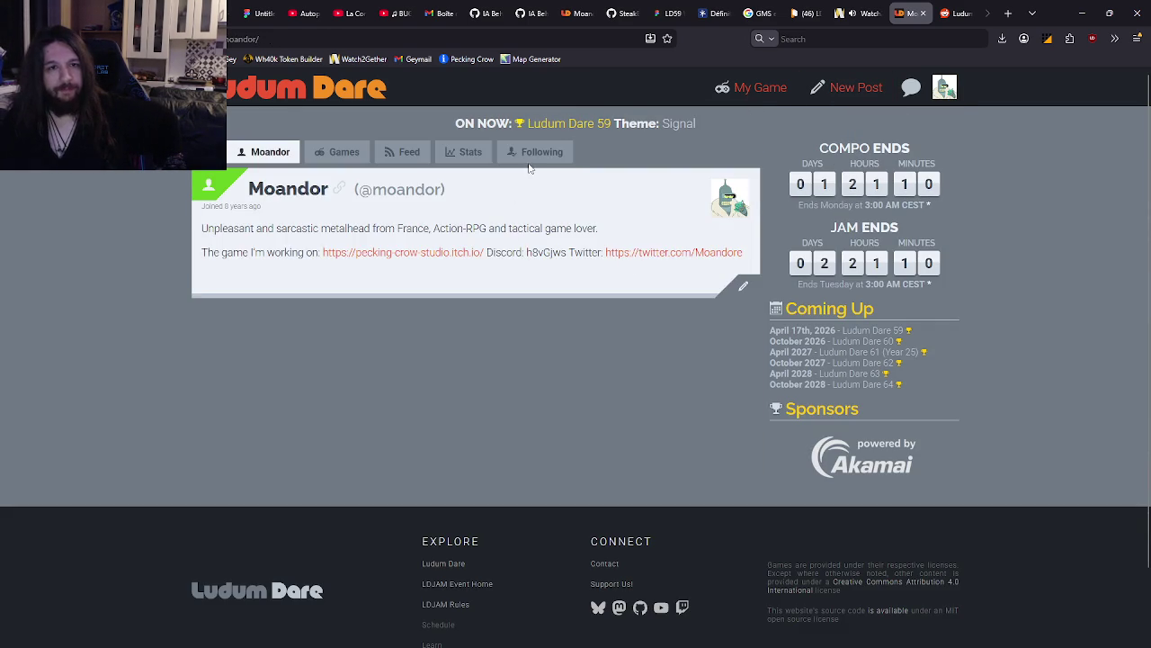
left_click(530, 166)
scroll(504, 326, "down", 3)
scroll(504, 326, "up", 3)
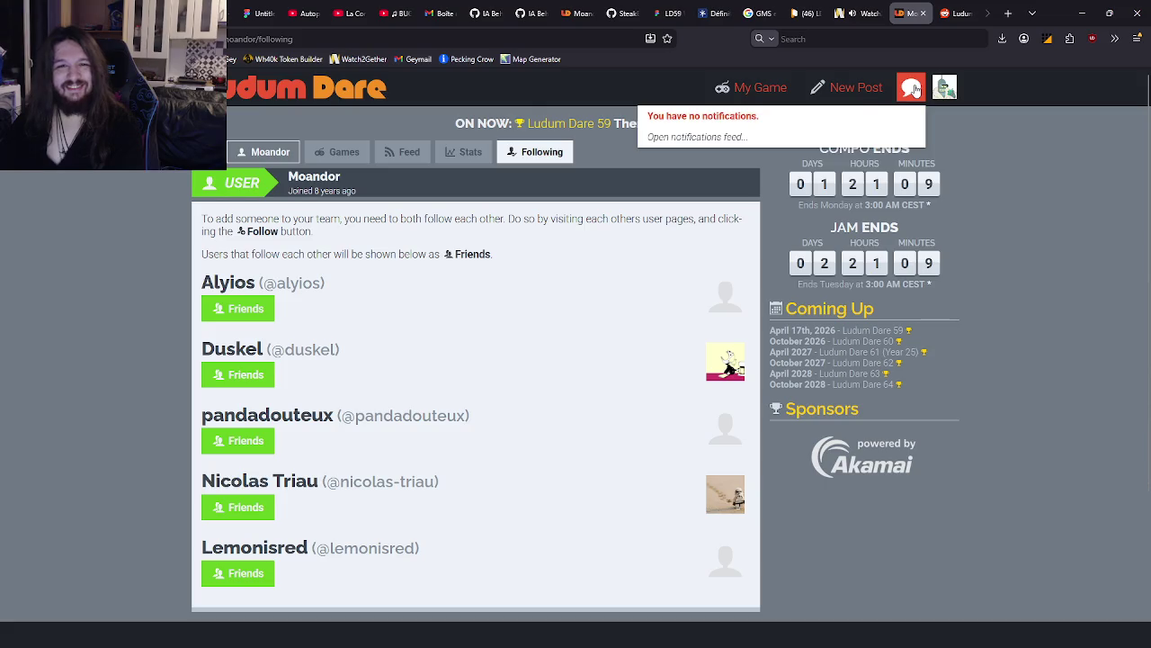
mouse_move(947, 87)
scroll(730, 334, "down", 5)
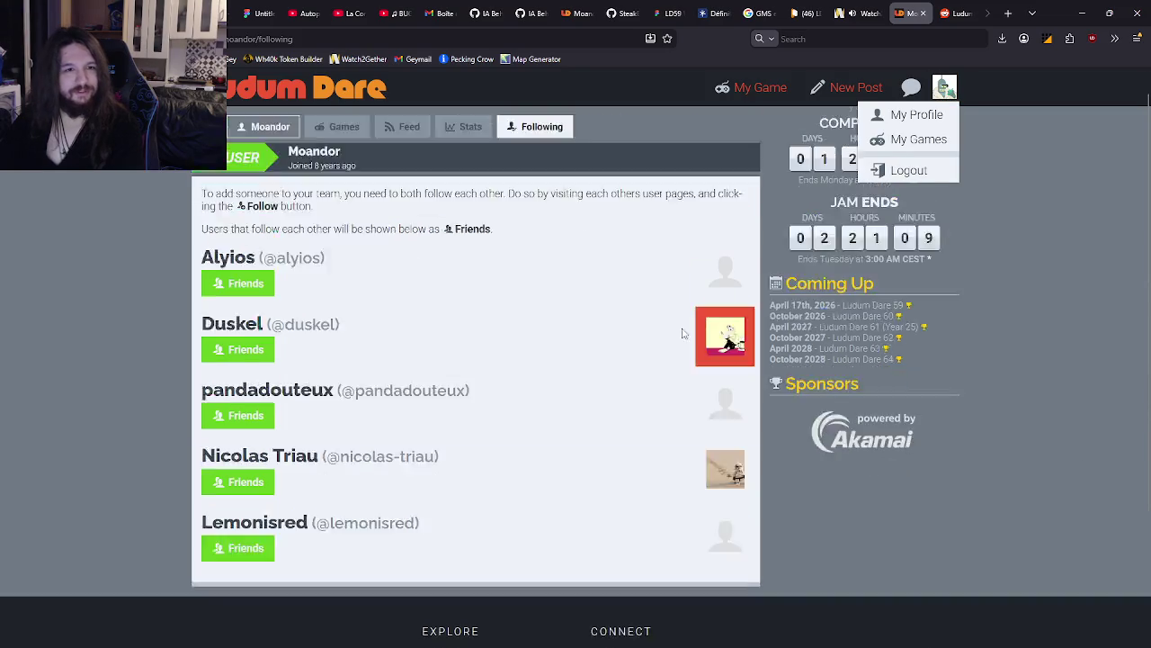
scroll(683, 297, "up", 5)
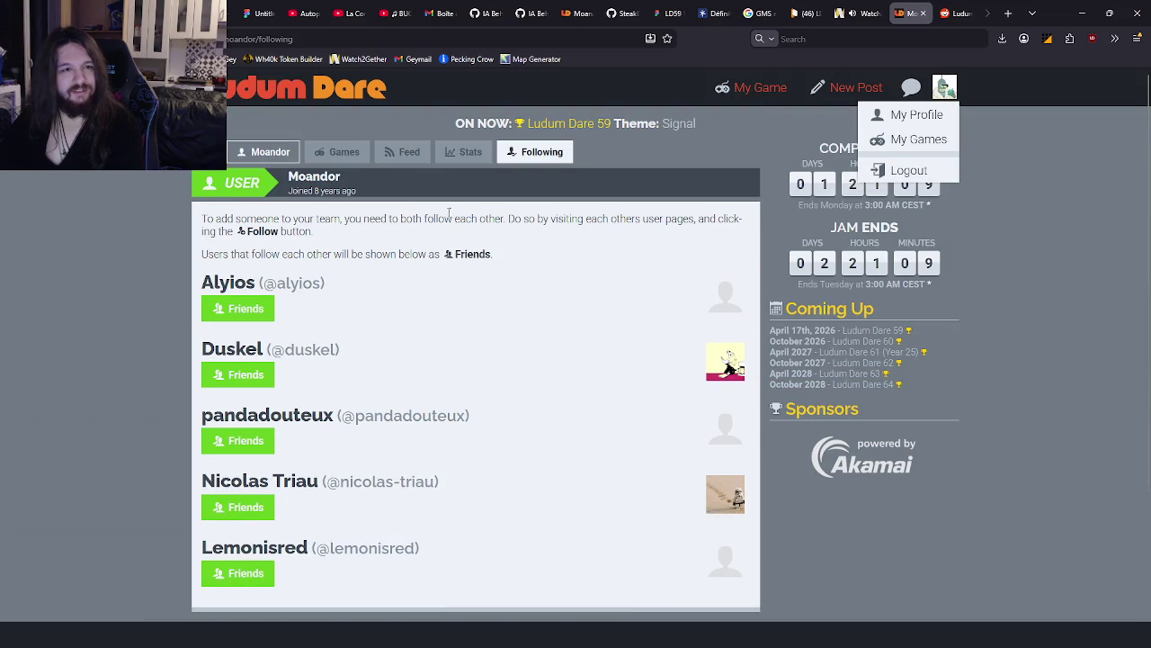
Browse the LD59 home feed and Explore section, then return to your profile page
left_click(407, 152)
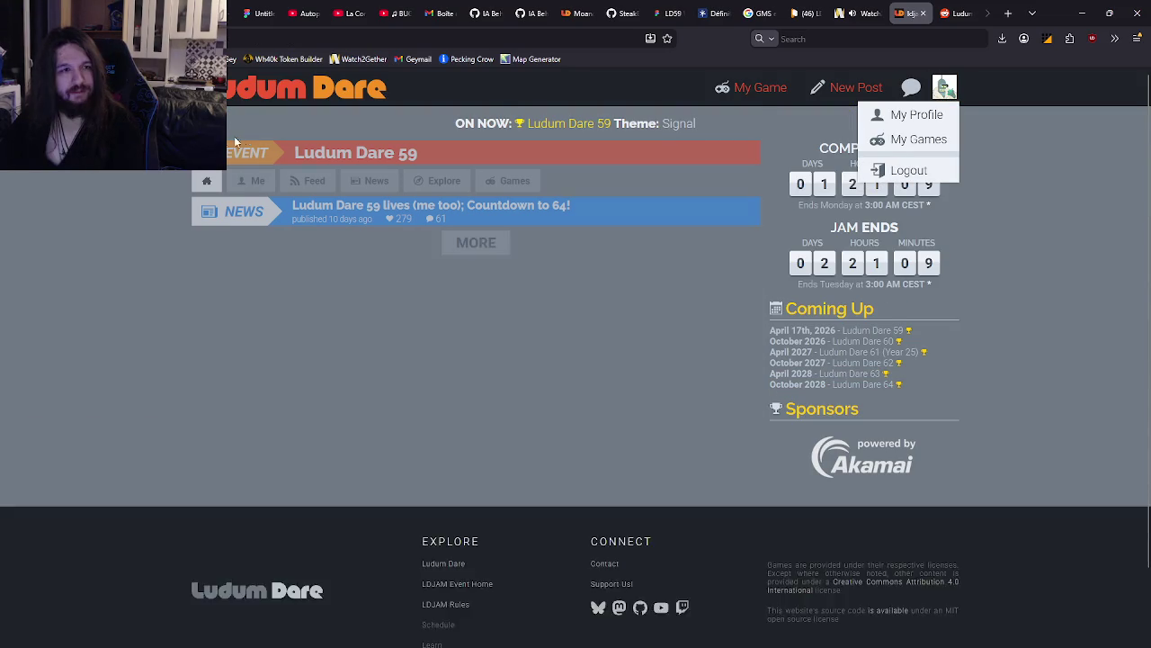
left_click(454, 183)
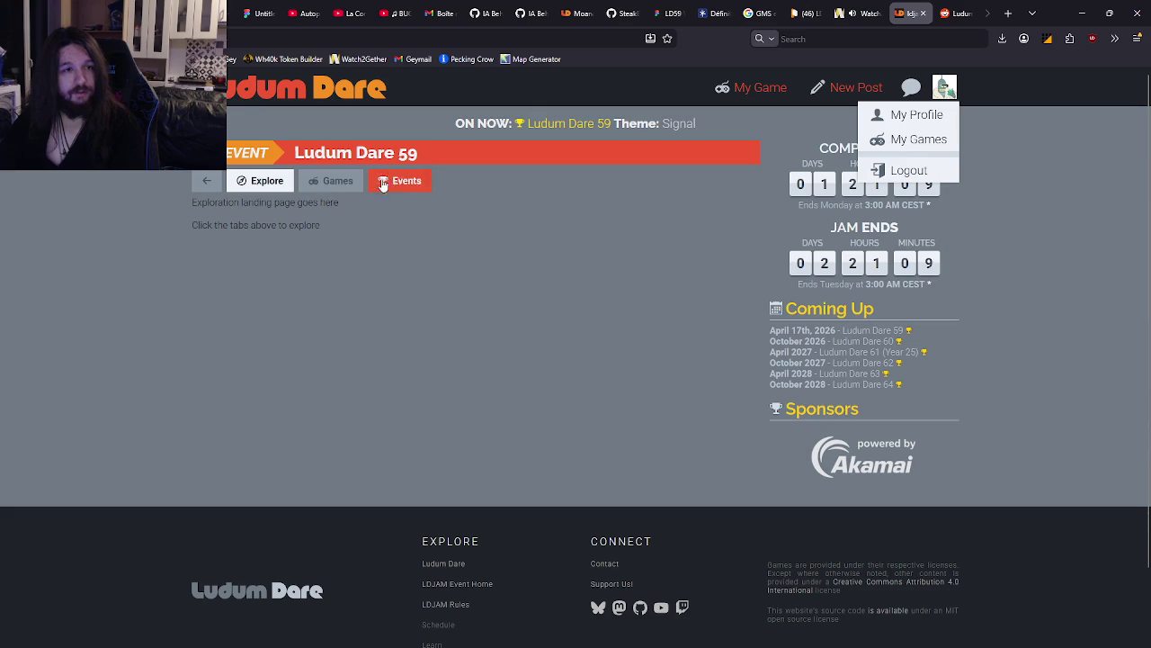
left_click(206, 180)
scroll(963, 359, "down", 3)
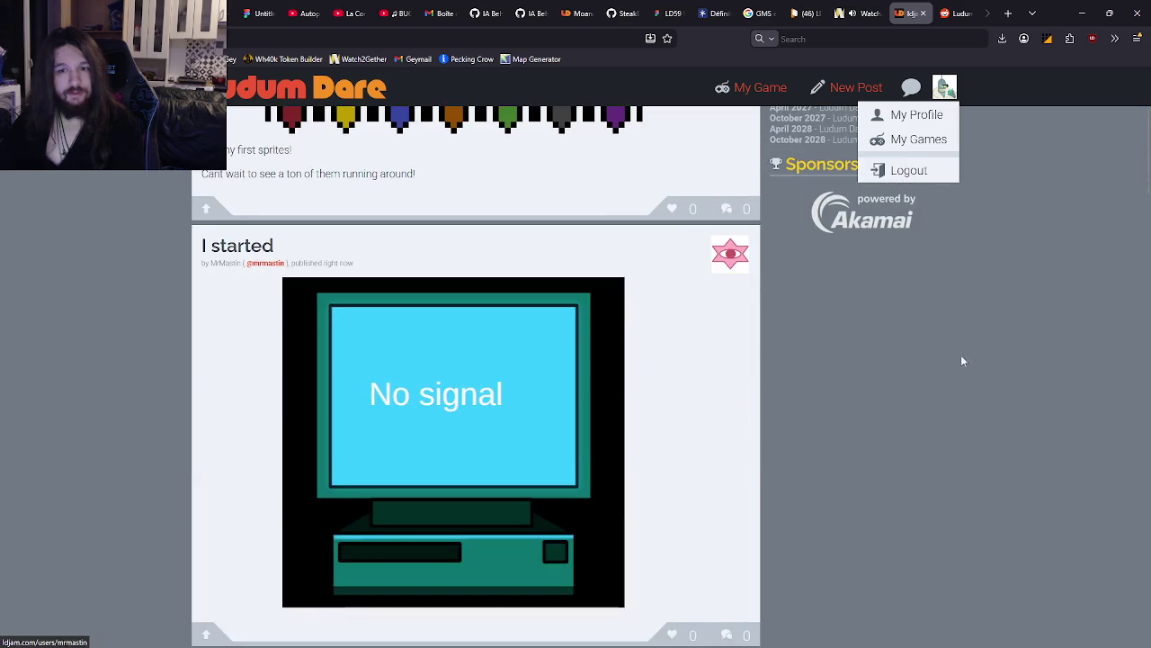
scroll(995, 363, "up", 3)
left_click(916, 114)
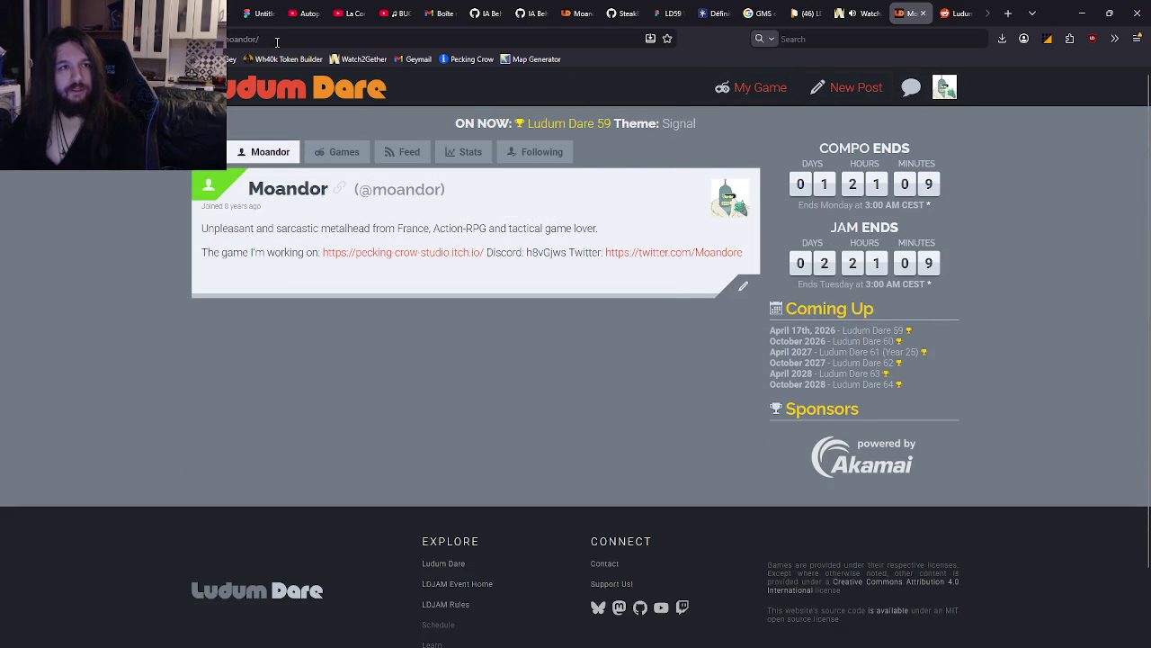
left_click(277, 43)
Follow the first teammate from their Ludum Dare user page
type("ukie")
key("Return")
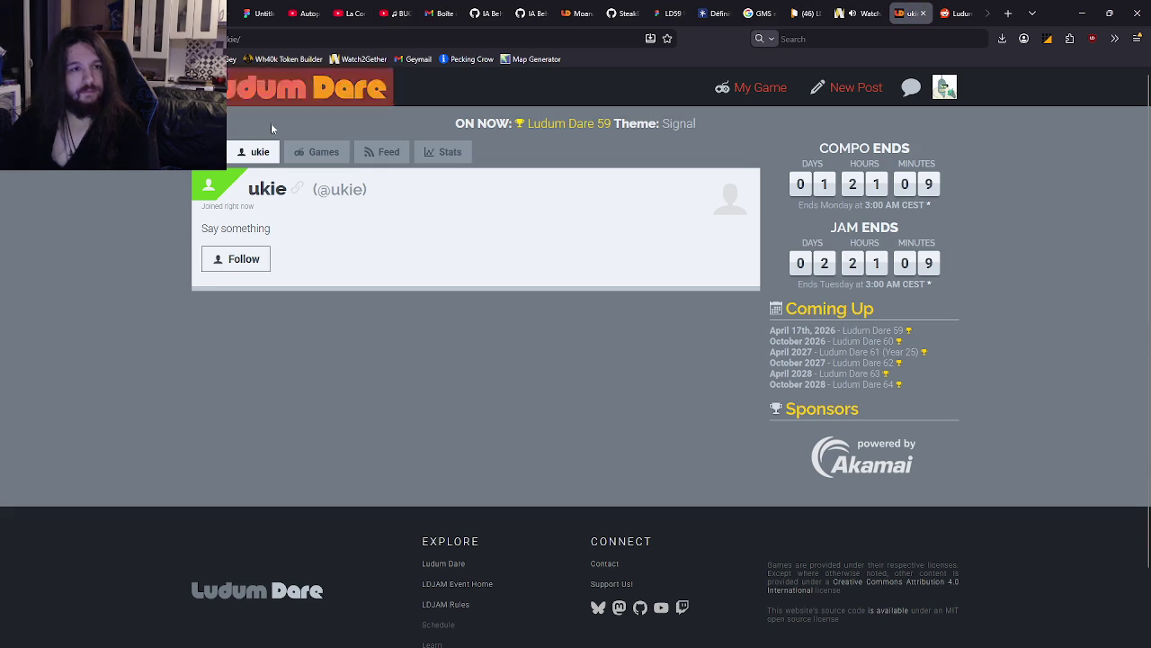
left_click(236, 258)
Follow the second teammate, then go to your own Ludum Dare profile
left_click(232, 39)
double_click(232, 38)
type("dragwann/")
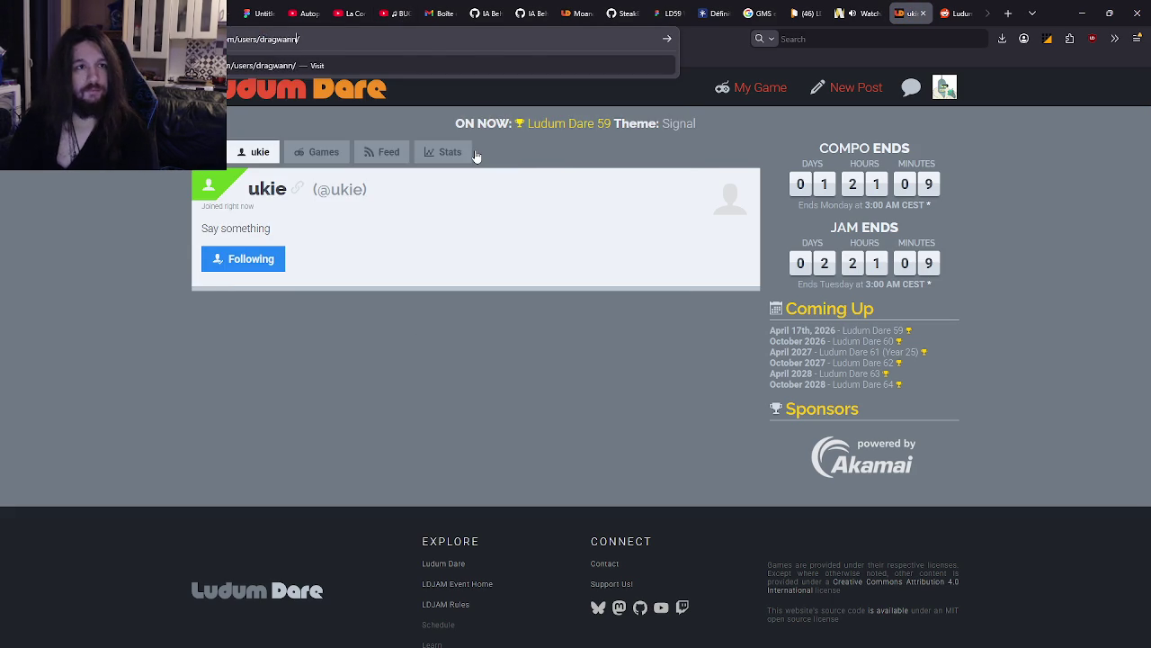
key("Return")
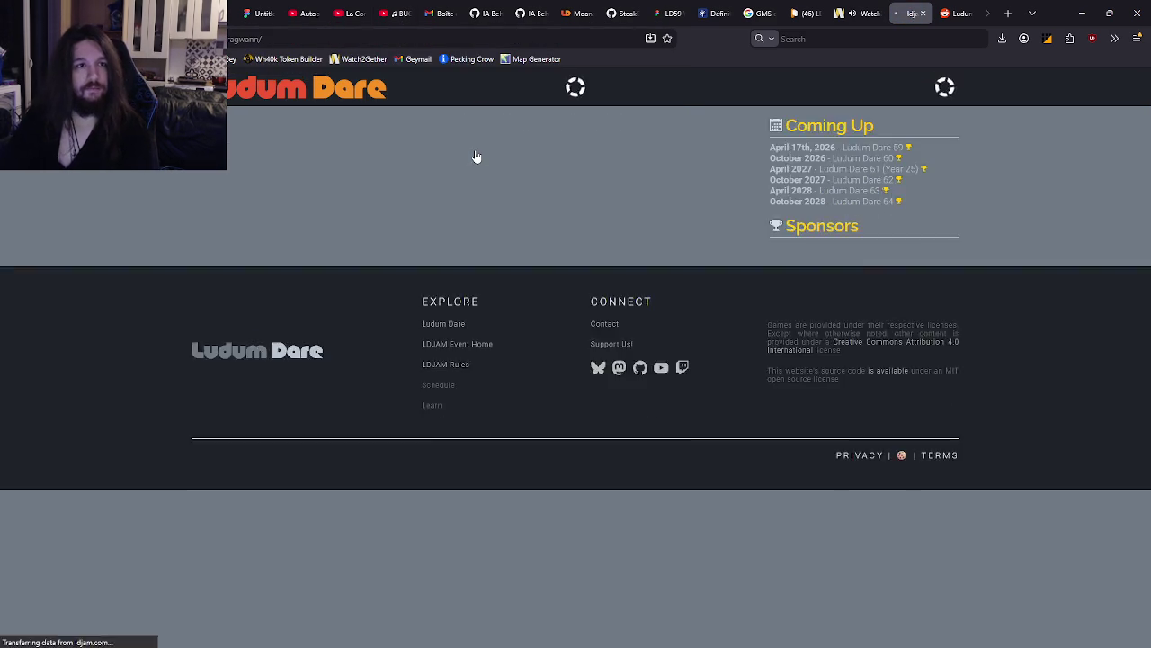
left_click(242, 258)
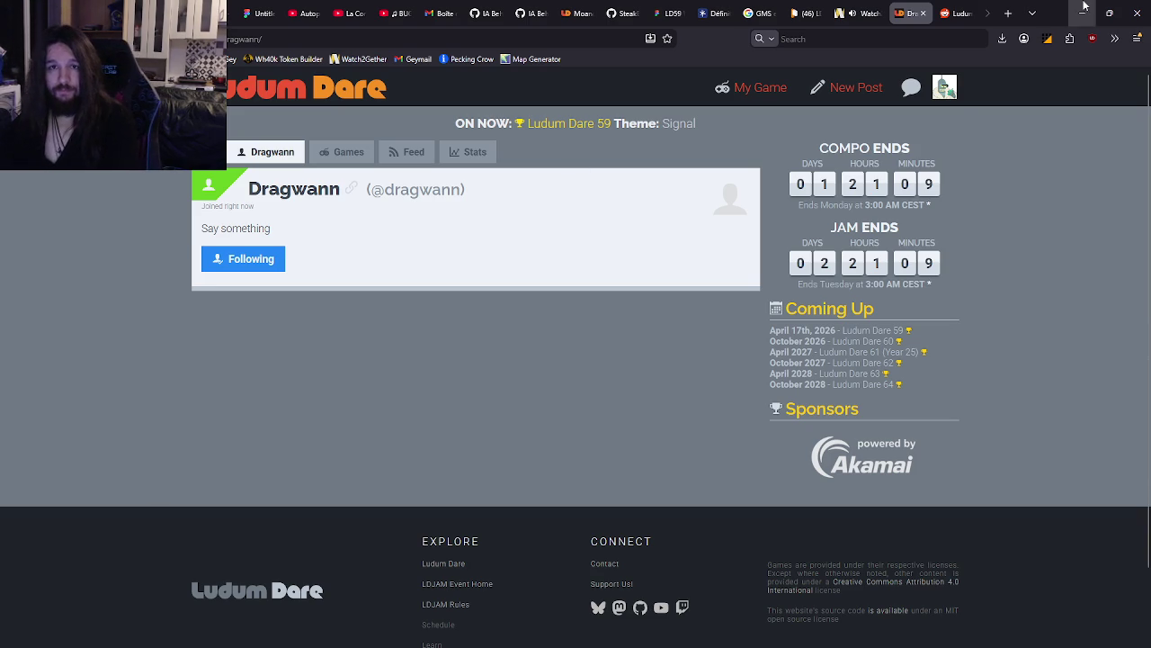
left_click(944, 87)
left_click(891, 117)
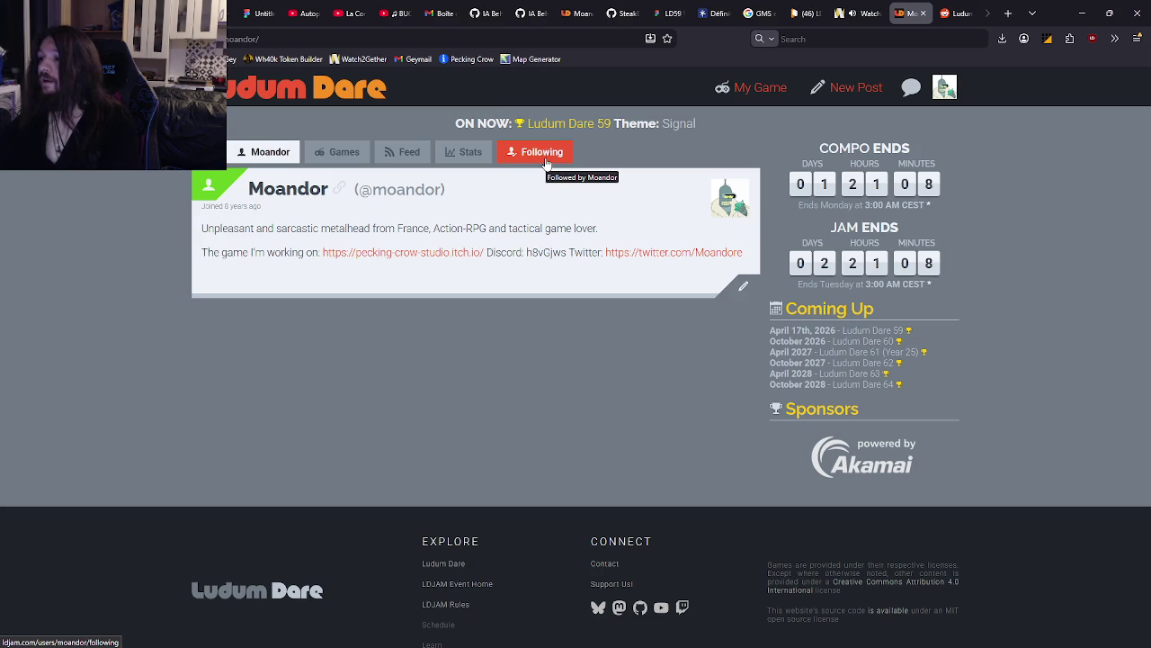
Open the Following tab and look over the followed users and mutual friends
left_click(546, 162)
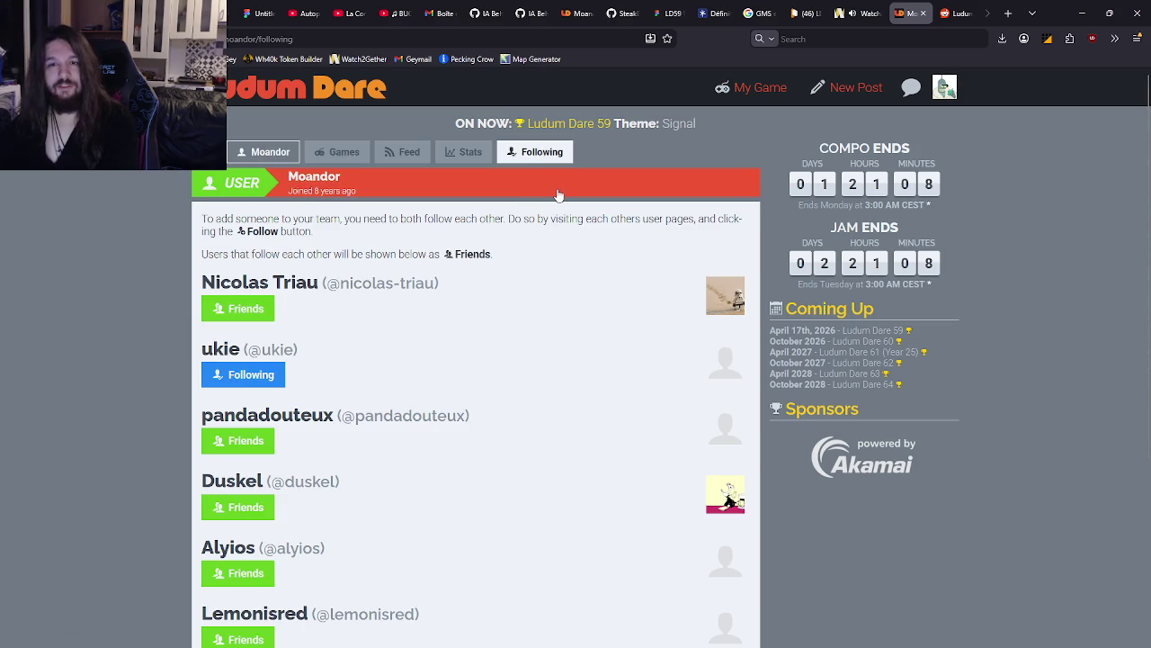
scroll(609, 198, "down", 3)
scroll(609, 198, "up", 1)
scroll(609, 198, "up", 1)
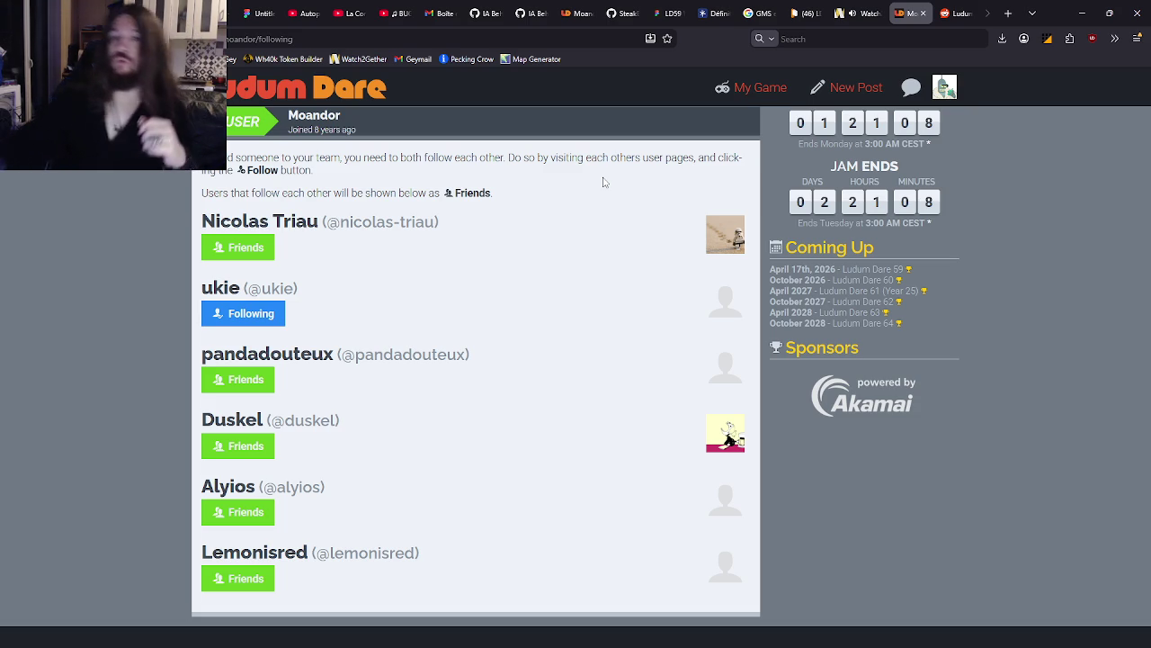
left_click(951, 13)
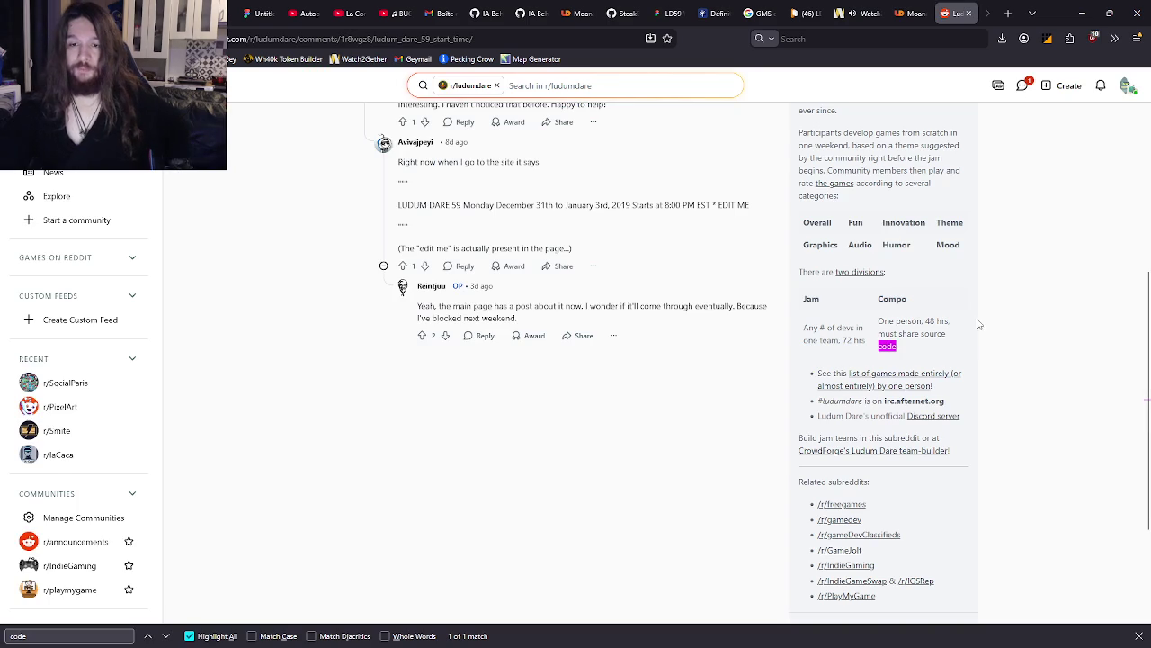
Scroll the r/ludumdare thread's comments and close the Reddit tab
scroll(979, 324, "up", 2)
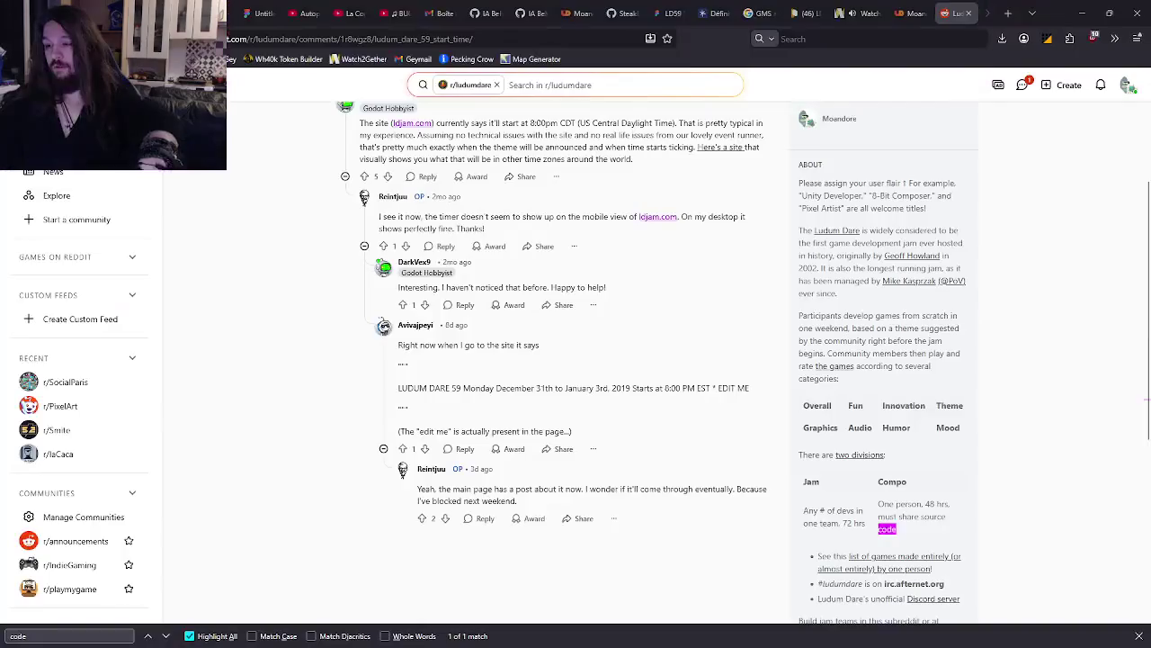
left_click(968, 13)
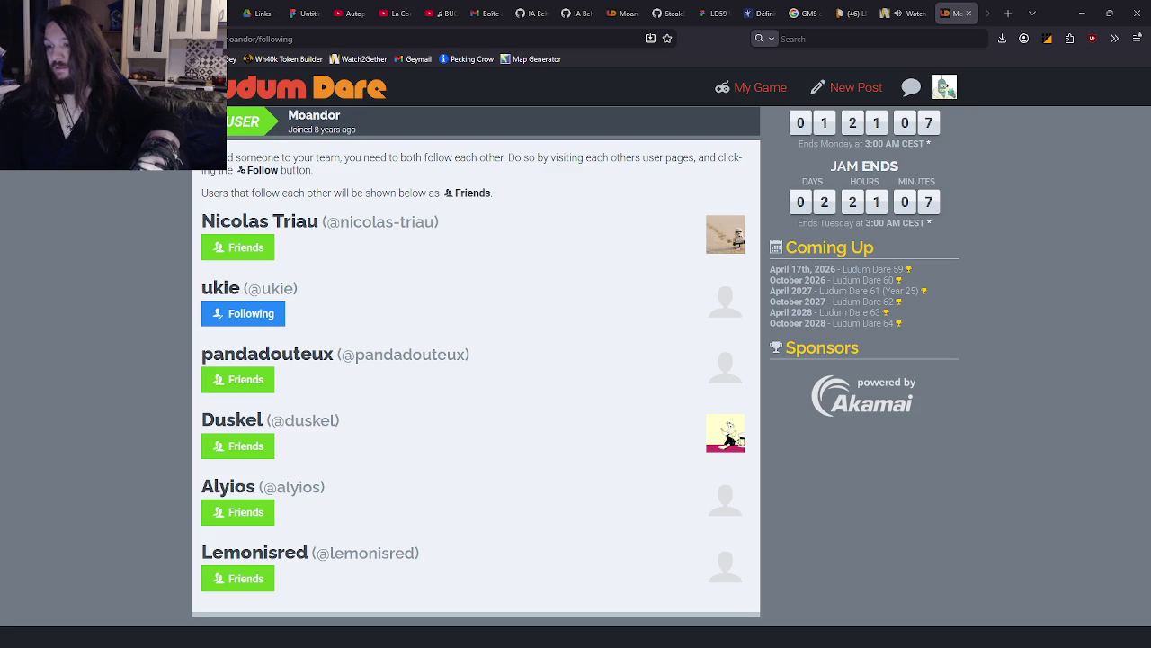
Return to the ldjam.com tab and go to the Ludum Dare 59 home feed
left_click(910, 12)
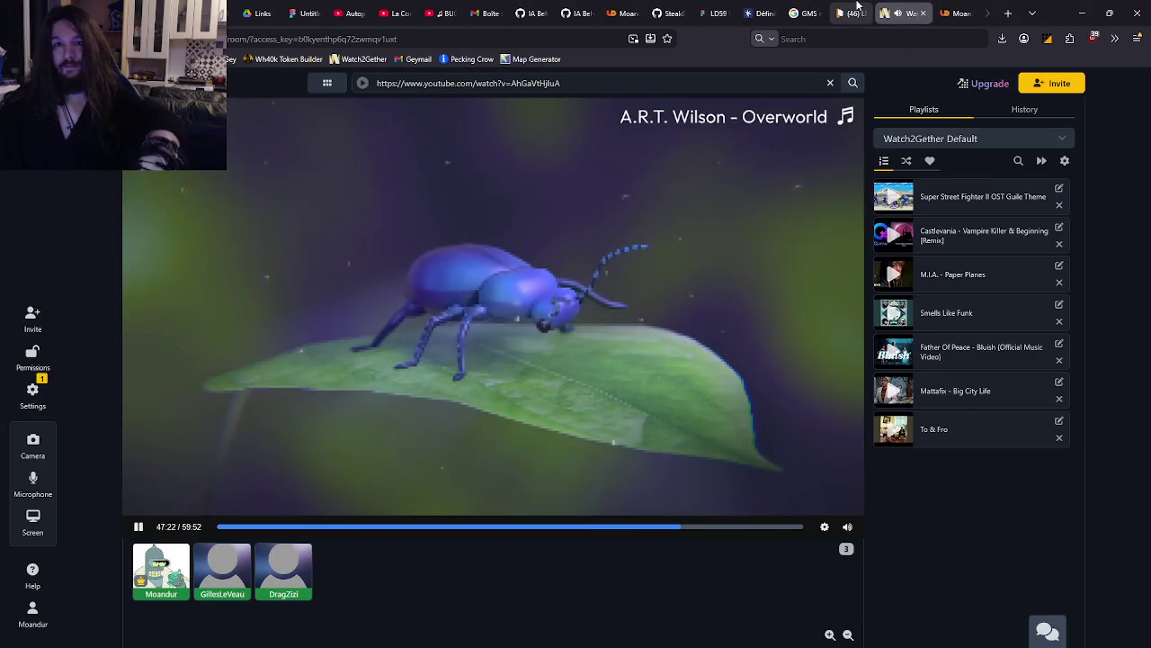
left_click(841, 10)
left_click(804, 12)
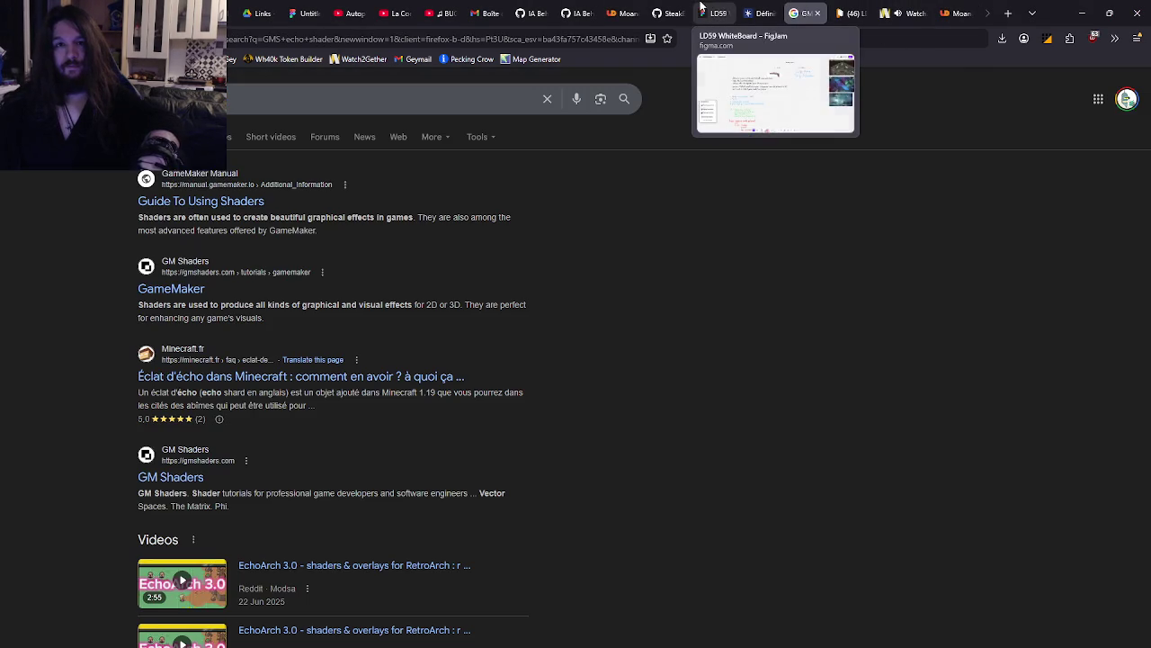
left_click(620, 9)
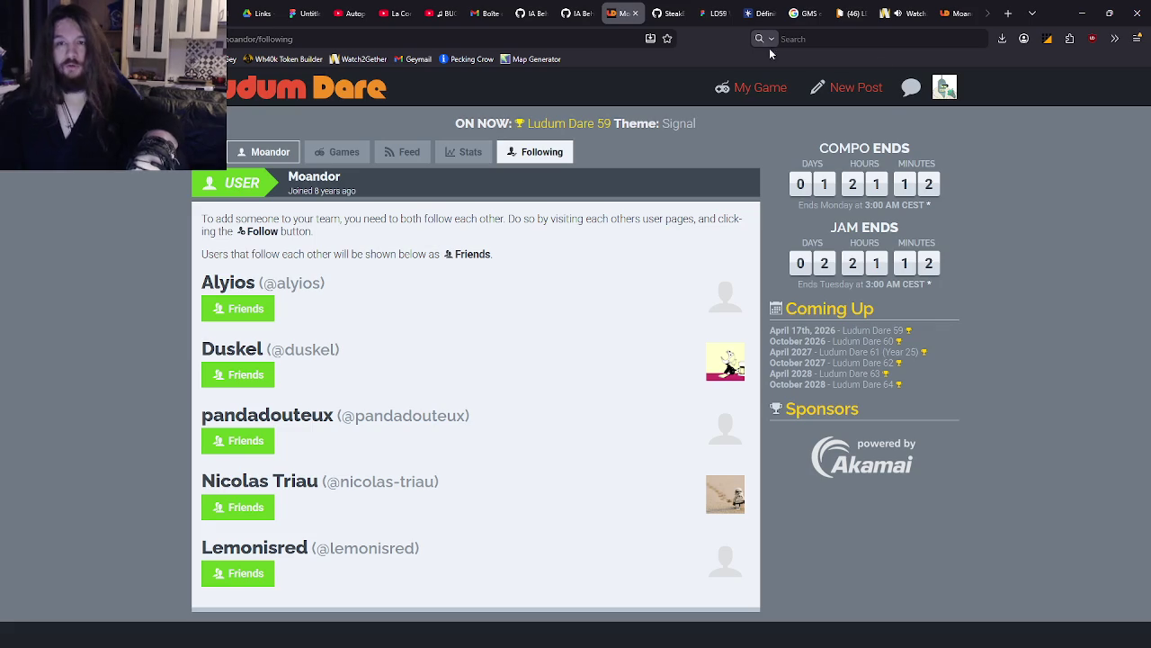
scroll(688, 185, "down", 3)
scroll(688, 185, "up", 3)
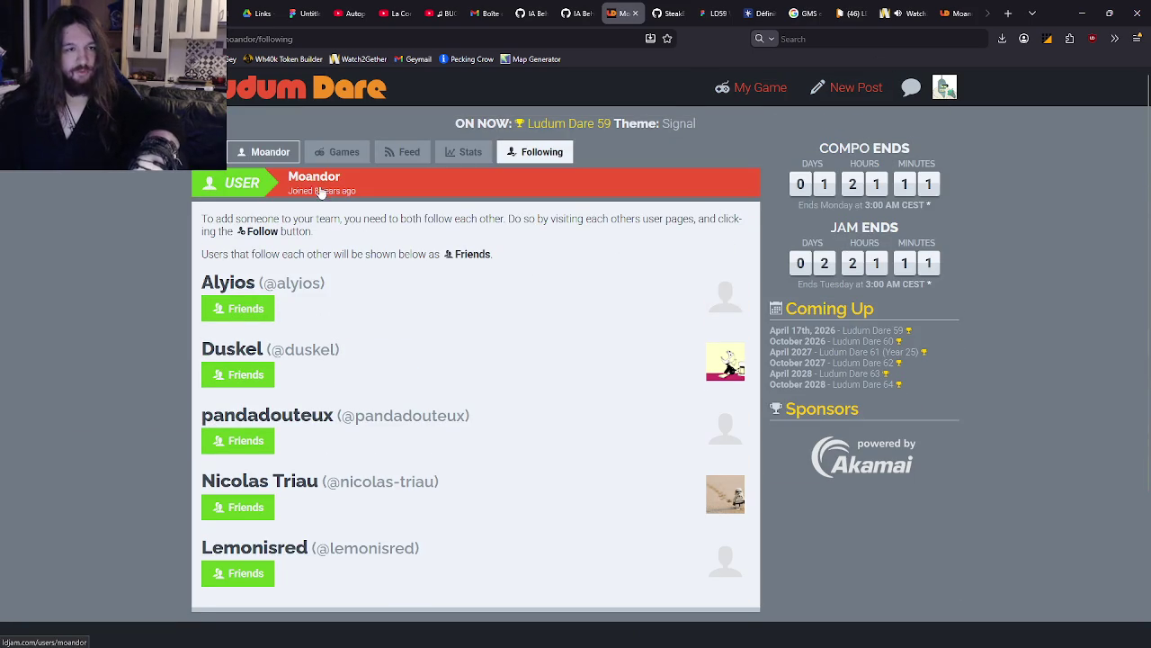
left_click(198, 87)
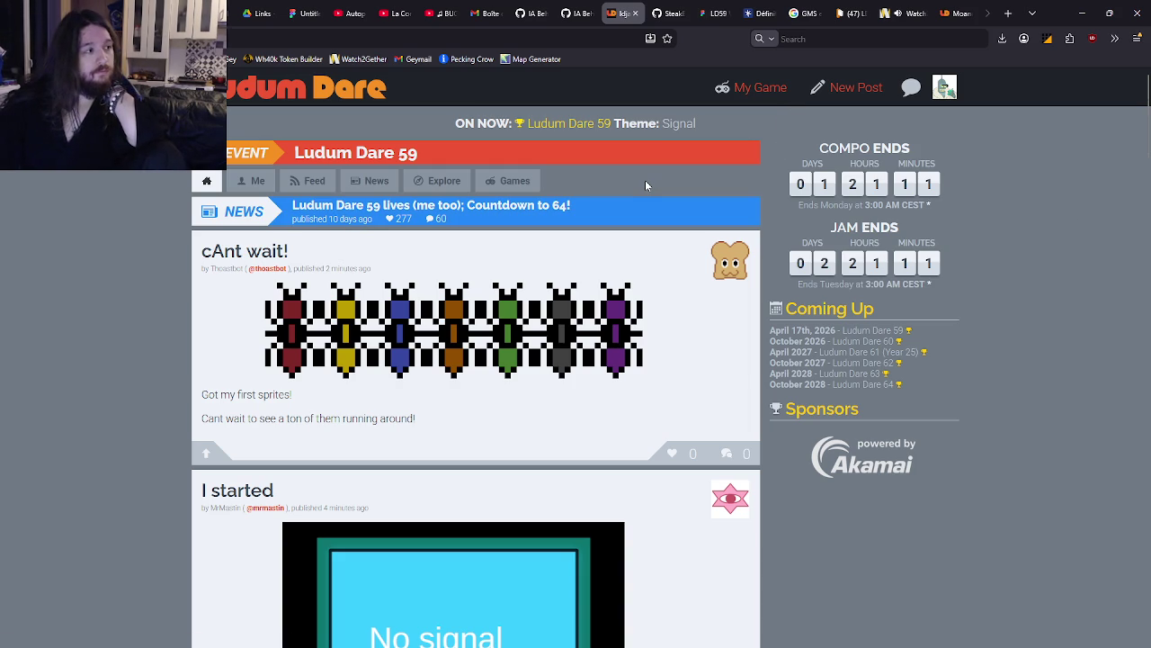
Visit your own profile, then return to the Ludum Dare 59 home feed
left_click(942, 86)
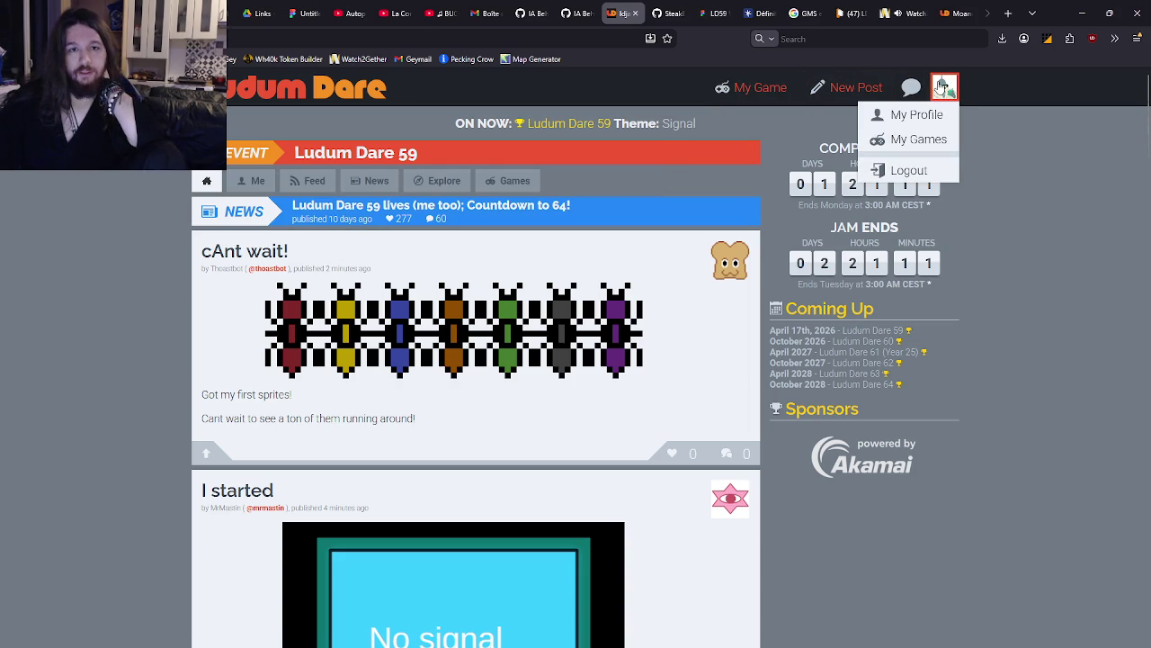
left_click(916, 114)
key("alt+Left")
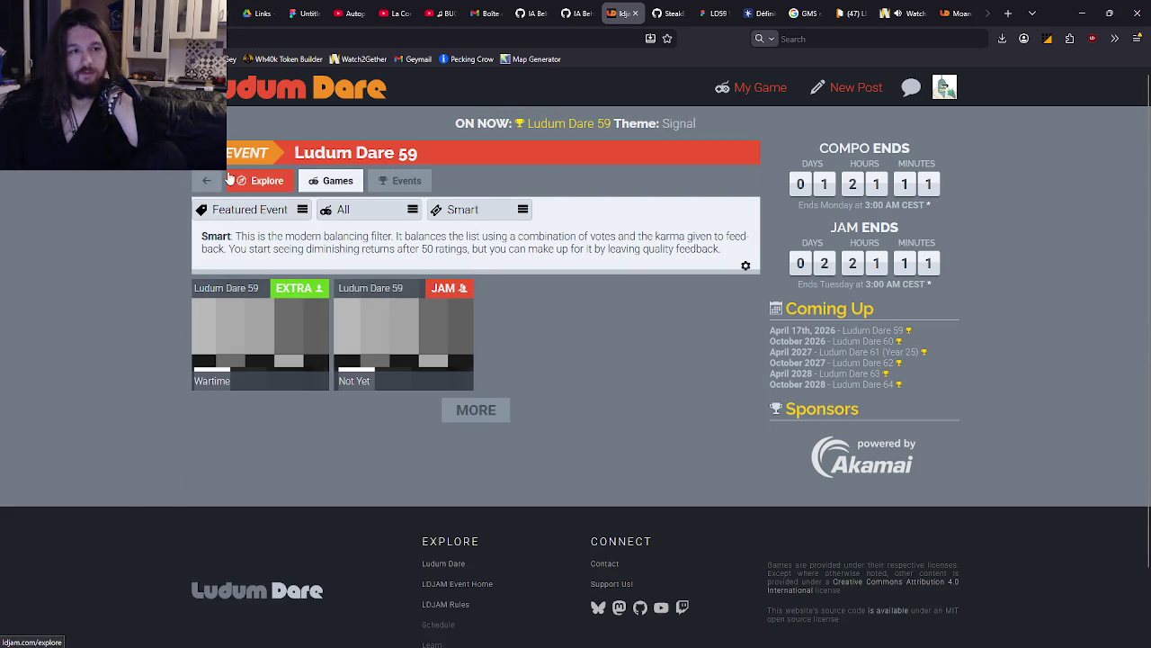
left_click(208, 185)
left_click(255, 182)
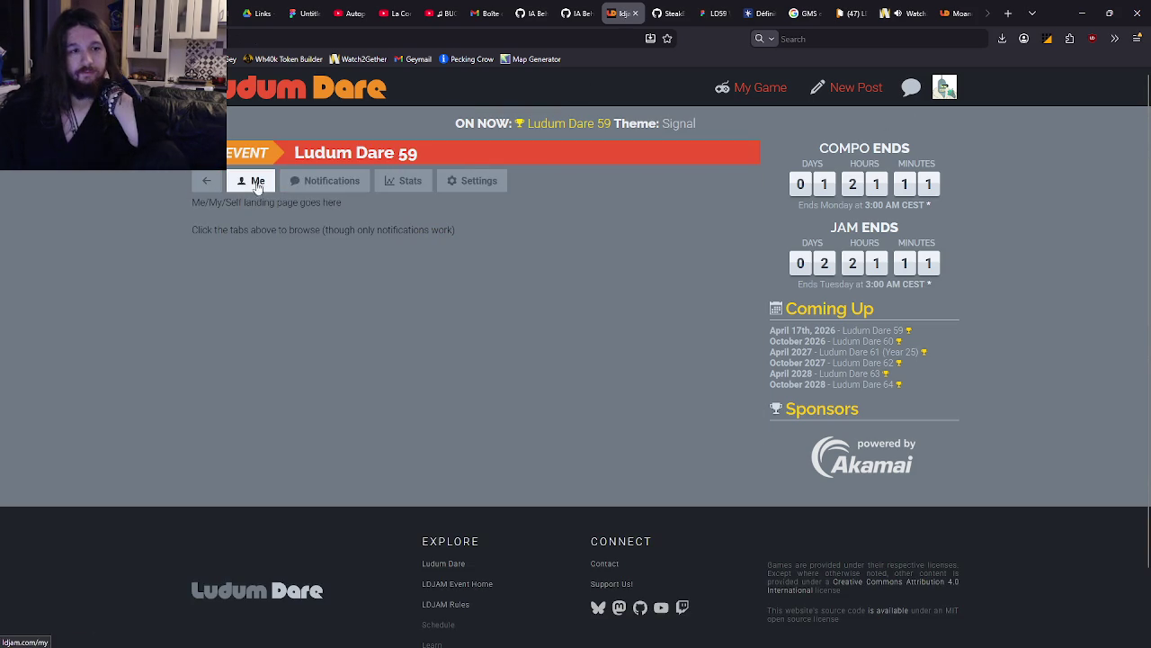
left_click(206, 181)
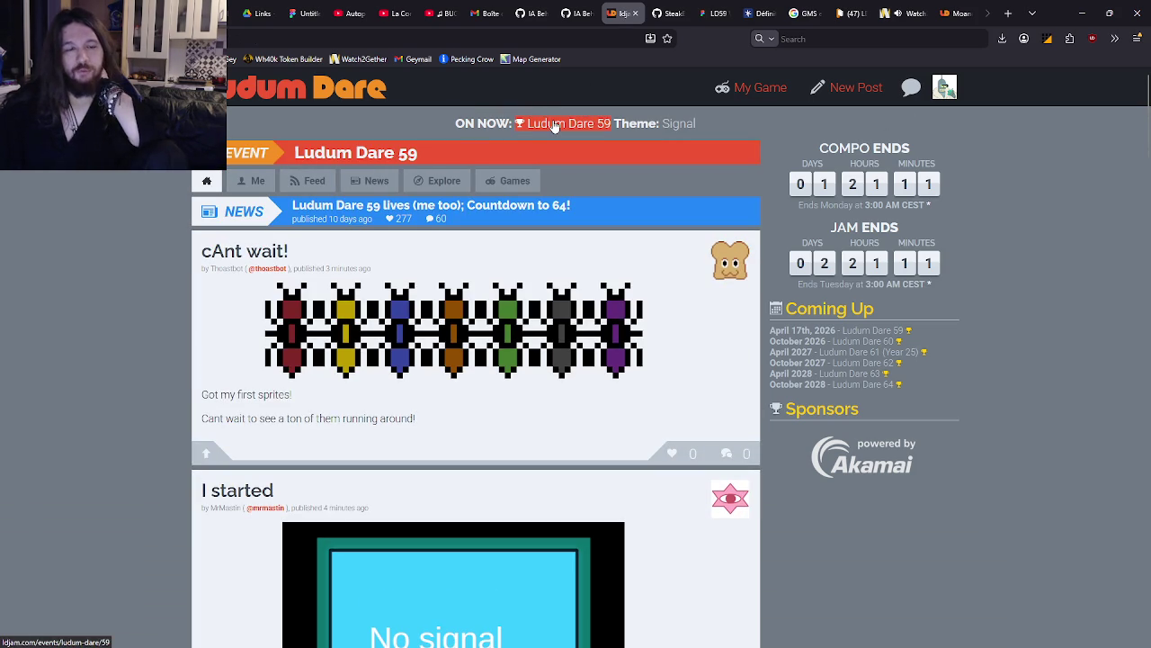
Browse the Ludum Dare 59 games and open the team's Untitled LD59 entry
left_click(511, 181)
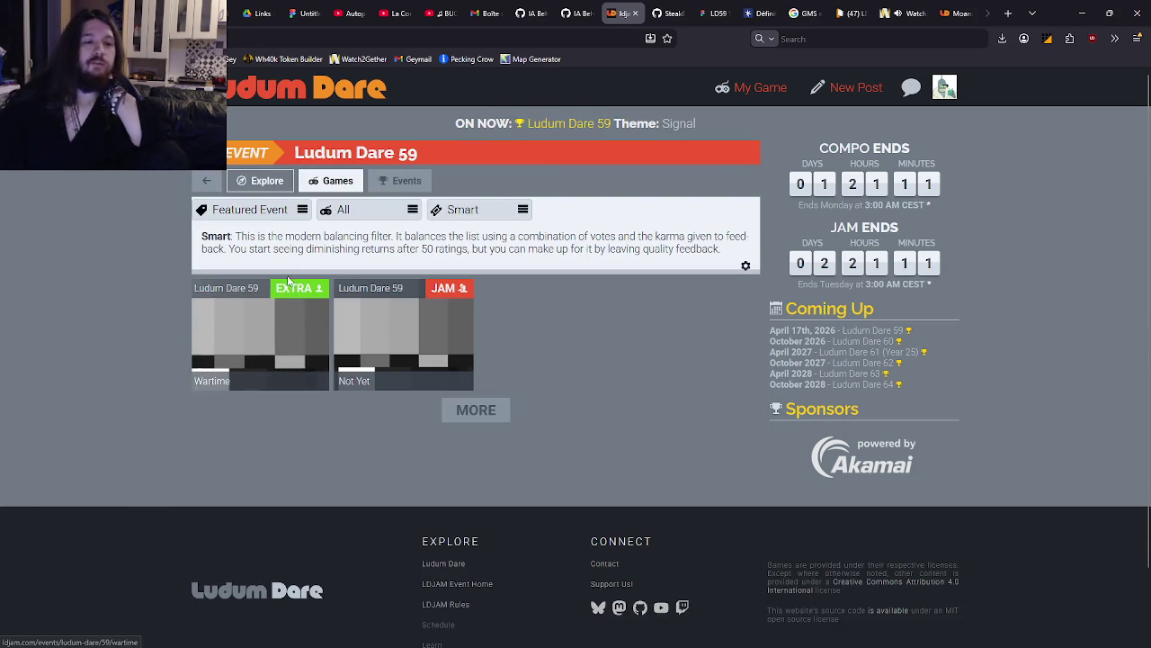
left_click(257, 182)
left_click(305, 185)
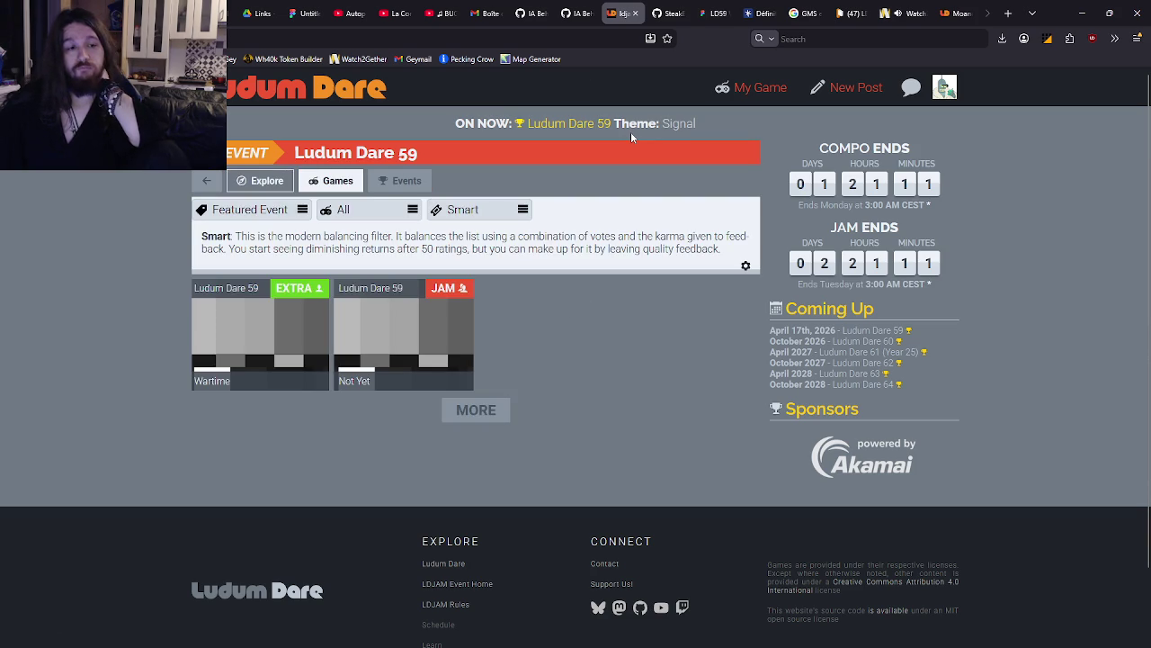
left_click(569, 123)
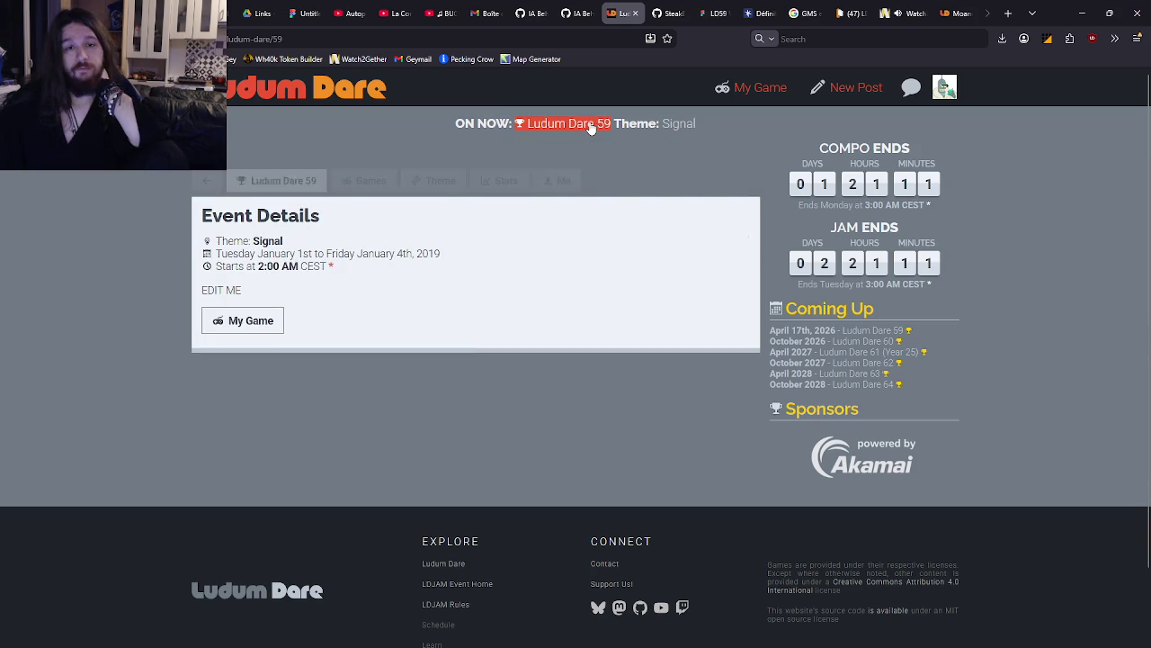
left_click(254, 319)
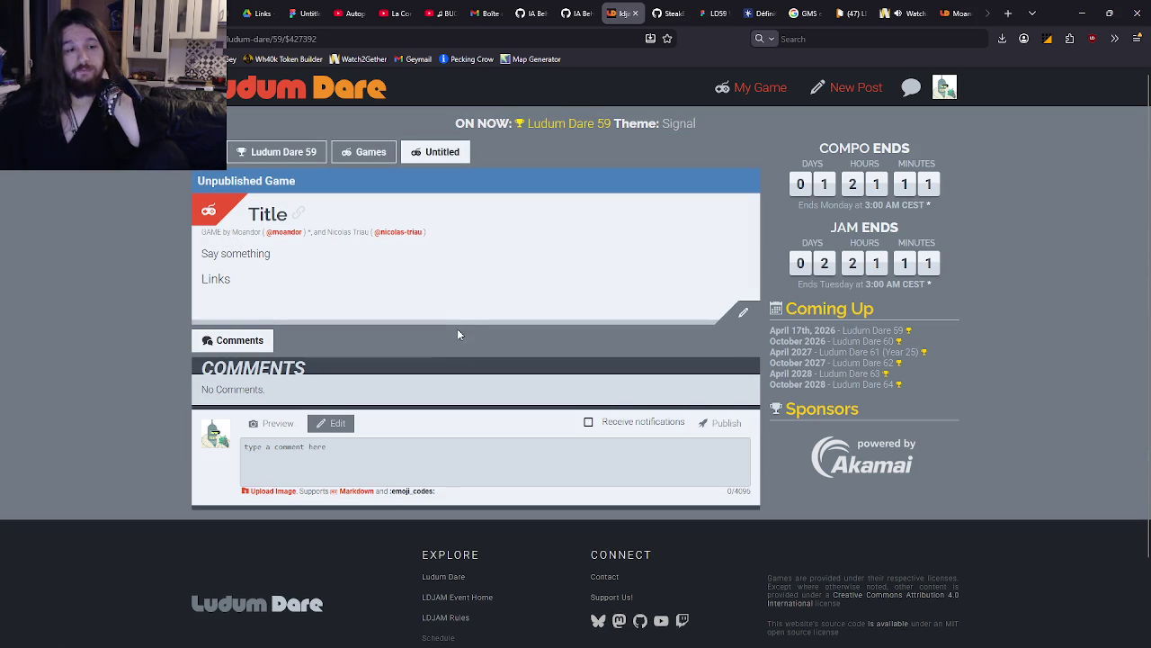
Edit the LD59 entry and add both followed teammates as co-authors, making four authors
left_click(749, 313)
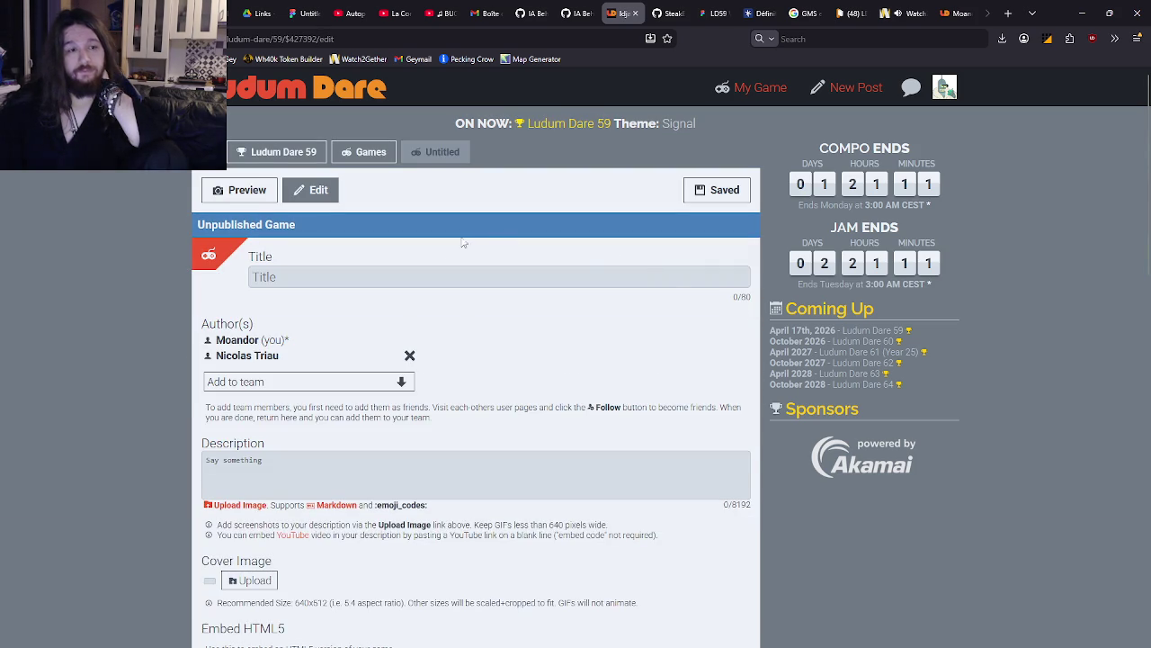
scroll(349, 266, "down", 2)
left_click(349, 263)
scroll(262, 378, "down", 1)
left_click(261, 334)
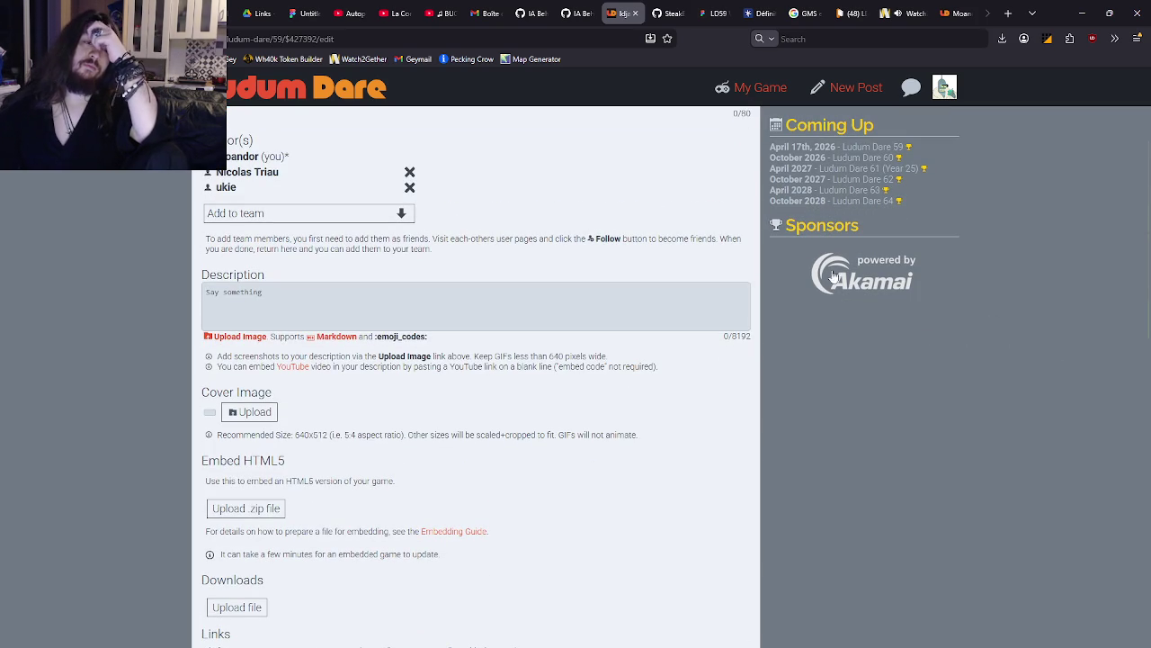
scroll(834, 277, "up", 2)
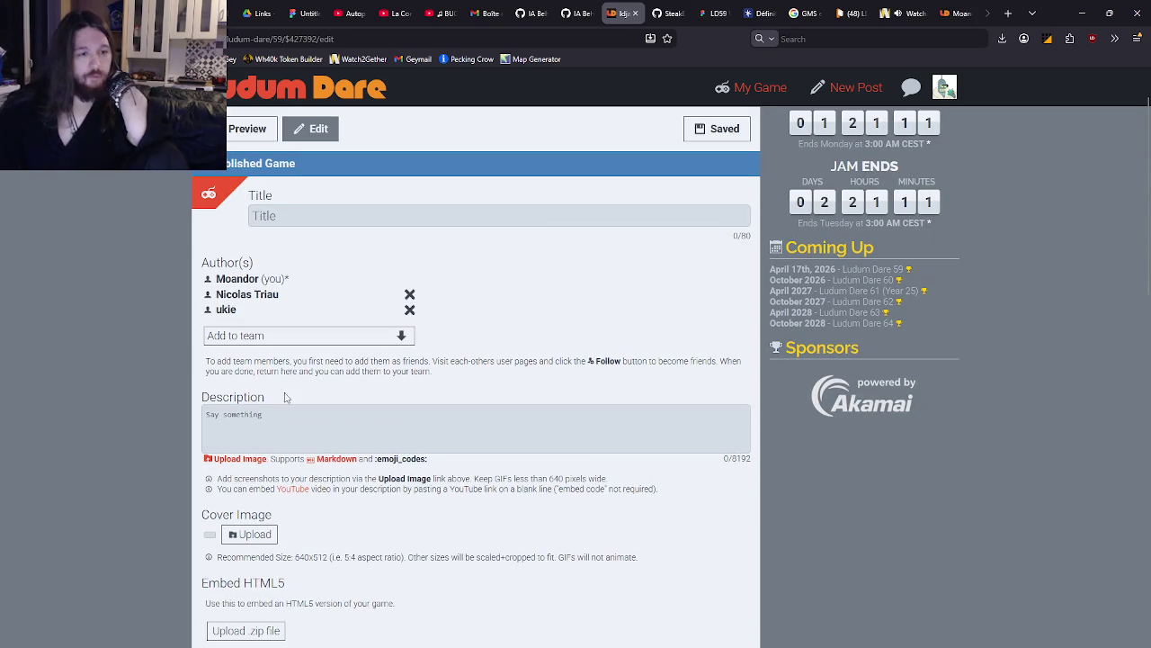
left_click(280, 340)
left_click(260, 379)
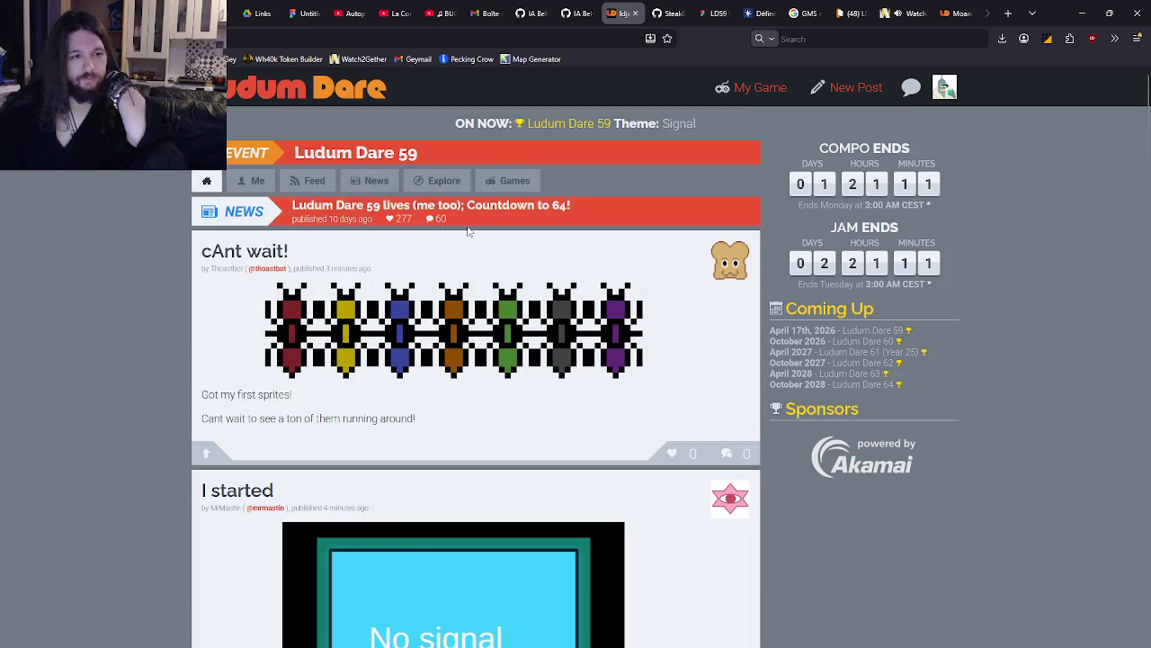
Browse the Ludum Dare 59 games list, viewing the Wartime and Not Yet pages
left_click(236, 184)
left_click(207, 180)
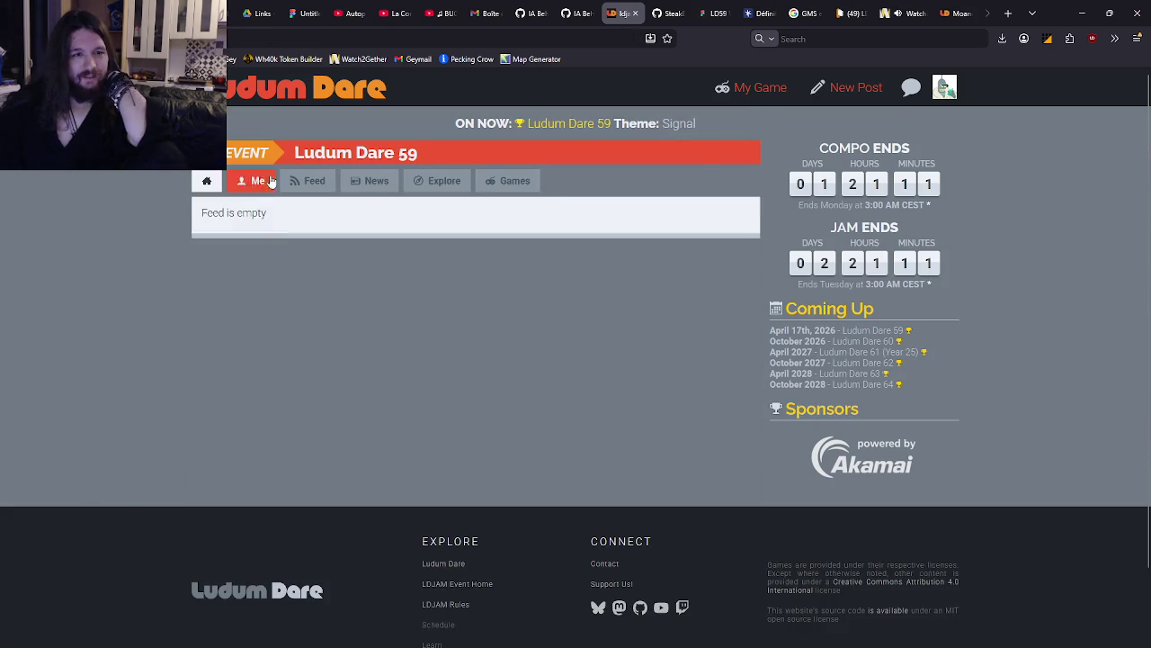
left_click(487, 180)
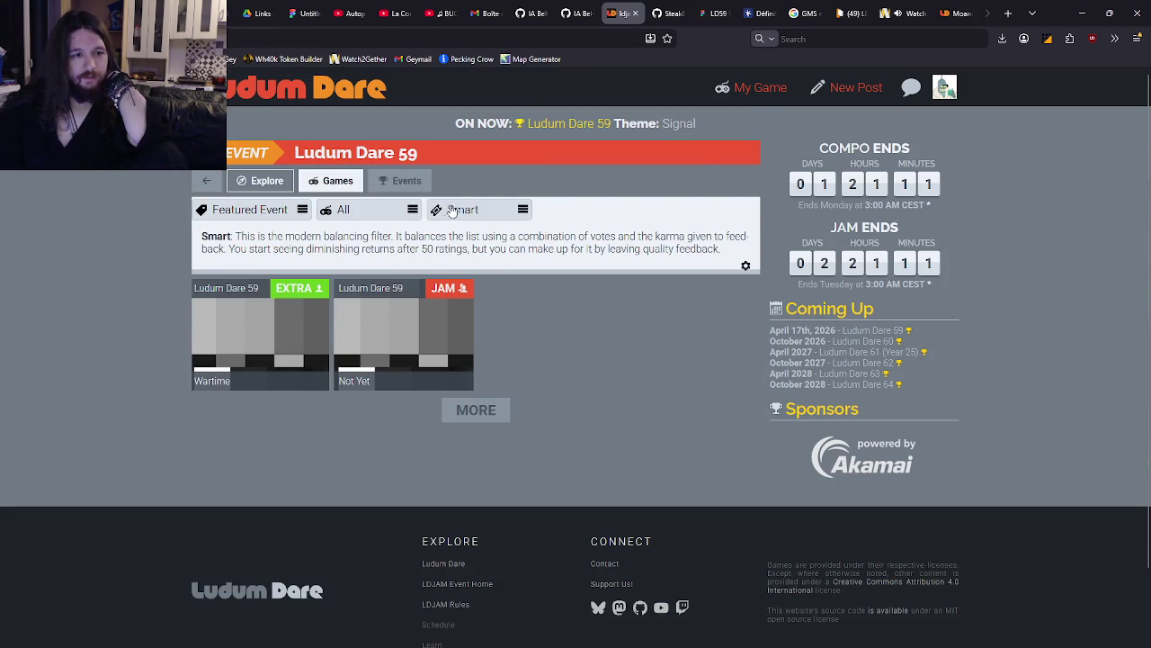
left_click(270, 322)
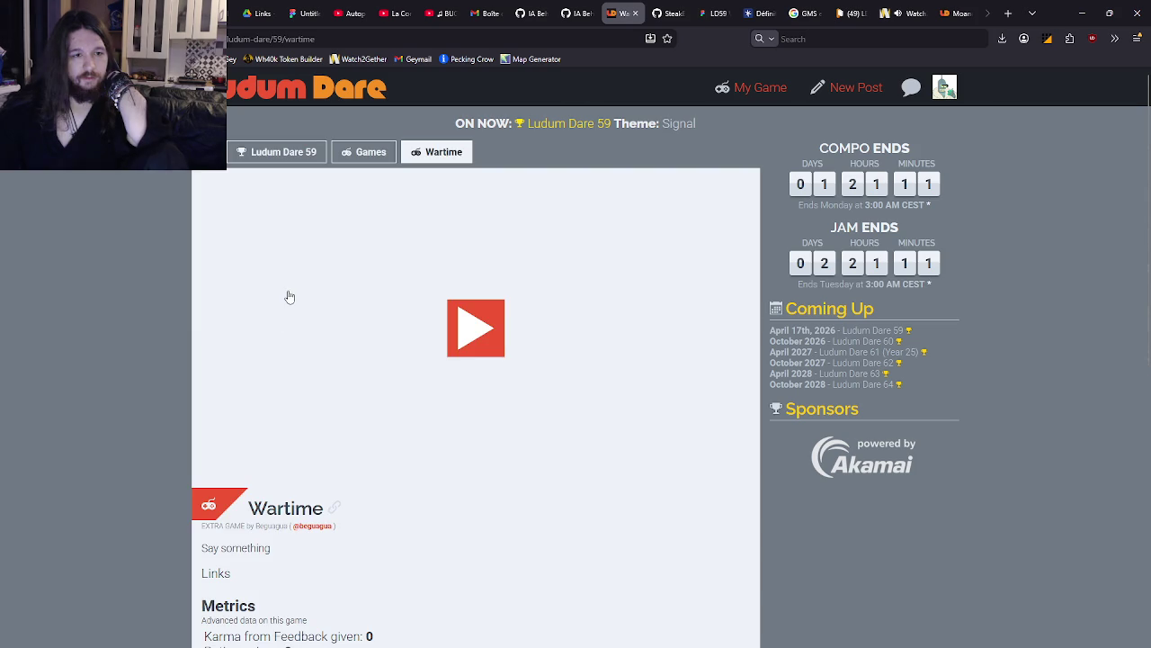
key("alt+Left")
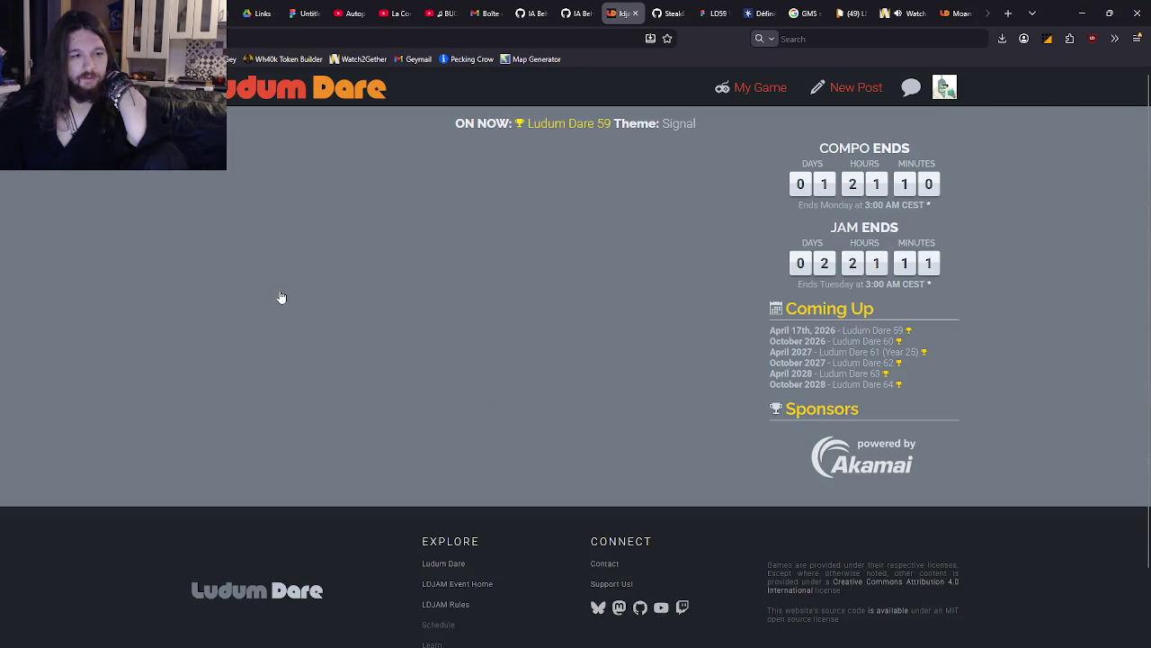
left_click(386, 318)
key("alt+Left")
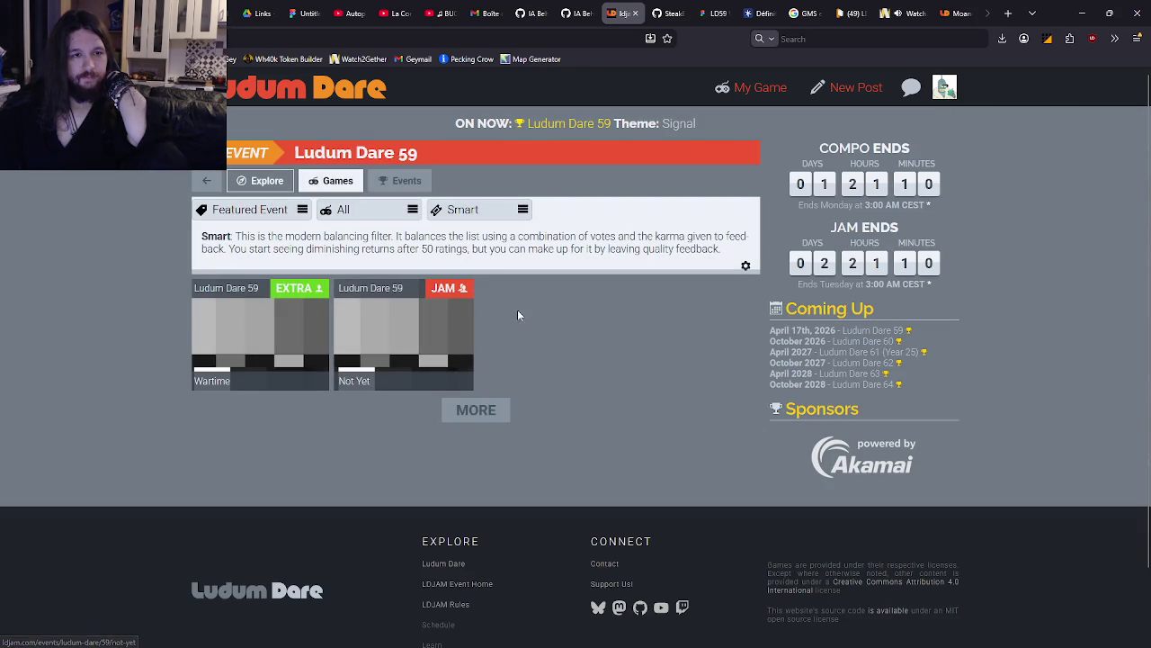
Check the events list, return home, and open the team's Untitled LD59 game page
left_click(382, 183)
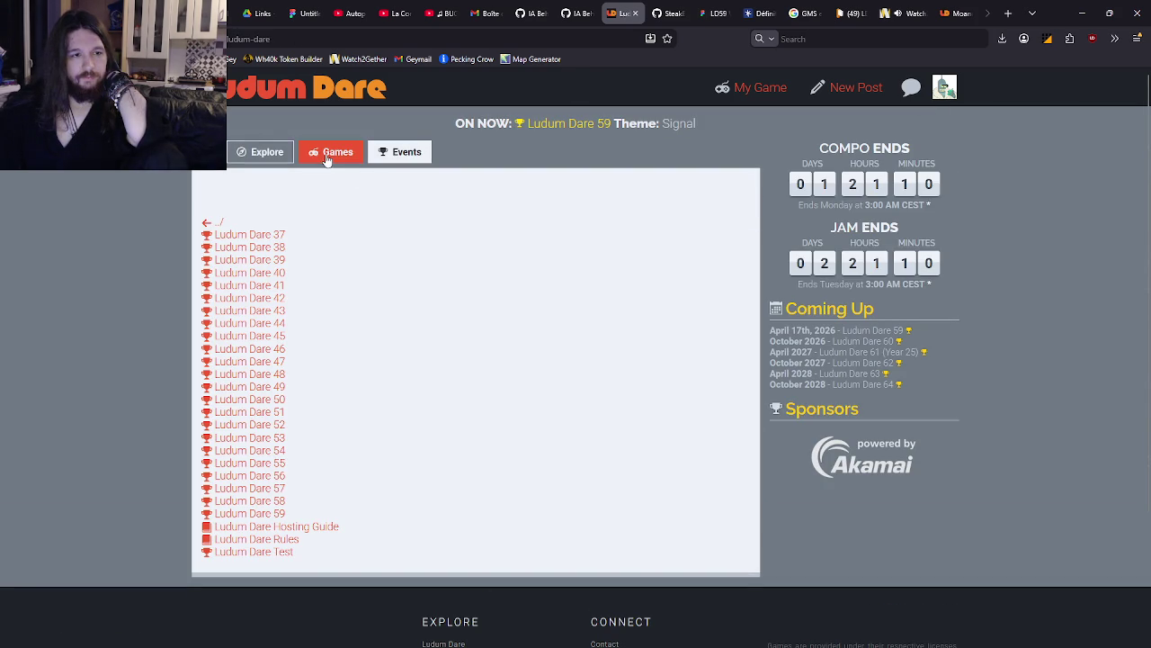
left_click(331, 154)
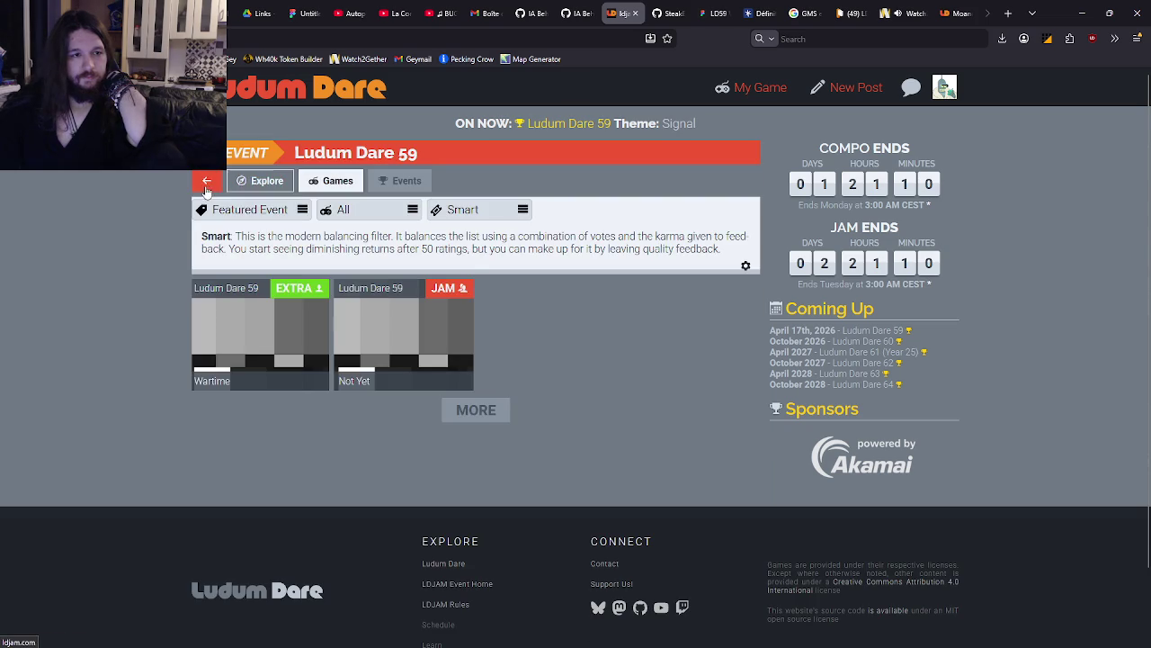
left_click(206, 181)
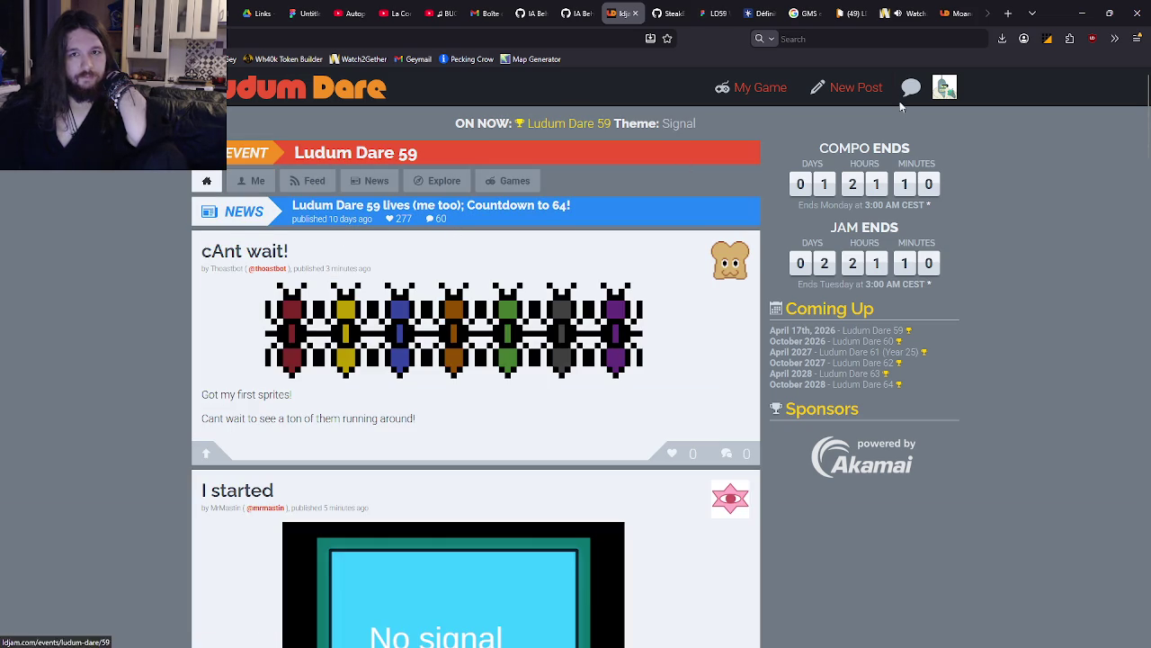
left_click(751, 87)
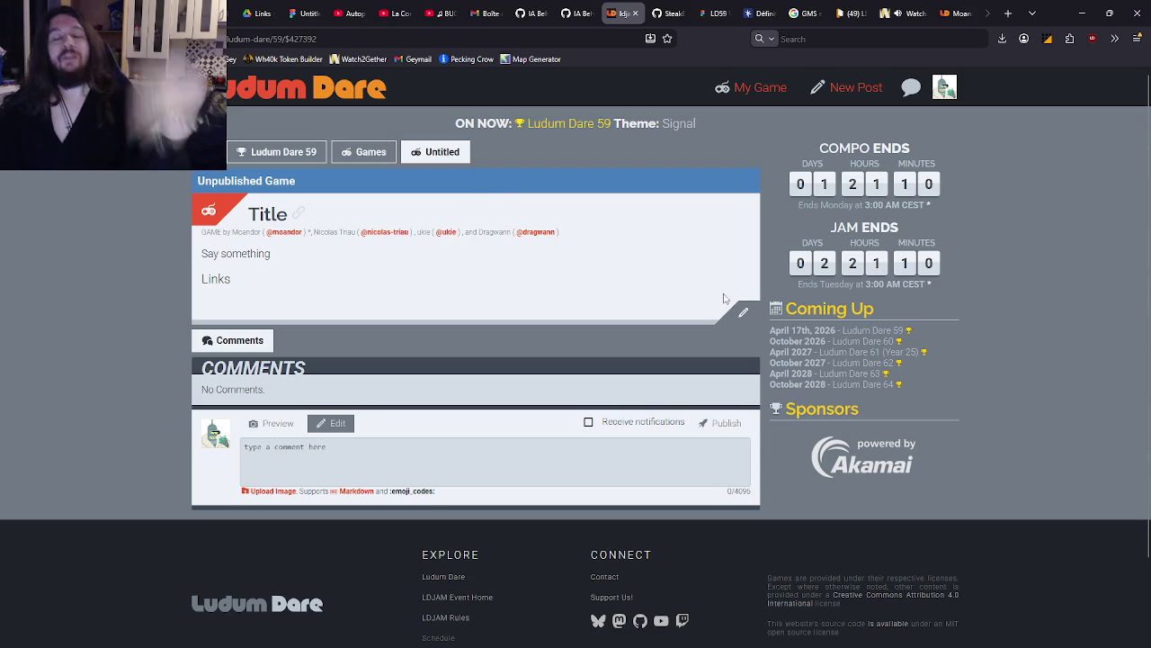
Review the Following list's Friends badges to see which teammates are mutual friends
left_click(955, 14)
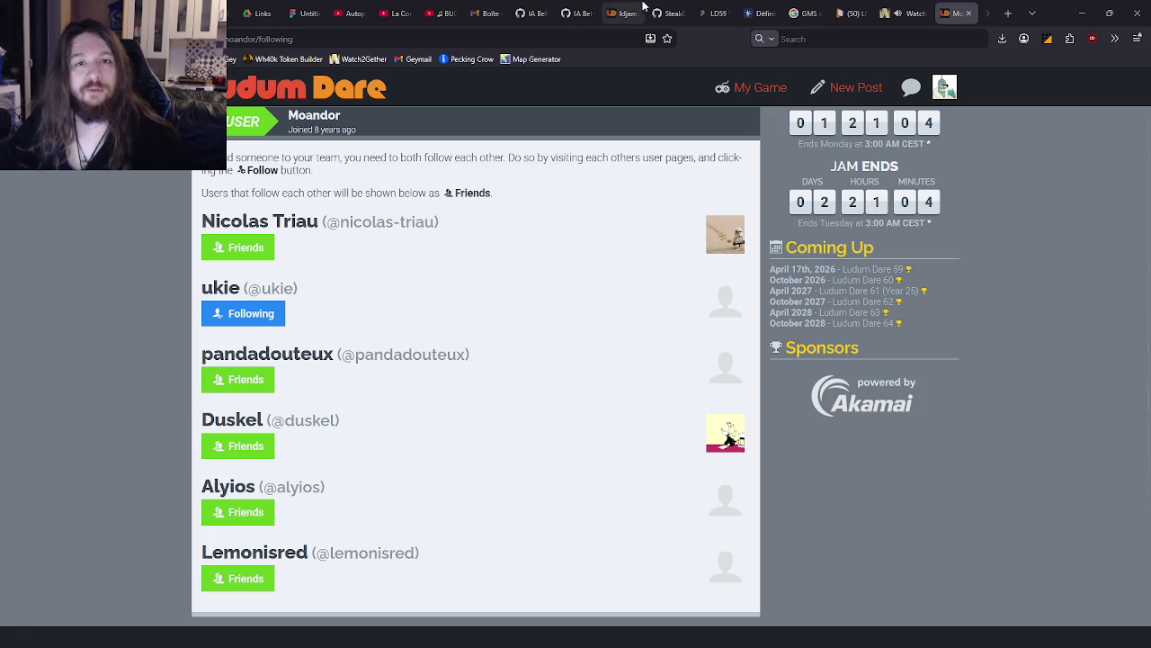
left_click(909, 13)
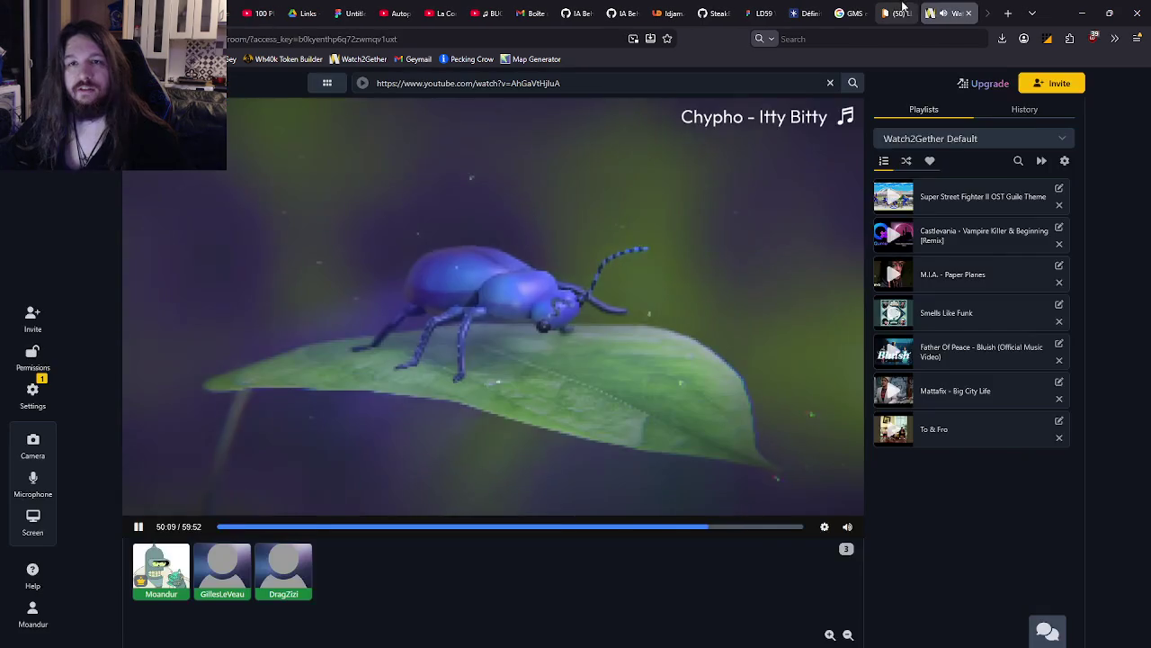
Create the Sound Behavior task under the Dev story
left_click(892, 13)
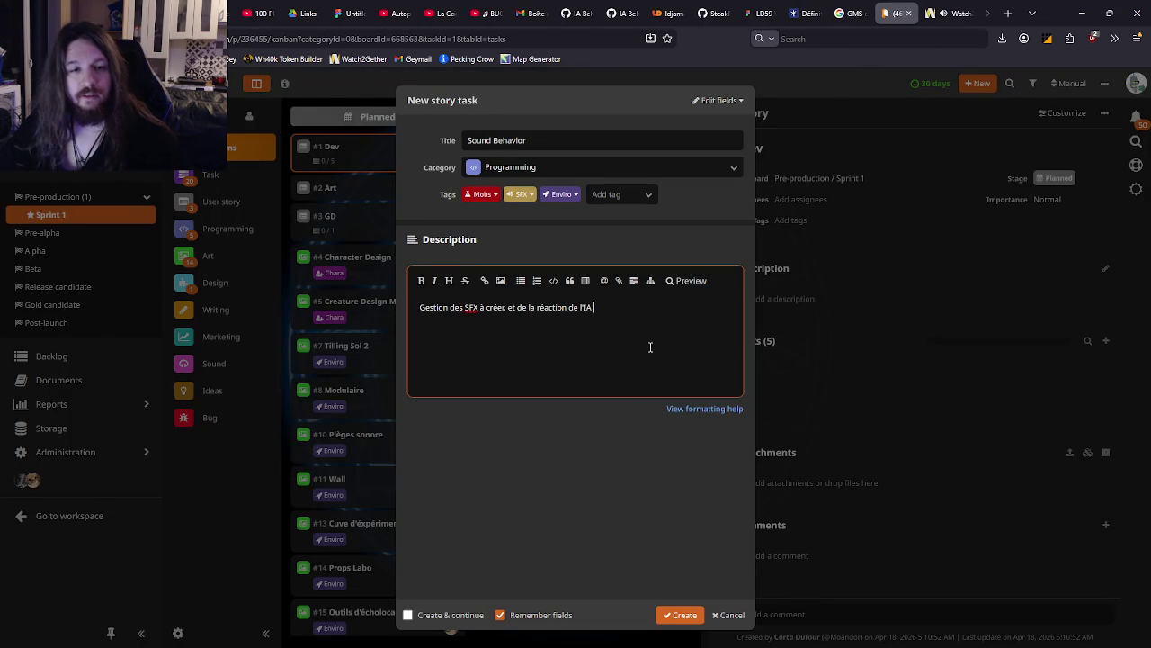
left_click(670, 615)
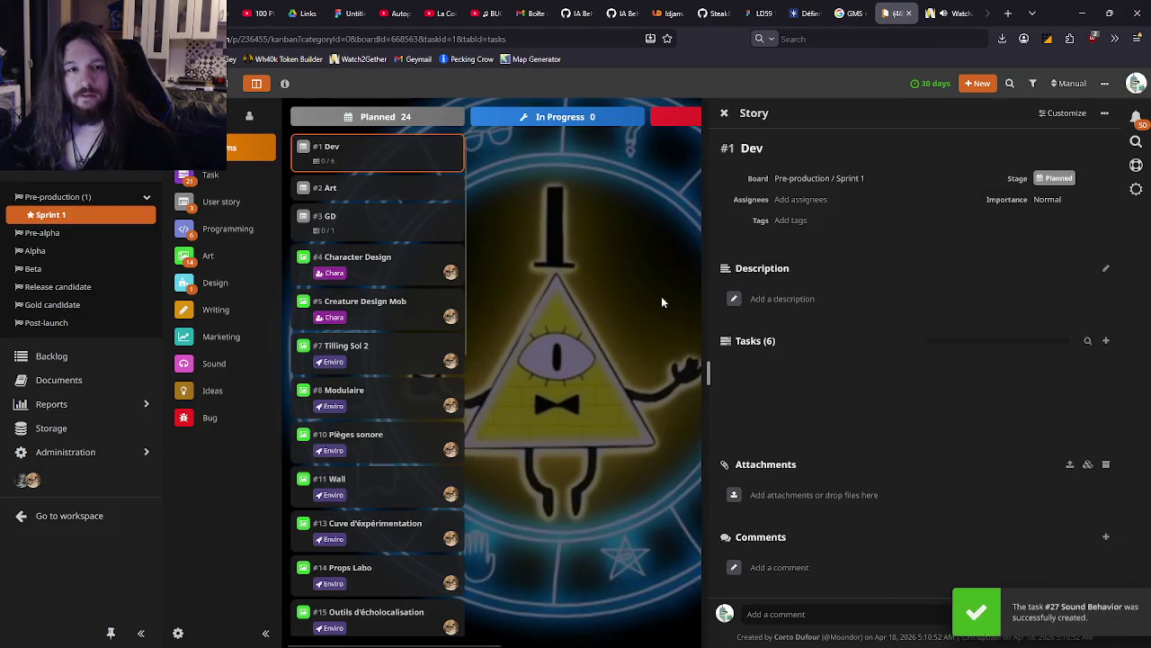
scroll(402, 319, "down", 8)
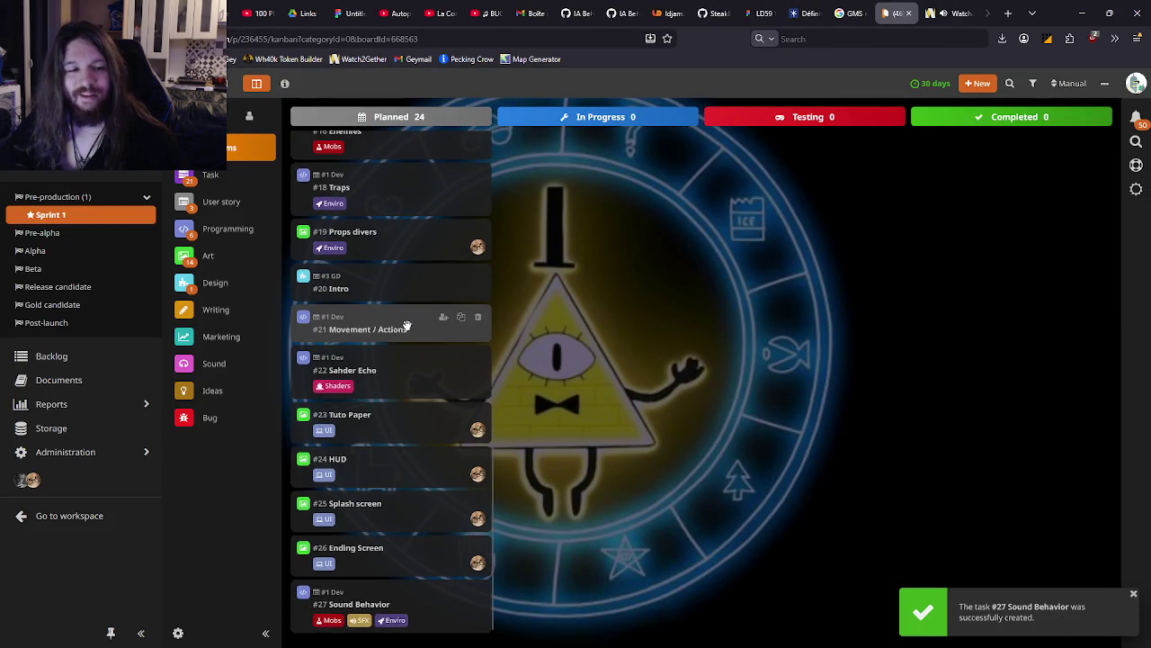
scroll(402, 320, "up", 10)
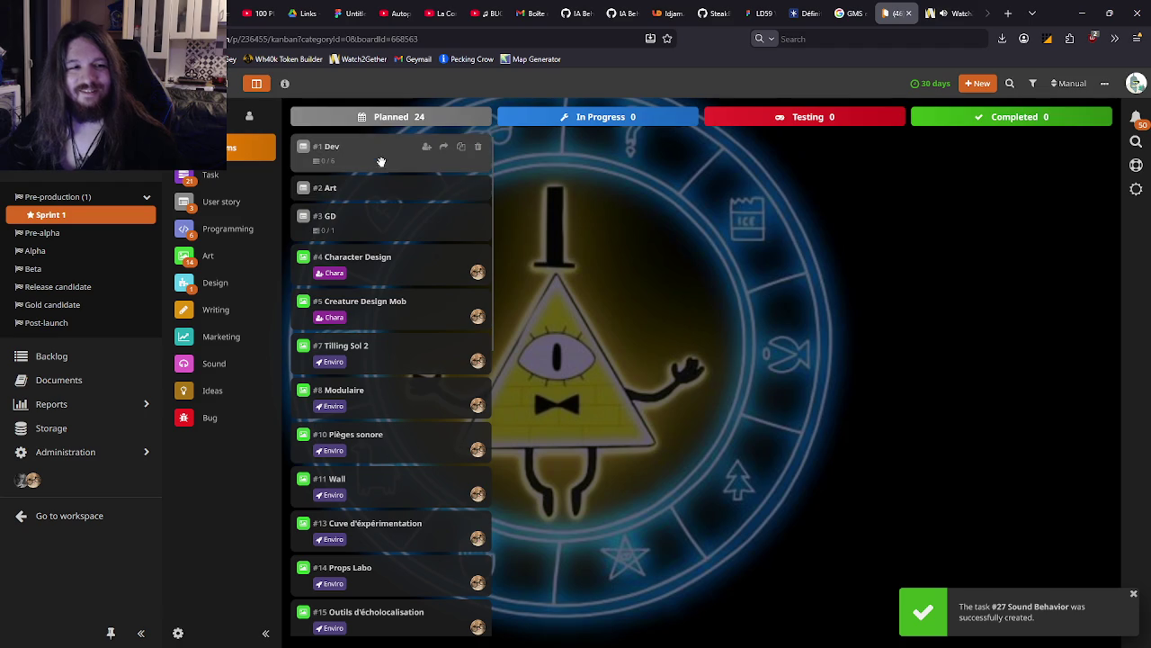
Review the #1 Dev story's details, then open the #2 Art story's details
left_click(377, 155)
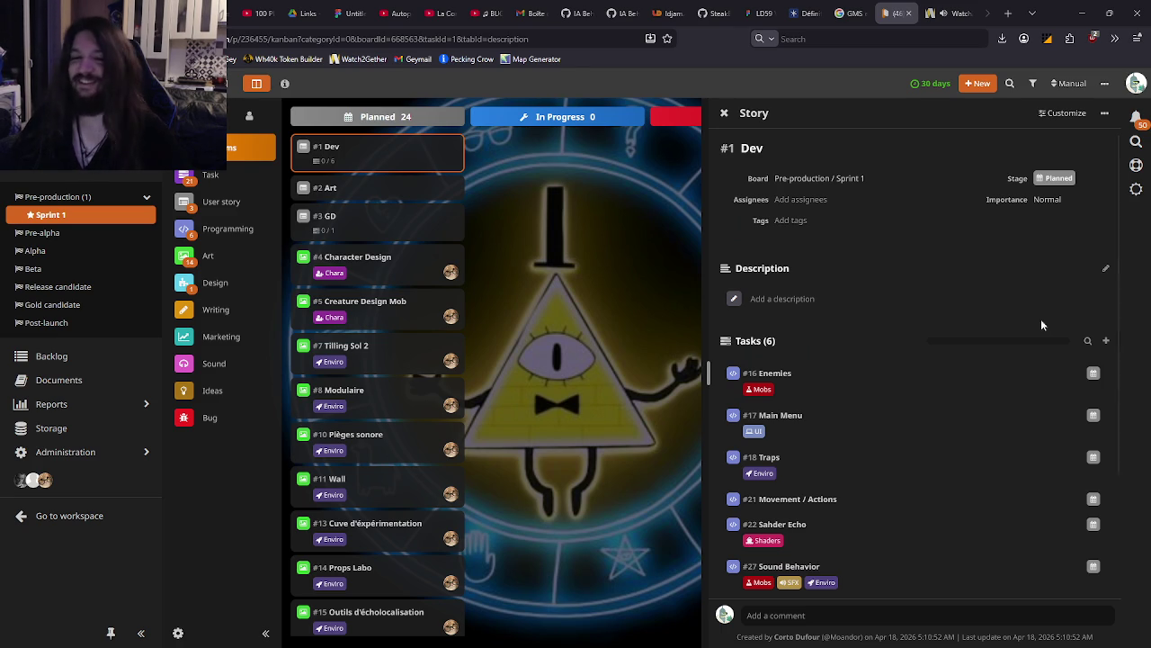
left_click(688, 369)
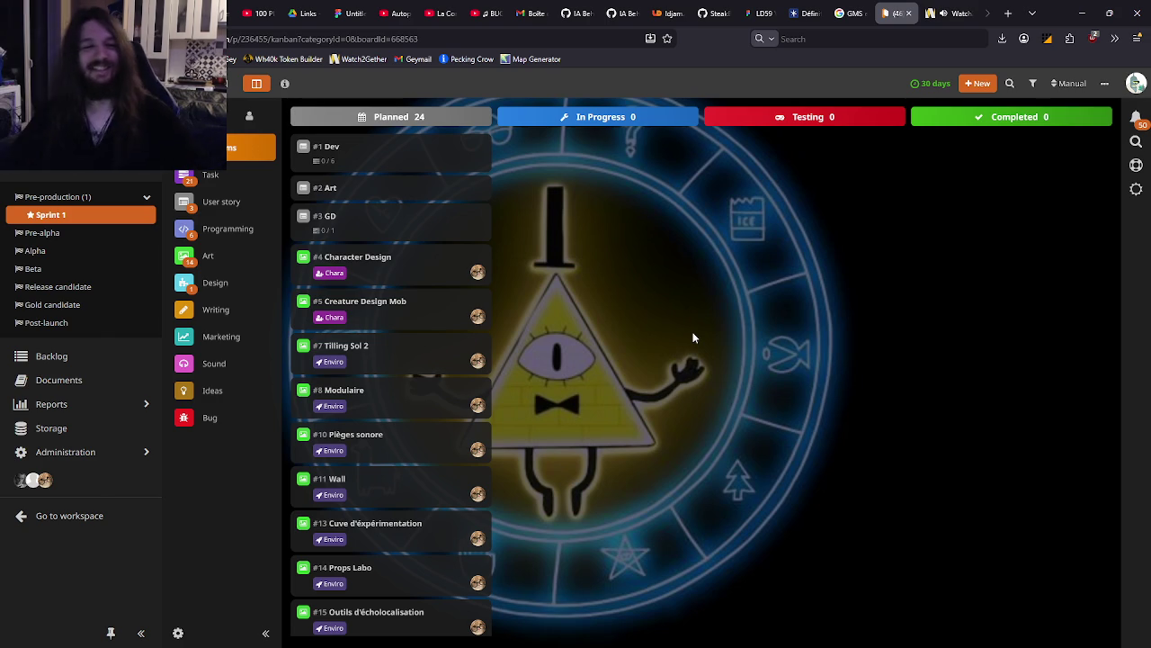
scroll(387, 395, "down", 7)
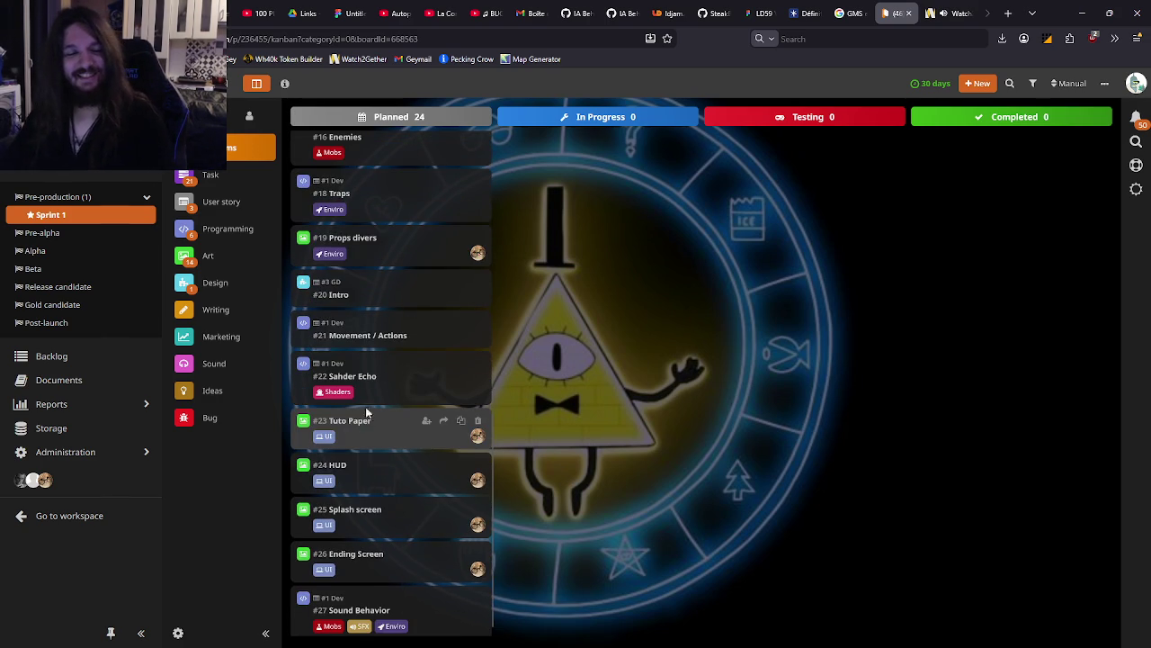
scroll(360, 396, "up", 3)
scroll(333, 376, "up", 7)
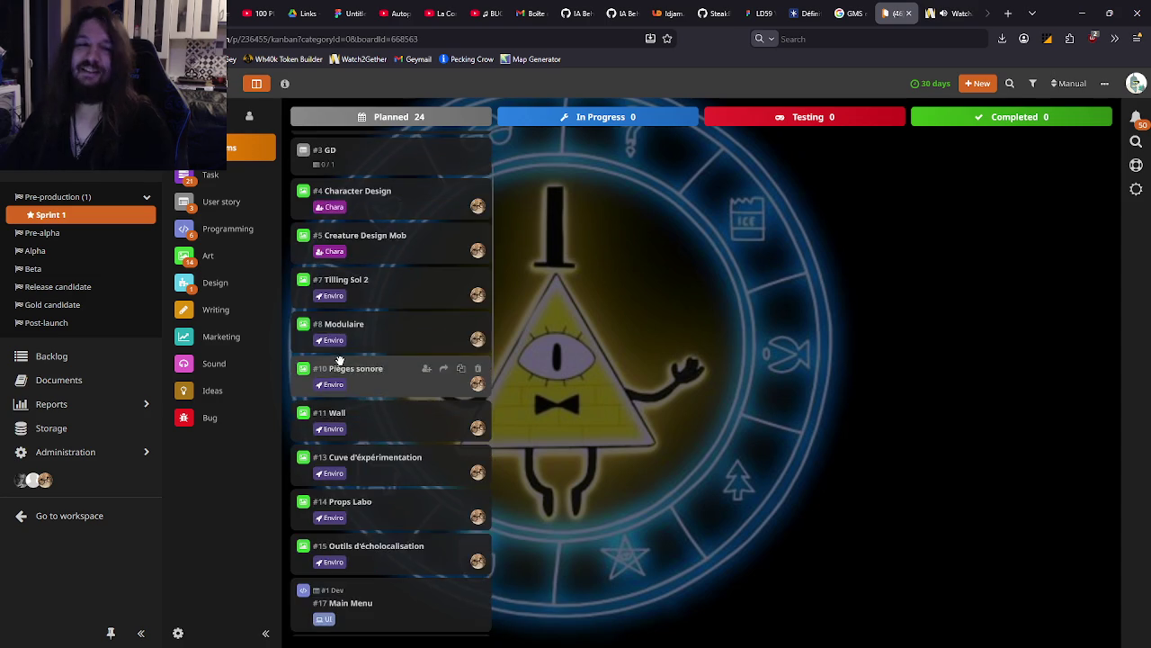
left_click(376, 193)
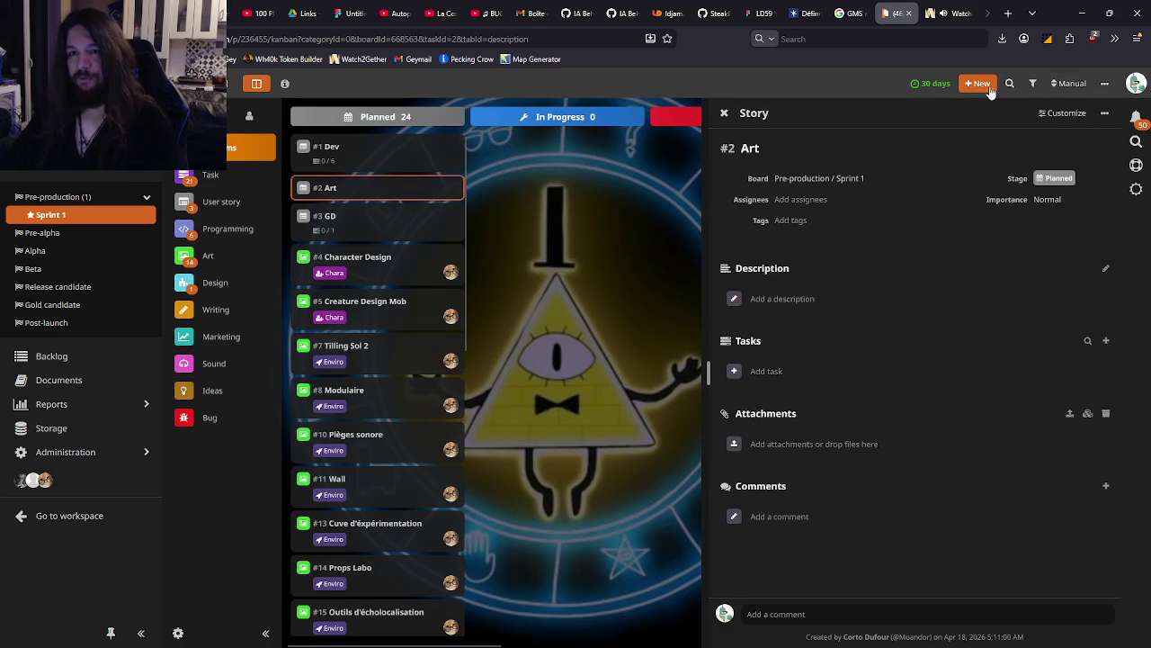
Start a new Art task titled 'Enemies Animation' and tag it Mobs
left_click(1106, 340)
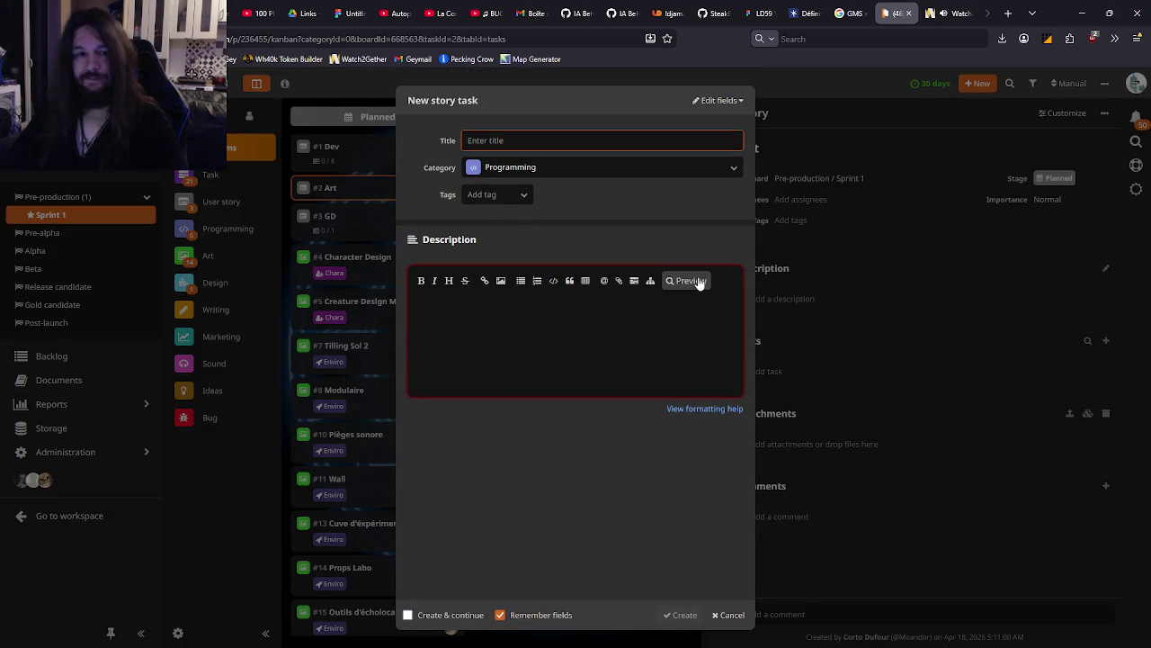
type("An")
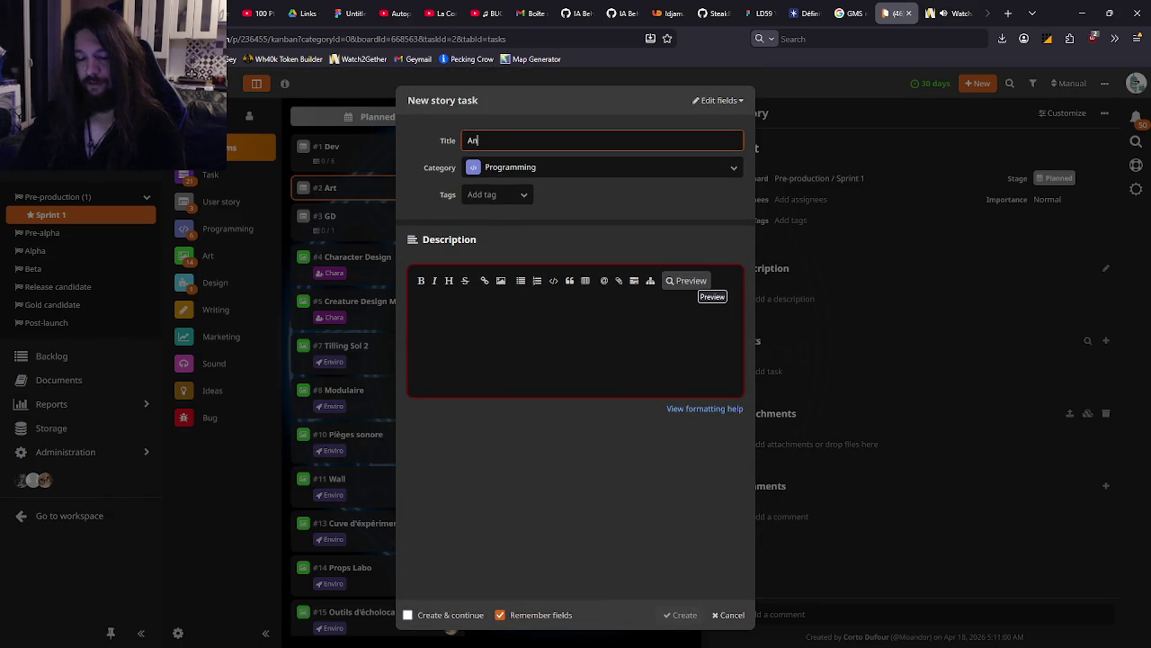
type("Enemies Anima")
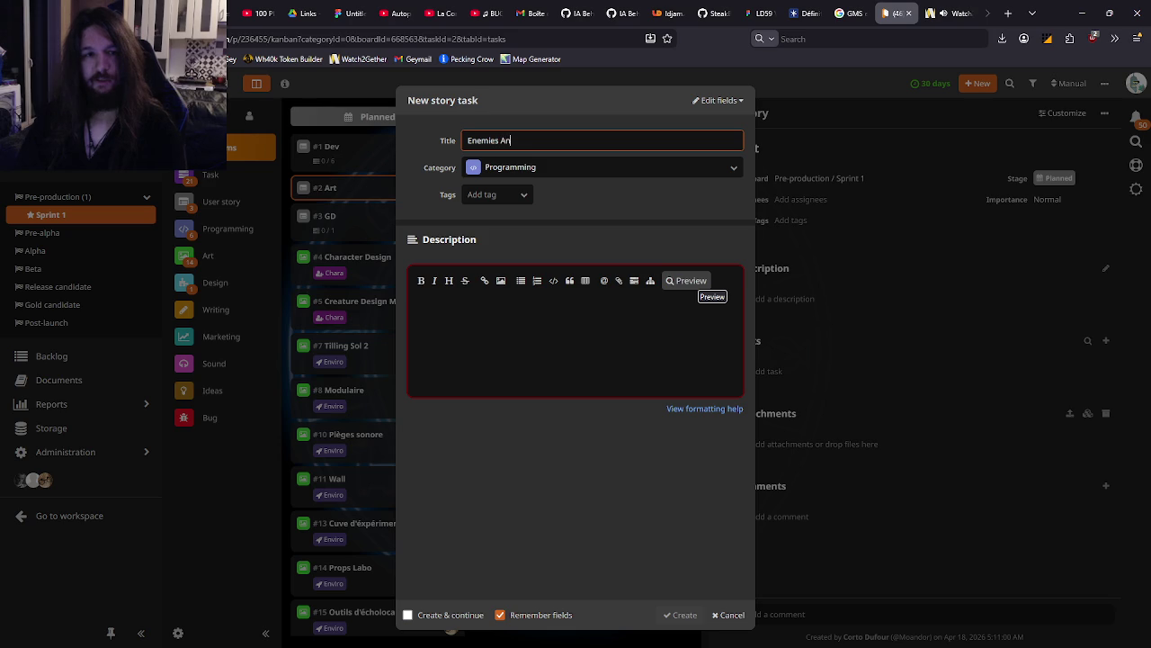
type("tion")
left_click(496, 195)
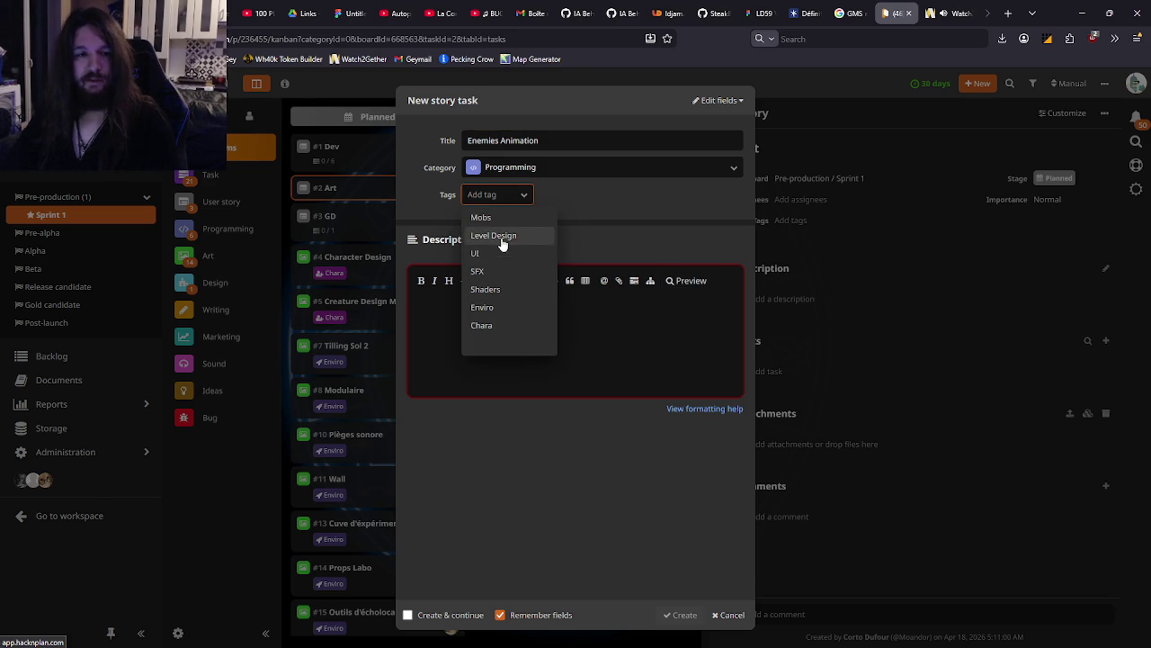
left_click(492, 218)
Give the task the description 'Toutes les animations'
left_click(491, 324)
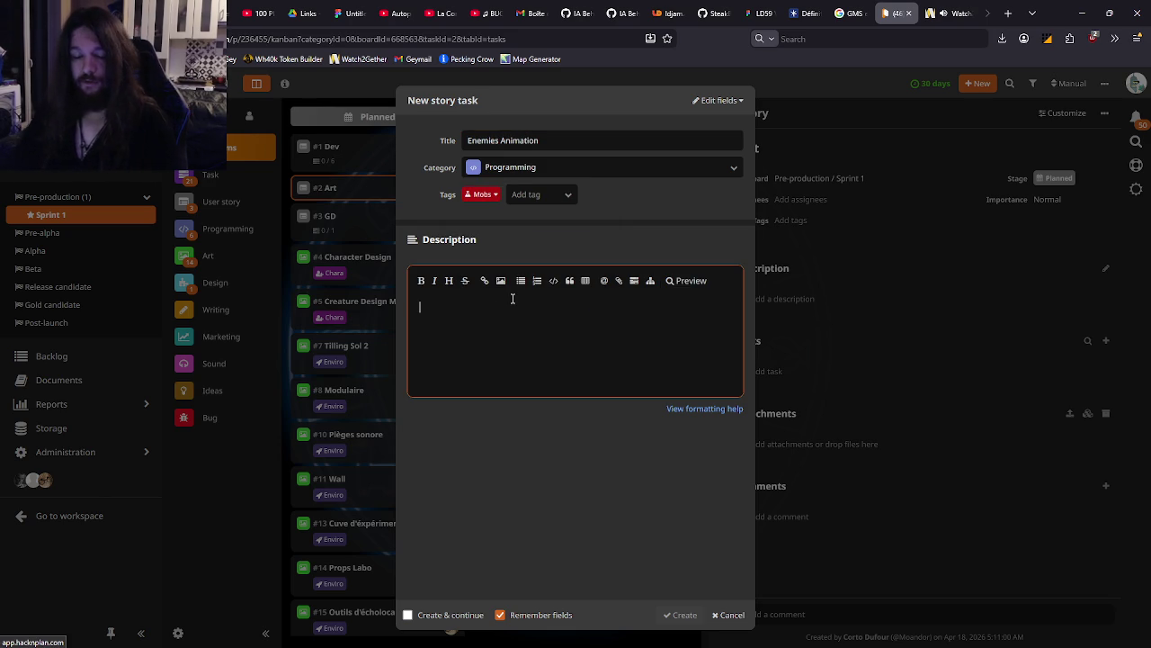
type("Toutes les")
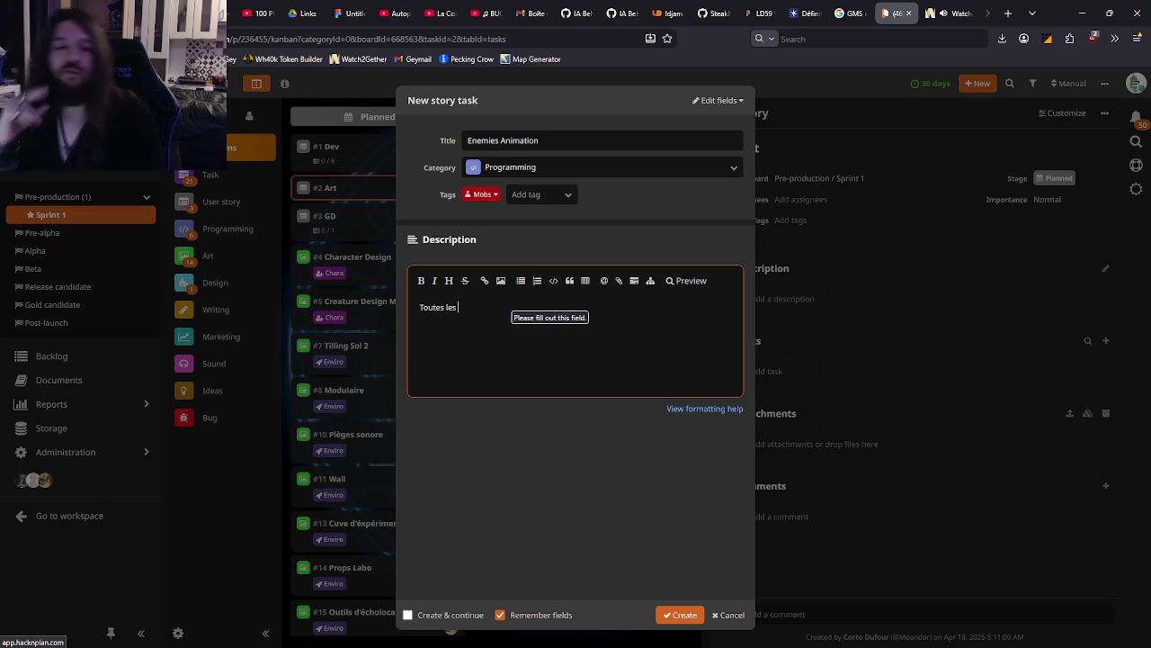
type("animations")
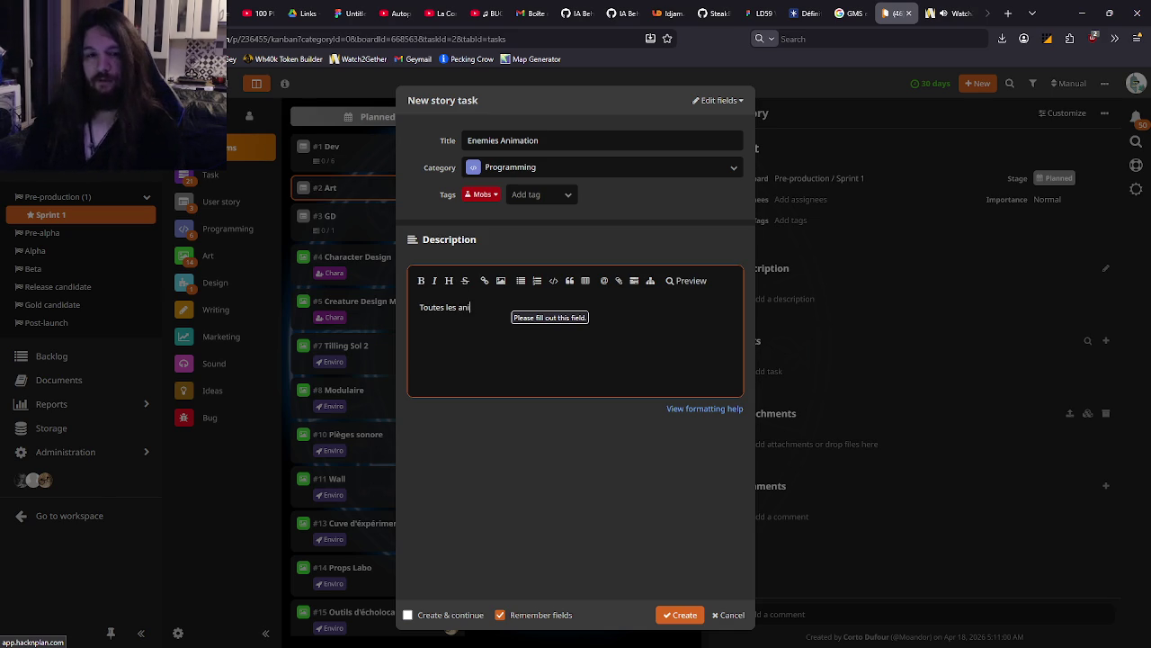
left_click(568, 229)
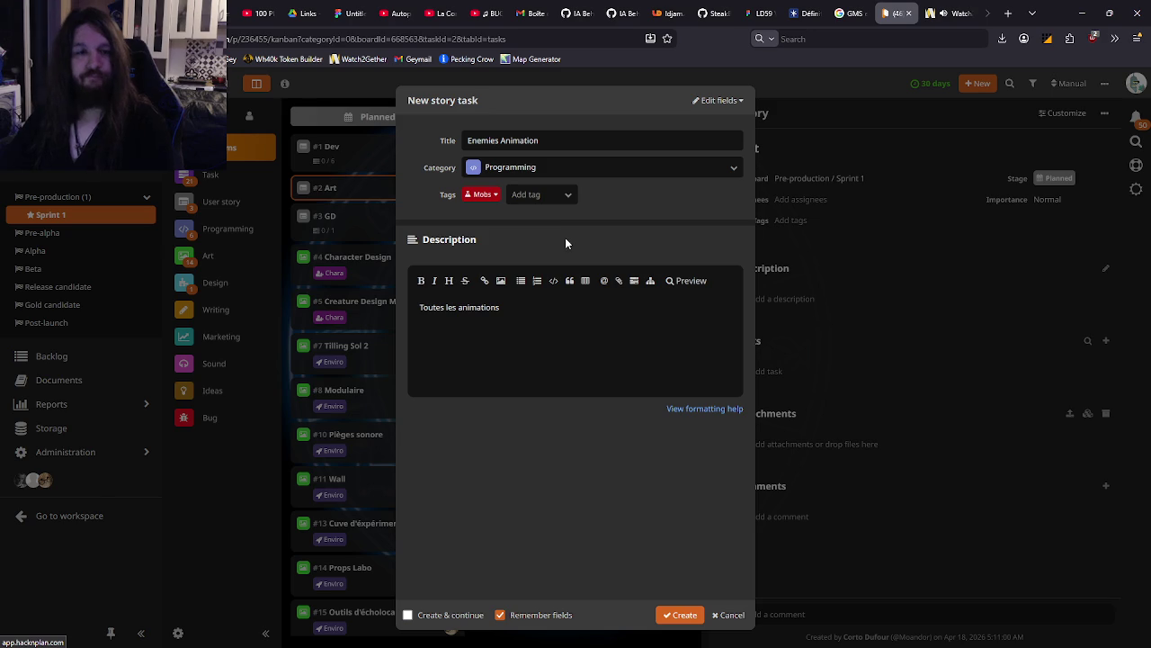
left_click(719, 100)
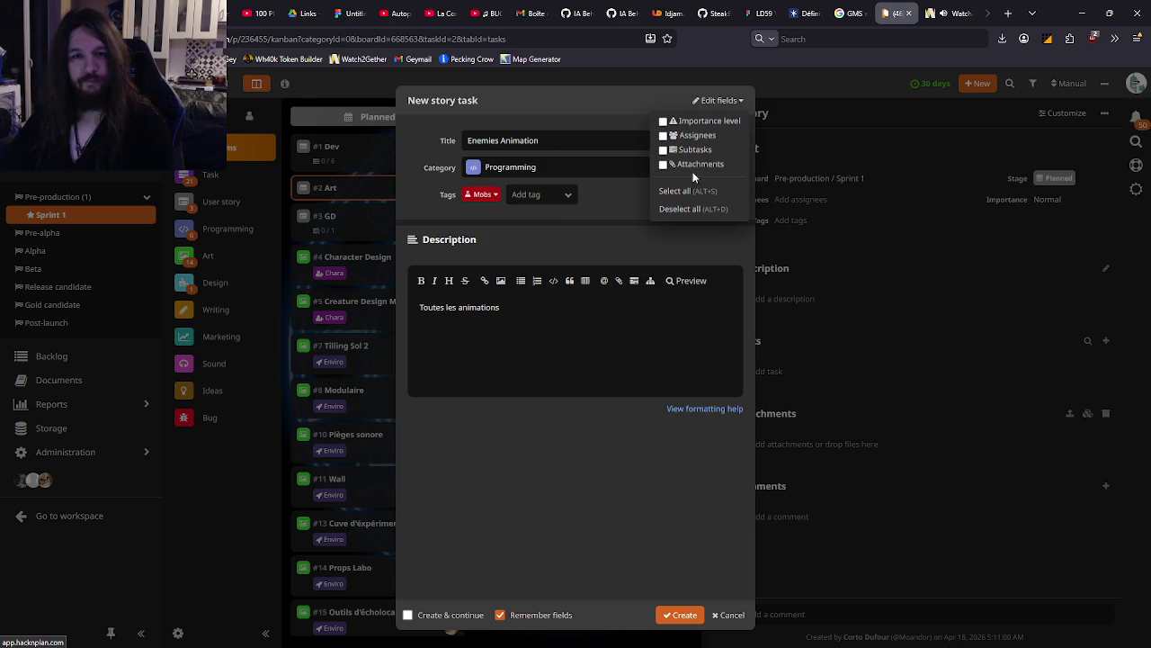
Add a subtasks section to Enemies Animation with Idle and Walk subtasks
left_click(693, 149)
left_click(509, 483)
type("Idle")
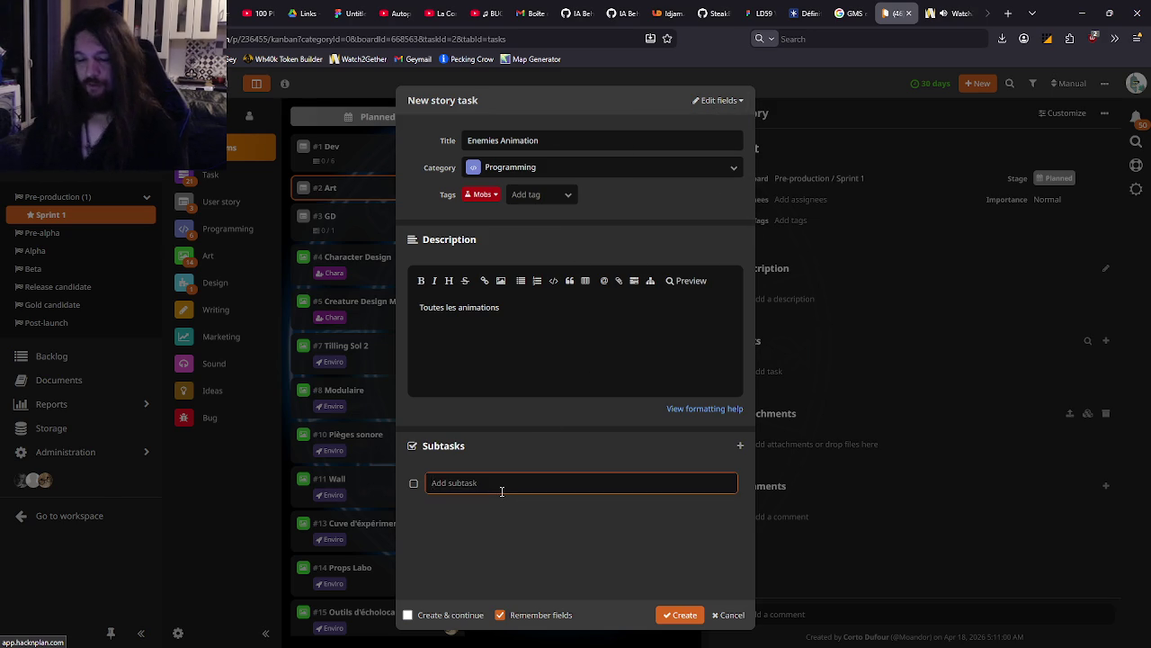
key("Return")
type("Walk")
key("Return")
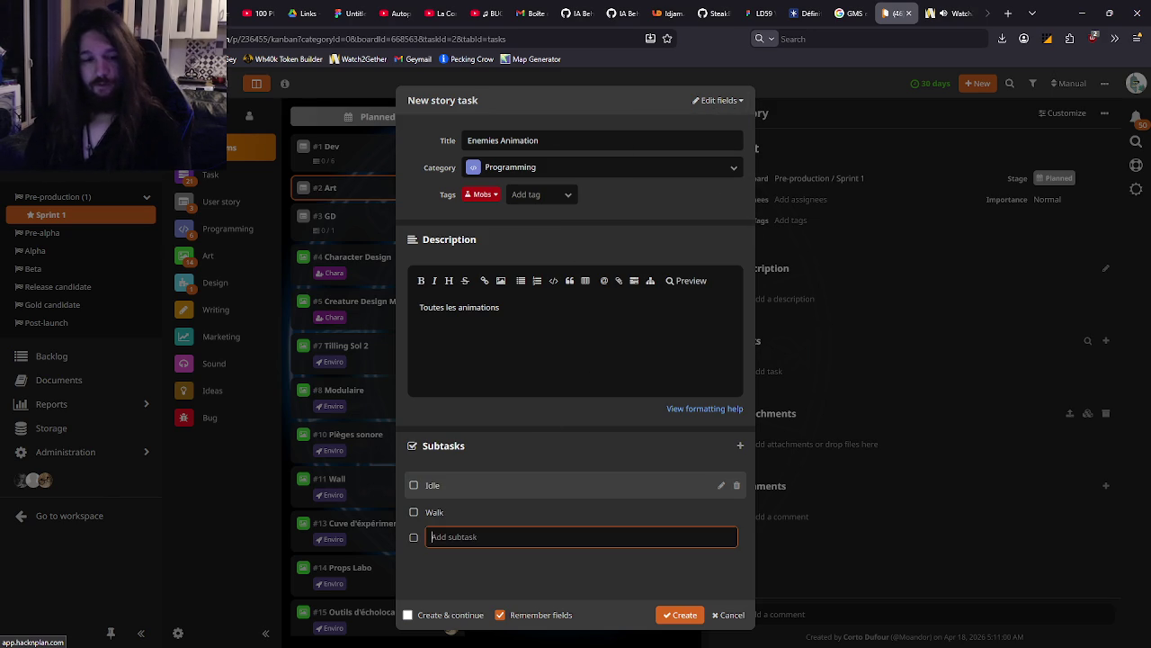
Add Kill and [OPT] Chase subtasks, then create the task under the Art story
type("IK")
key("BackSpace")
key("BackSpace")
type("Kill")
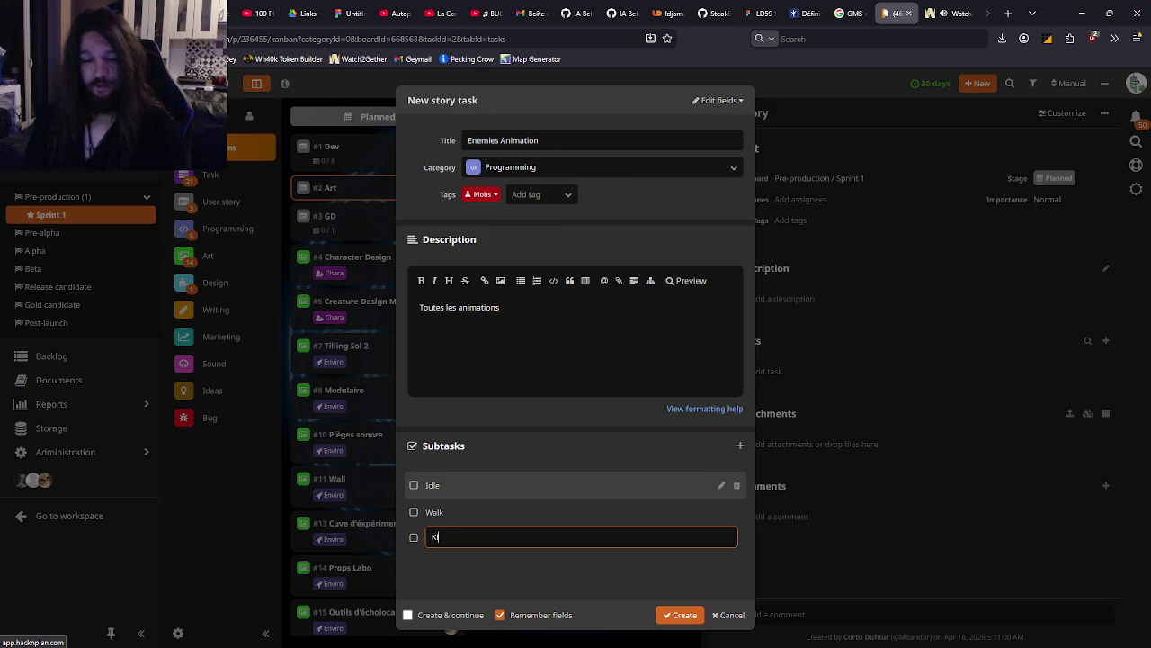
key("Return")
type("Op")
key("BackSpace")
key("BackSpace")
type("IO")
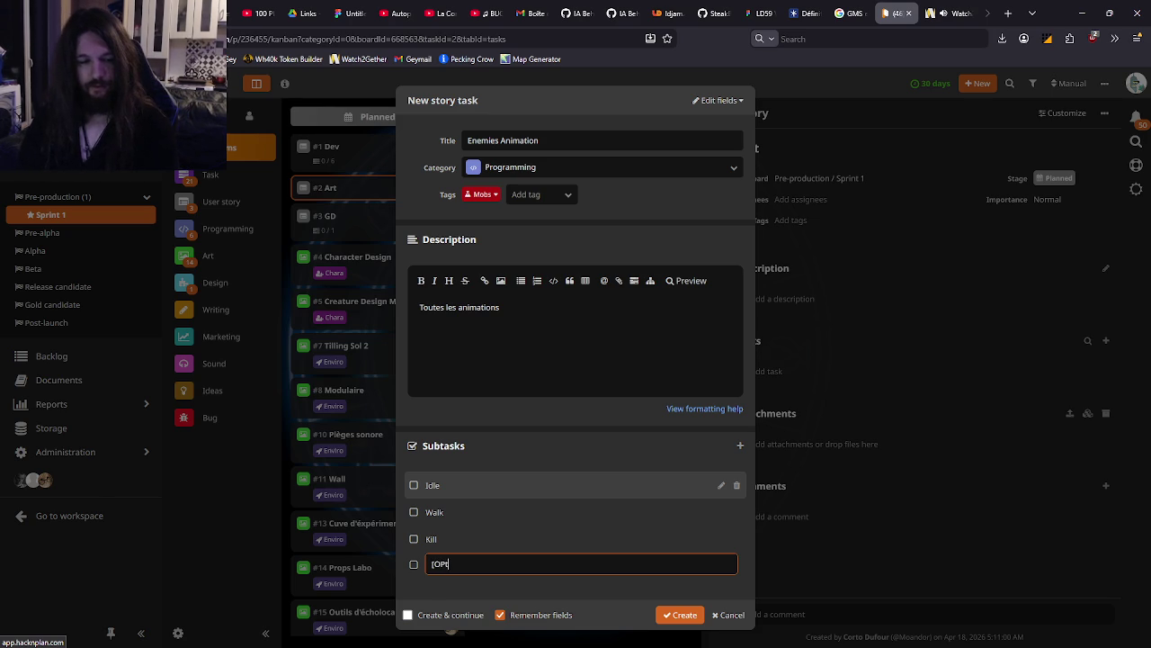
type("u")
key("BackSpace")
key("BackSpace")
type("Chase")
key("Return")
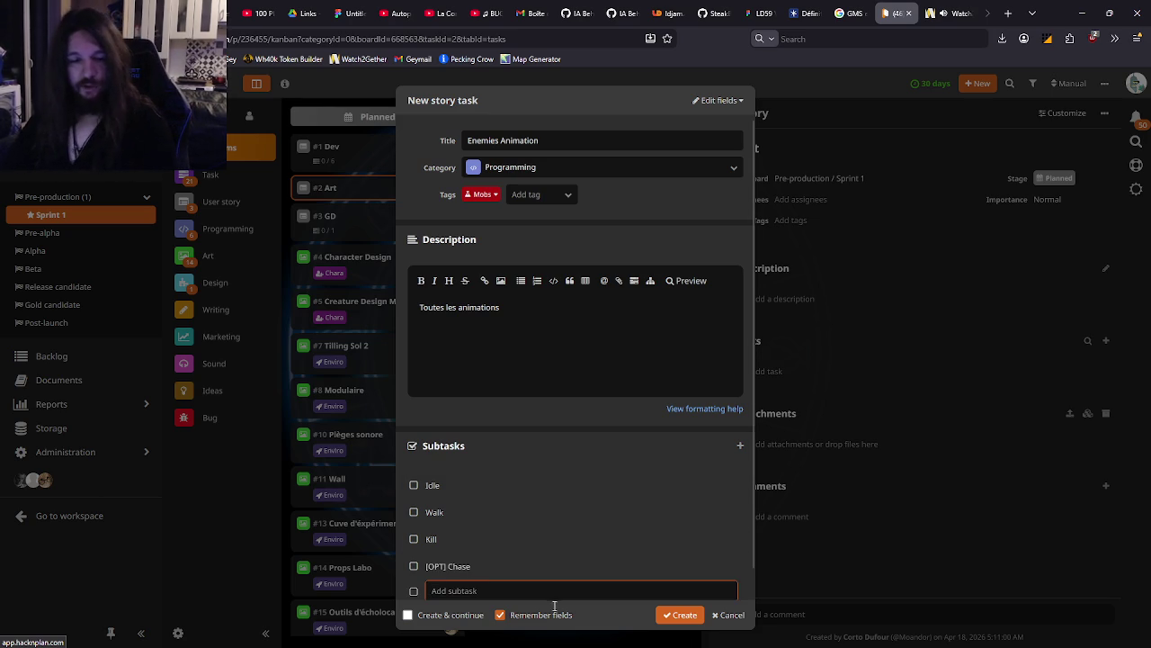
left_click(685, 615)
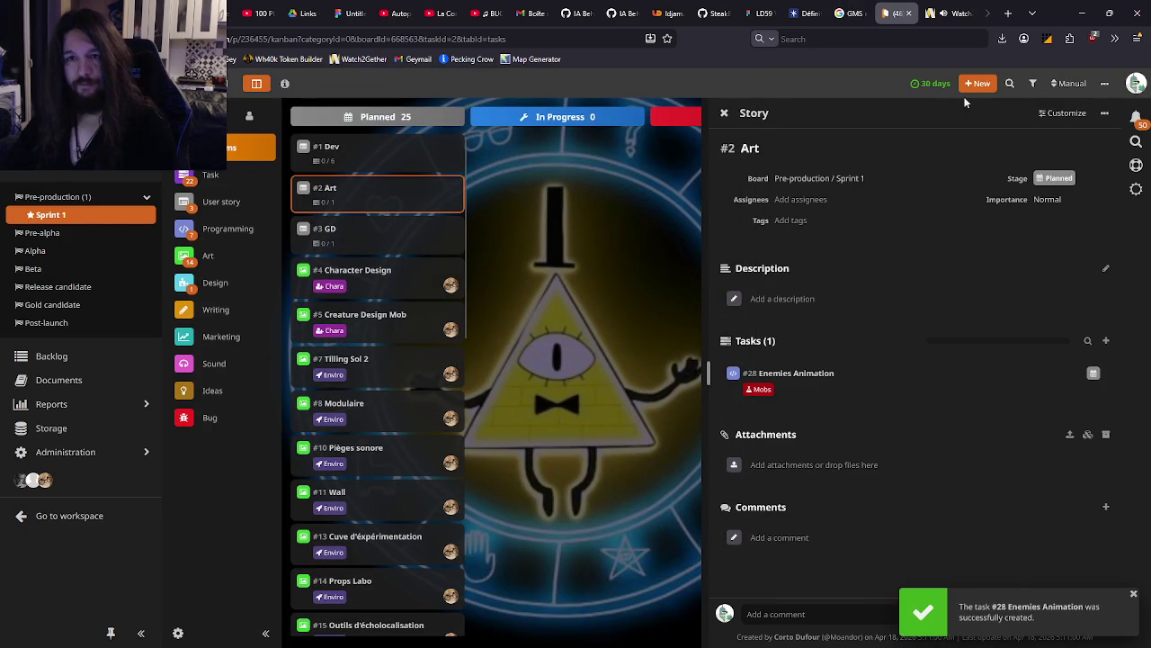
Start a new task in the Art story titled 'Player Animations' with category Art
left_click(977, 82)
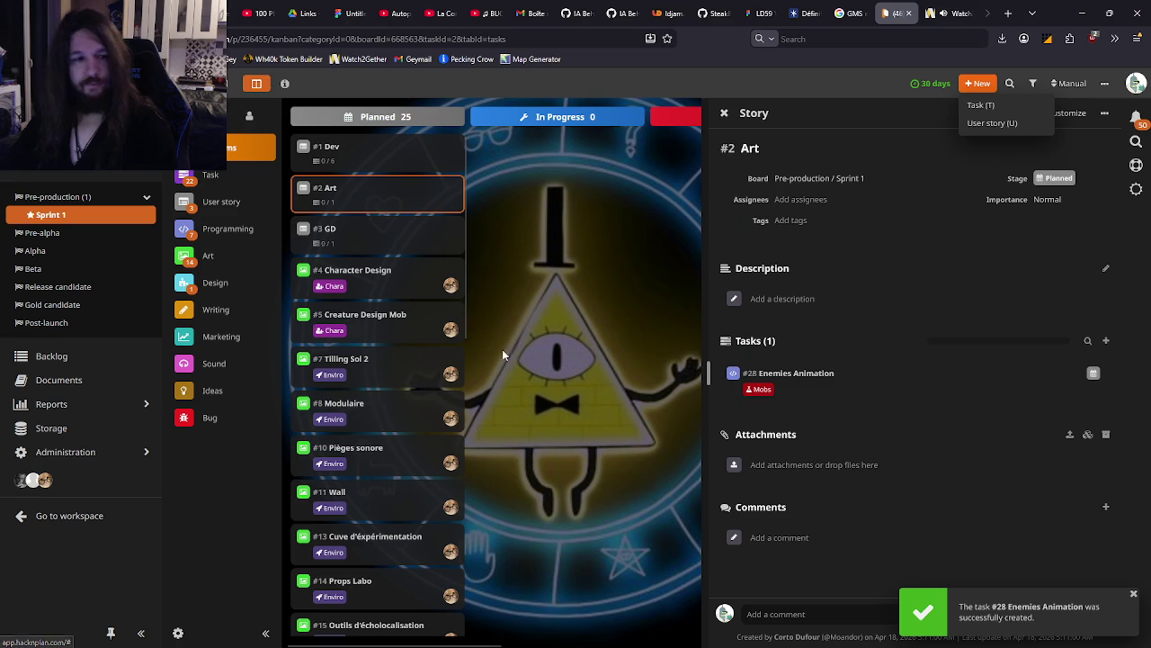
left_click(1106, 341)
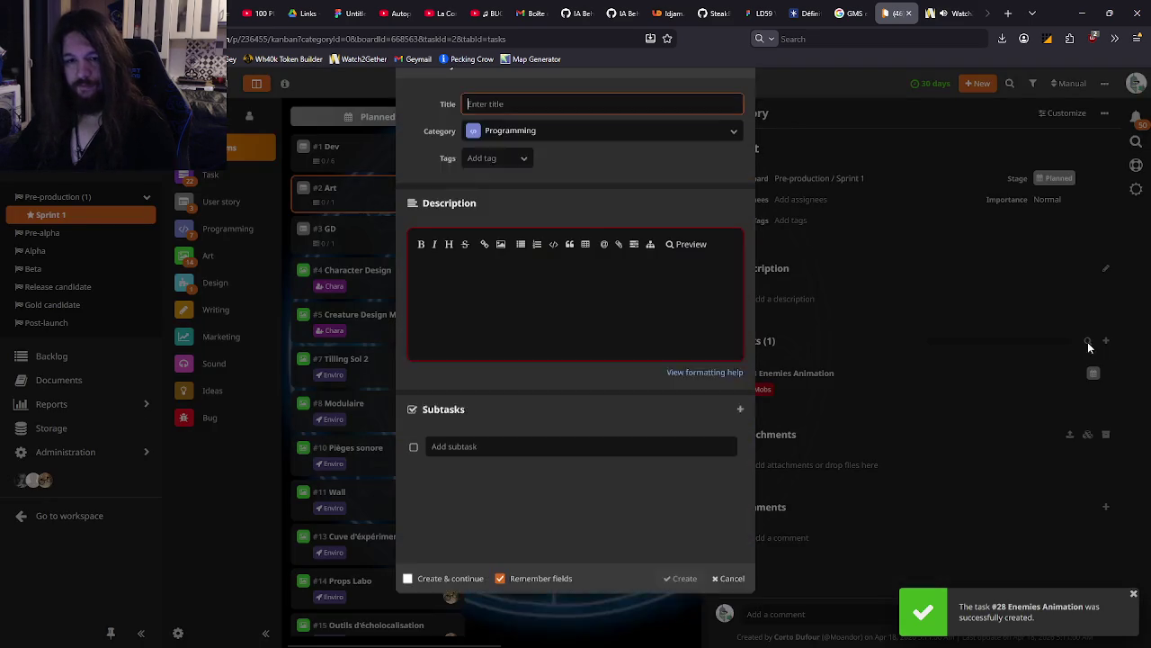
type("Player ")
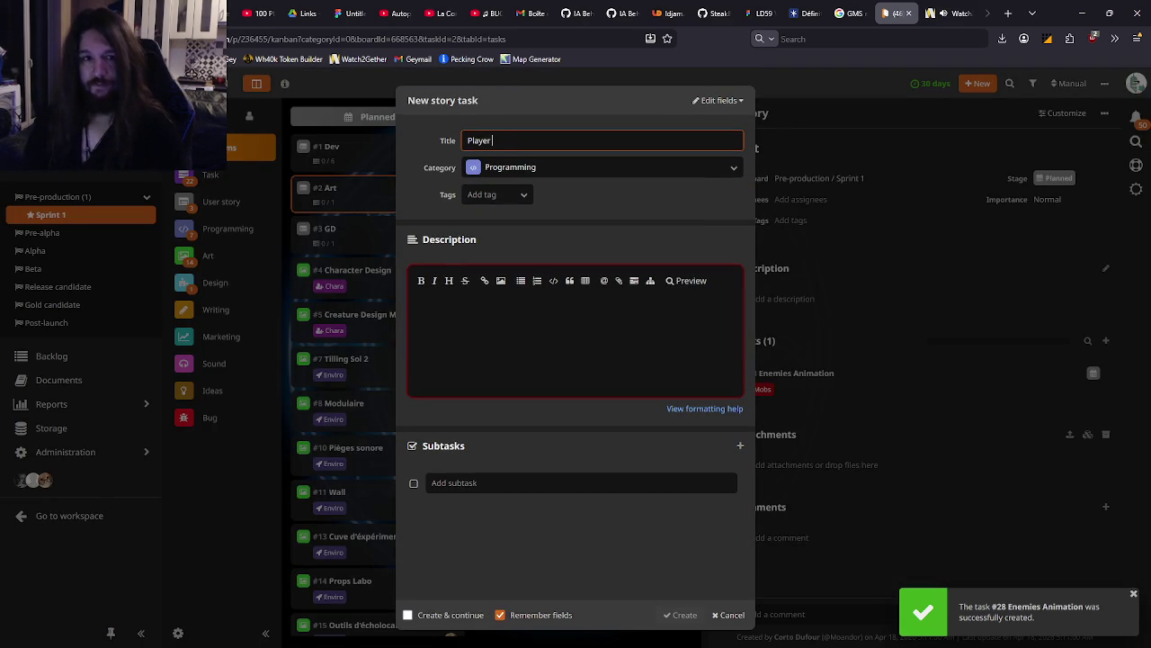
type("Animations")
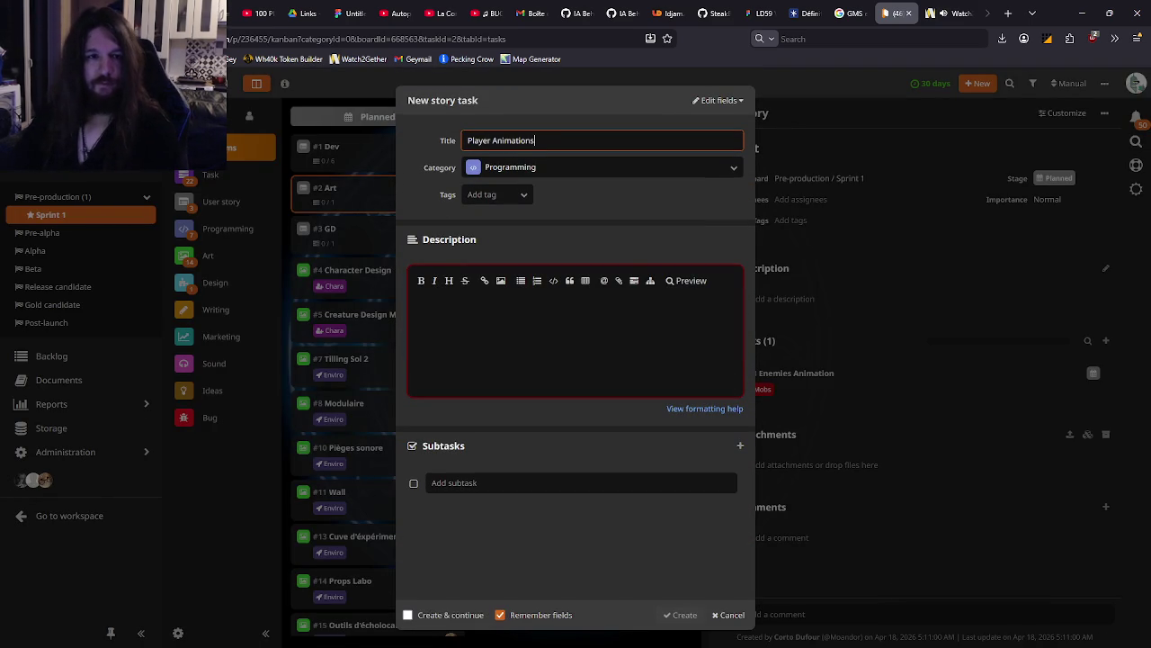
key("Tab")
left_click(734, 168)
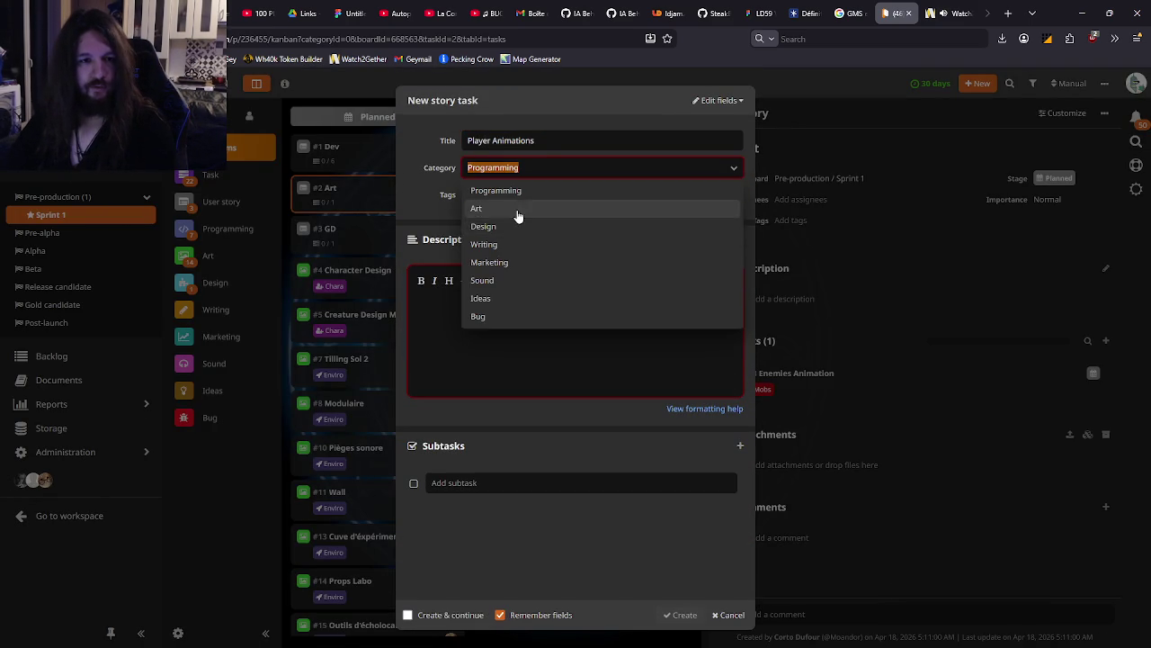
left_click(516, 206)
Tag the Player Animations task with Chara
left_click(458, 311)
left_click(498, 194)
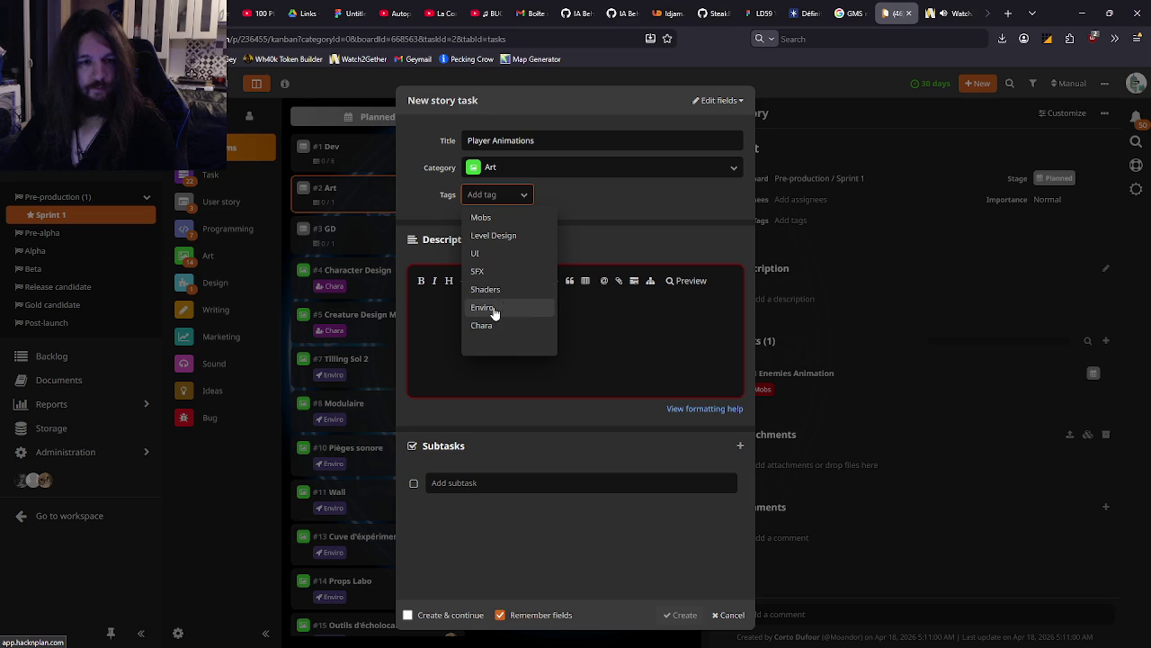
left_click(493, 324)
left_click(517, 325)
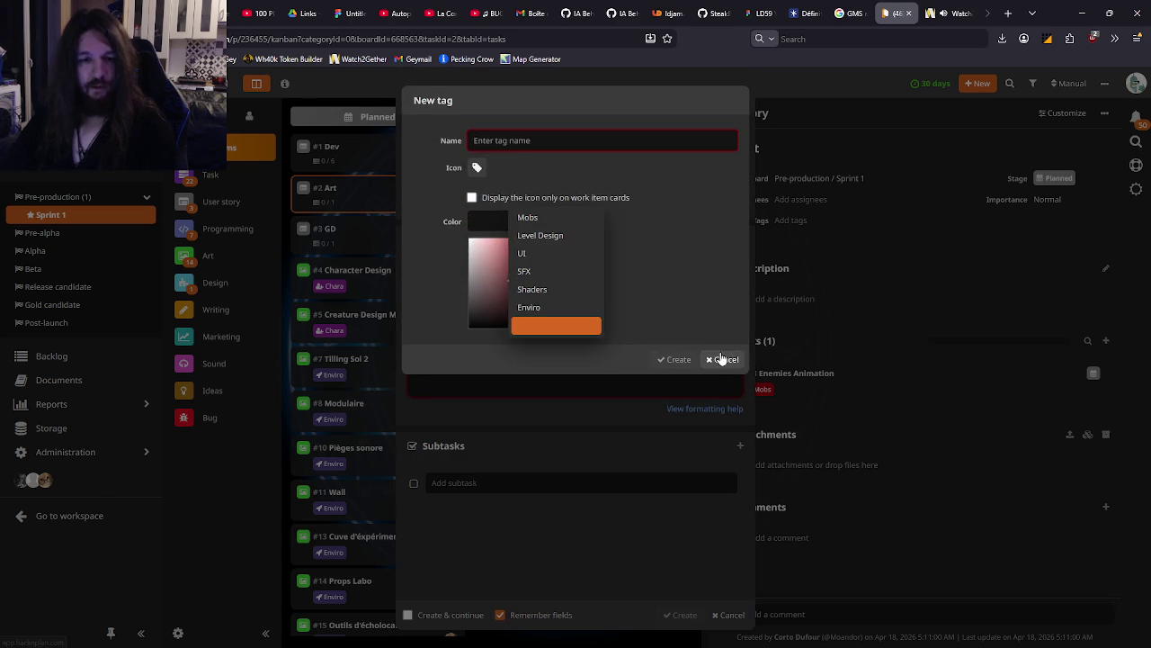
left_click(725, 359)
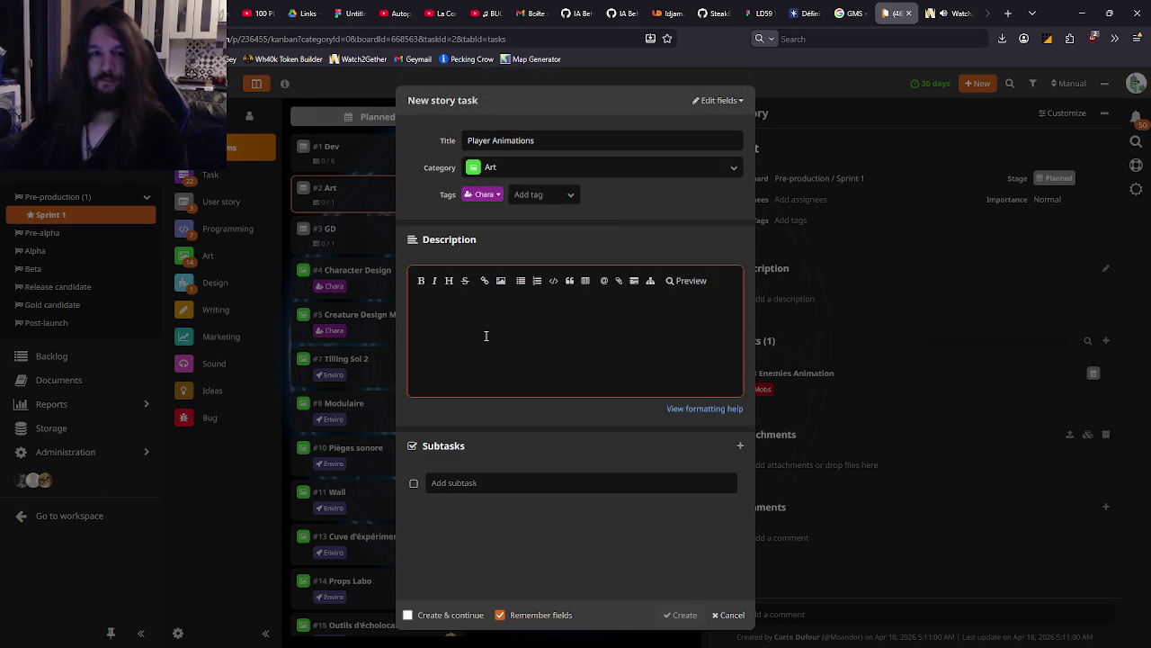
Create a green (#408B67) 'Animation' tag with a gear icon and apply it
left_click(567, 192)
left_click(553, 326)
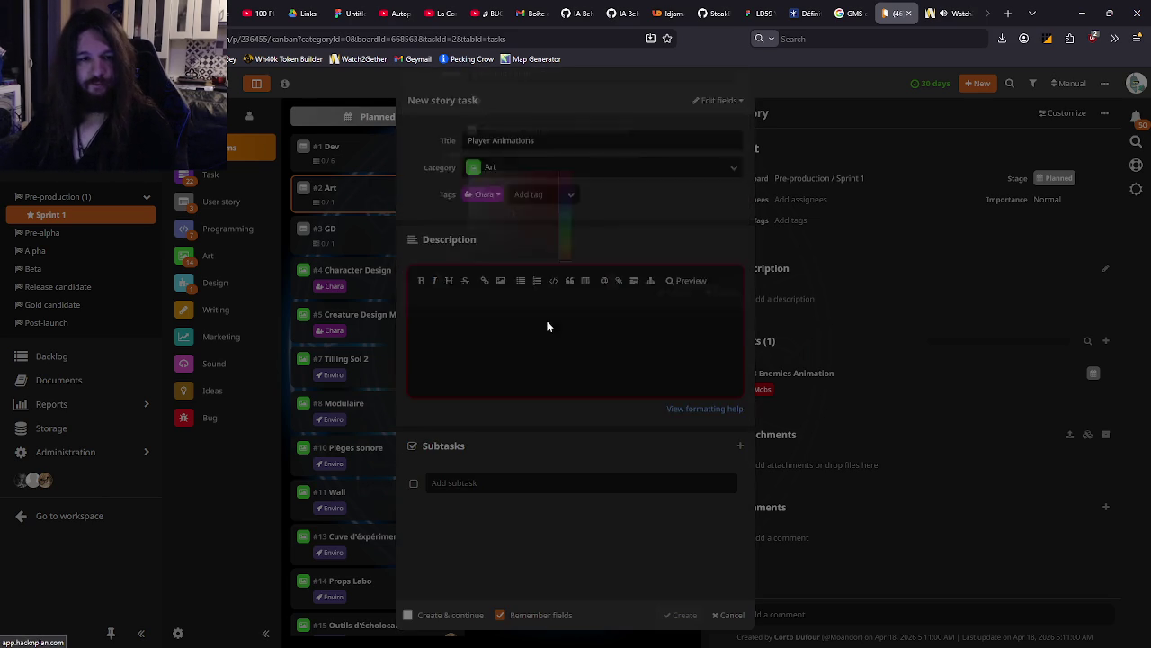
left_click(477, 168)
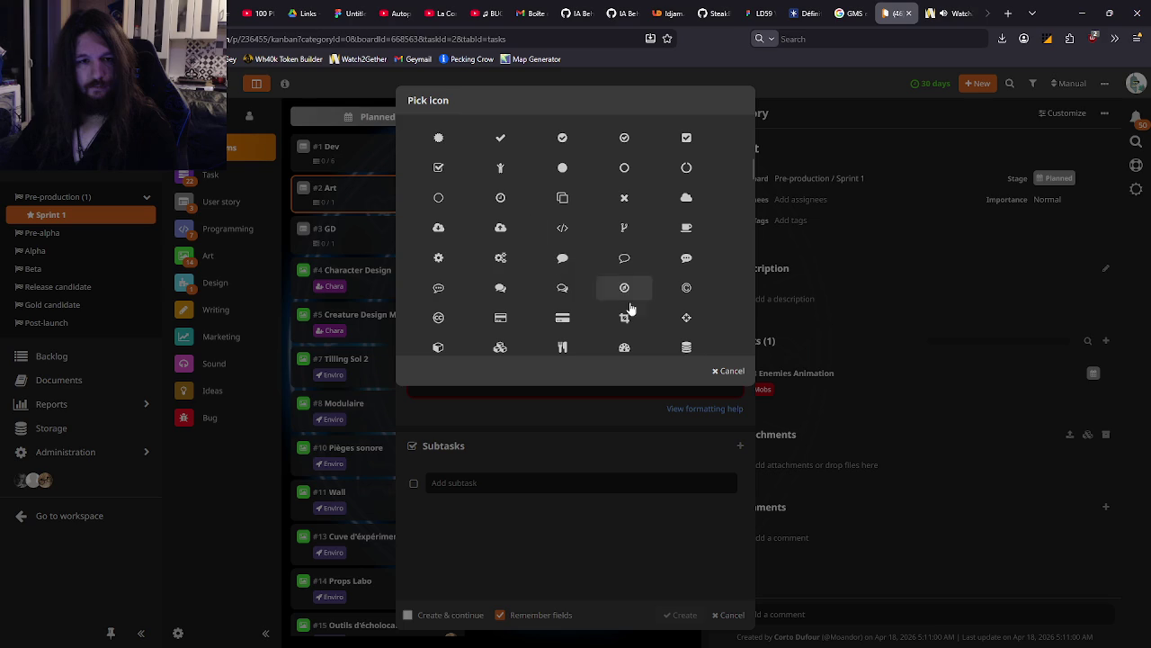
left_click(438, 258)
left_click(568, 272)
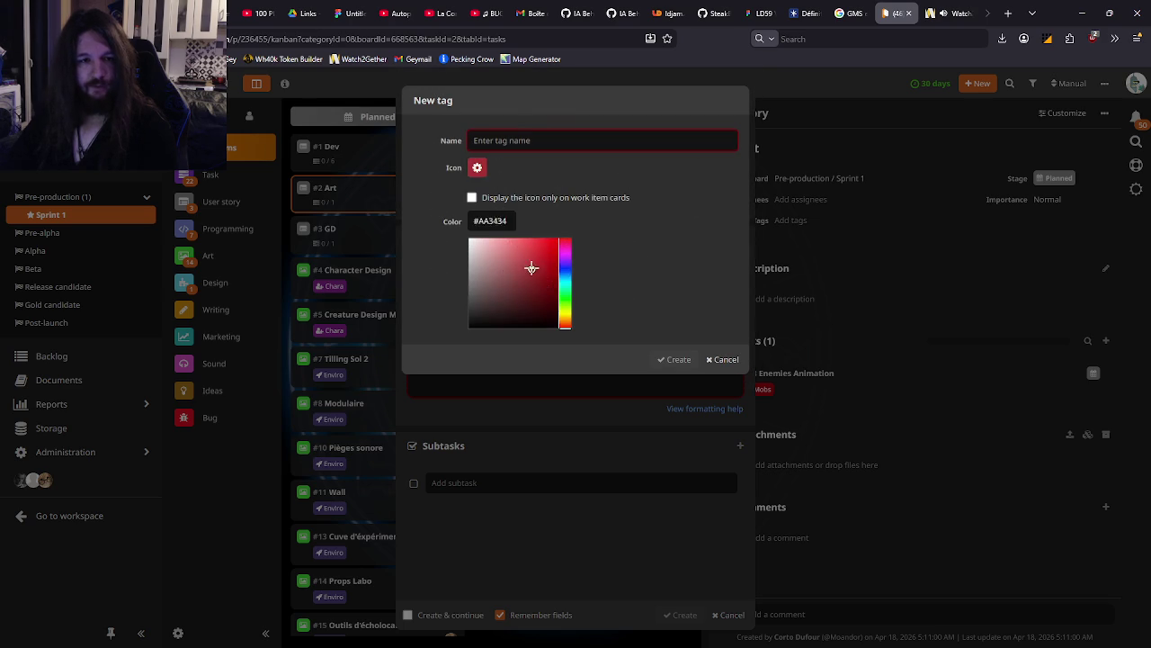
left_click(541, 286)
left_click_drag(565, 263, 564, 292)
left_click(517, 277)
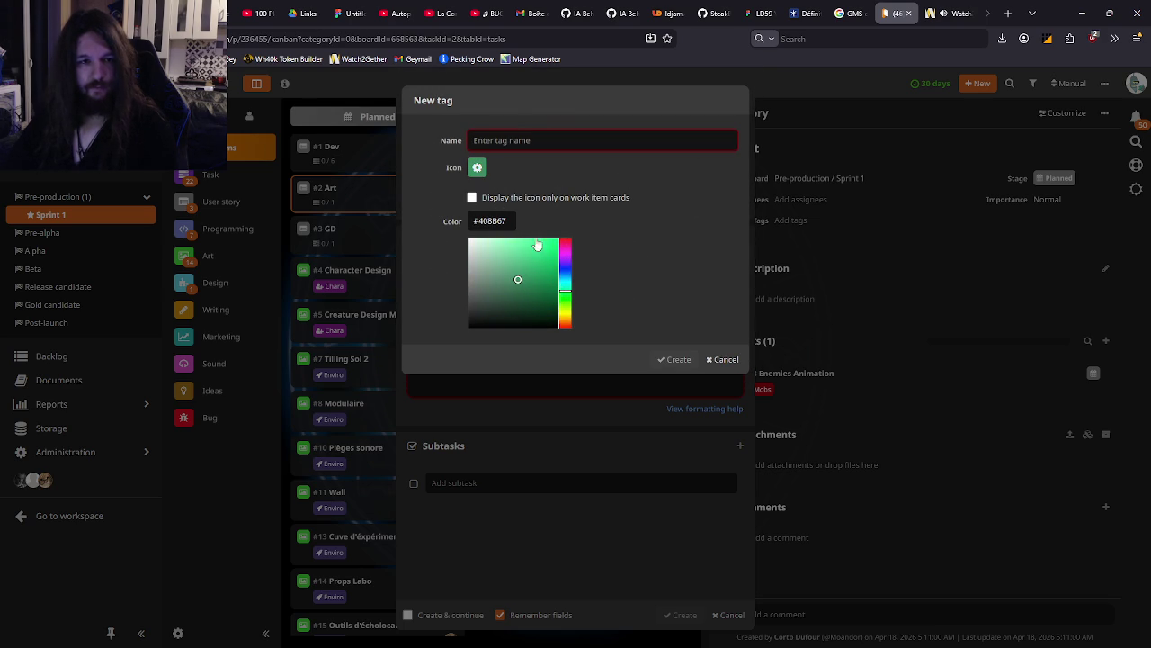
left_click(551, 135)
type("Animation")
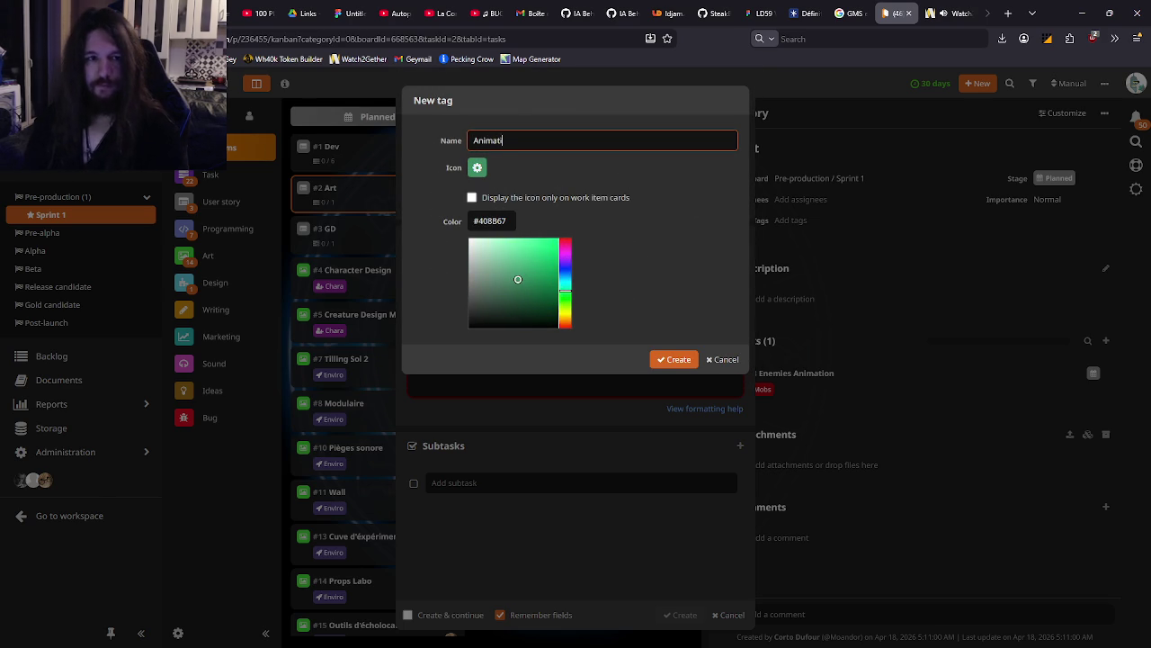
left_click(480, 358)
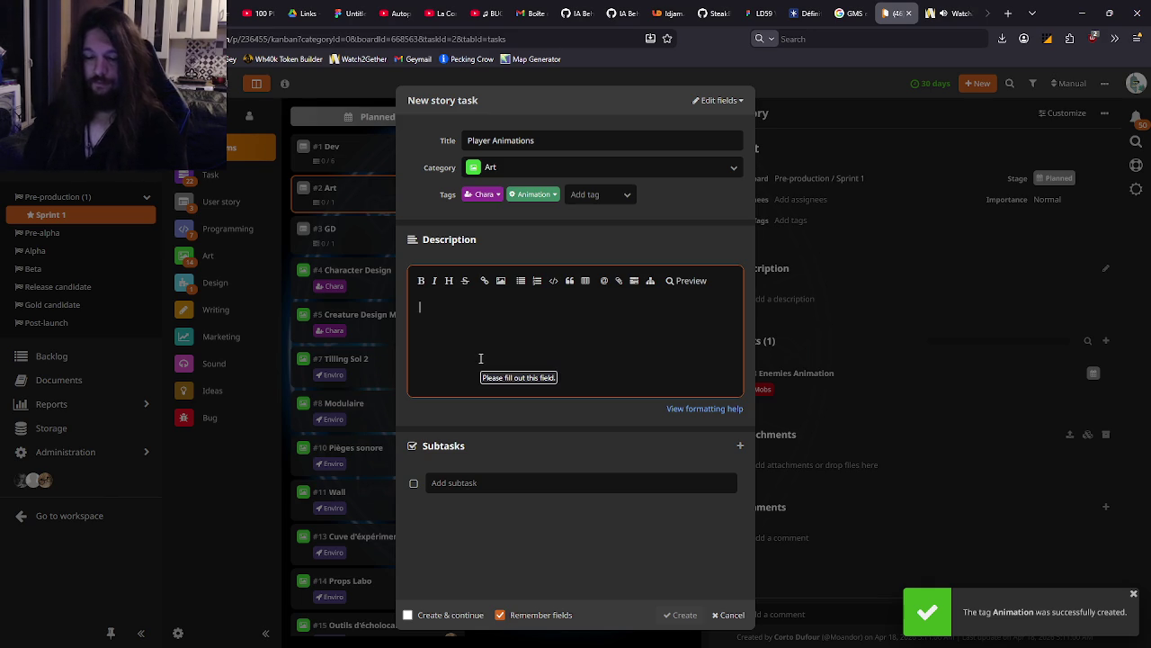
Describe the task as 'Toutes les animations du joueur' and add Idle and Walk subtasks
type("Toutes les animations du joueur")
left_click(501, 482)
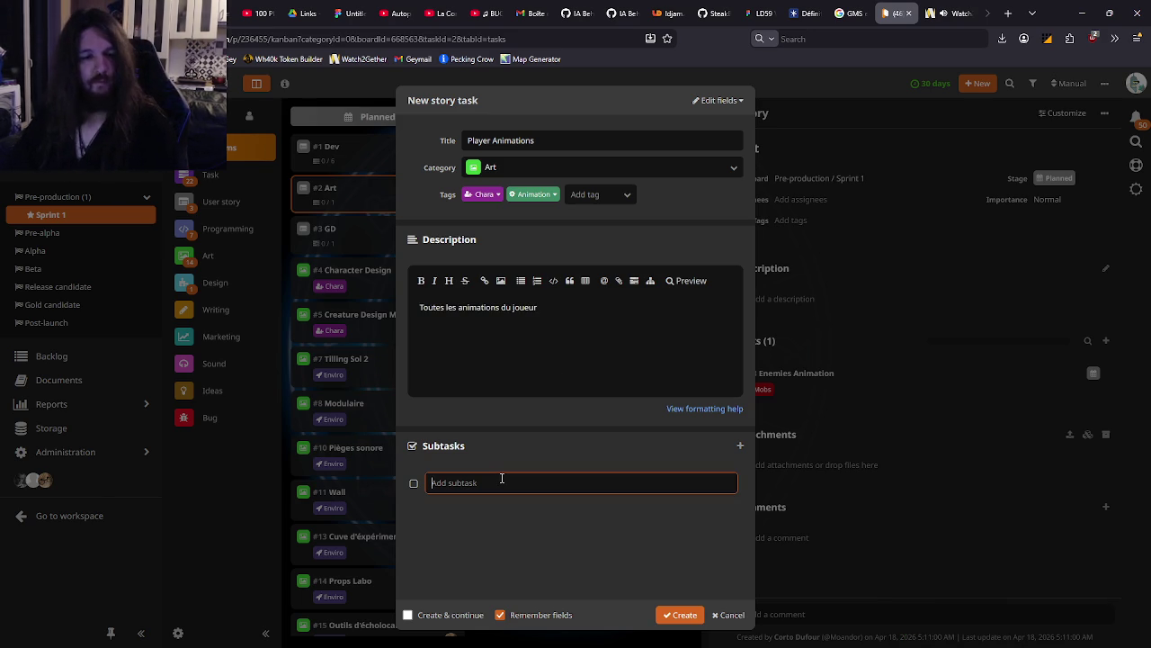
type("Wdle")
key("Return")
type("Walk")
key("Return")
Add Run, Death and Stagger subtasks, create the task, and close the Art story
type("Run")
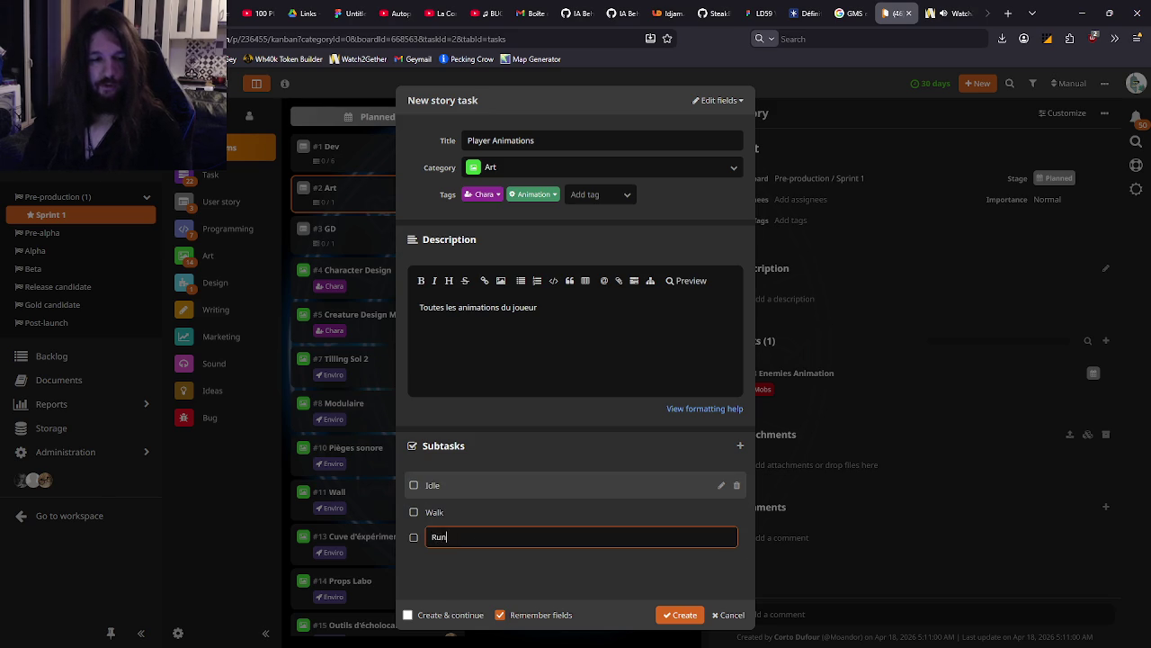
key("Return")
type("Death")
key("Return")
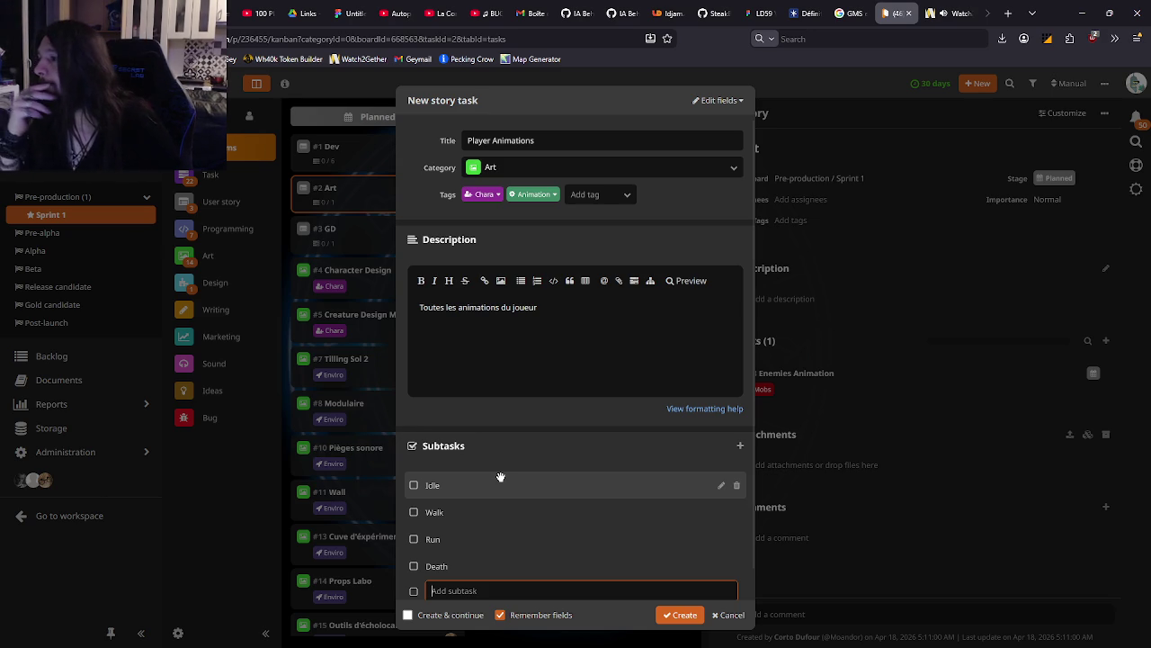
type("tagger")
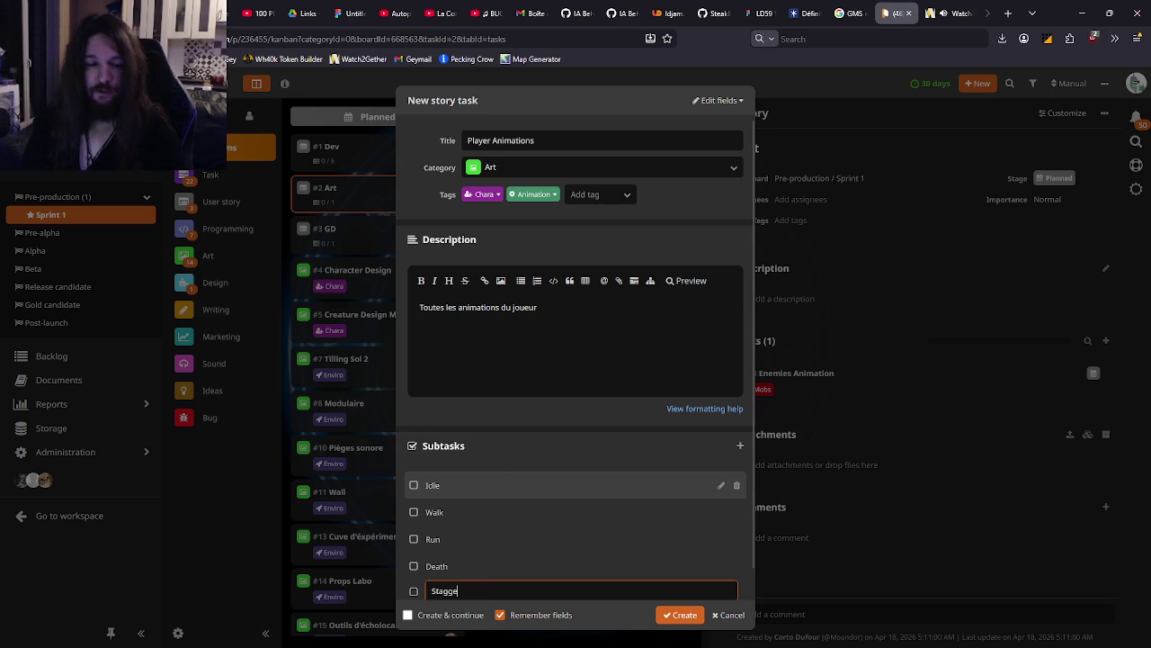
key("Return")
scroll(612, 467, "down", 1)
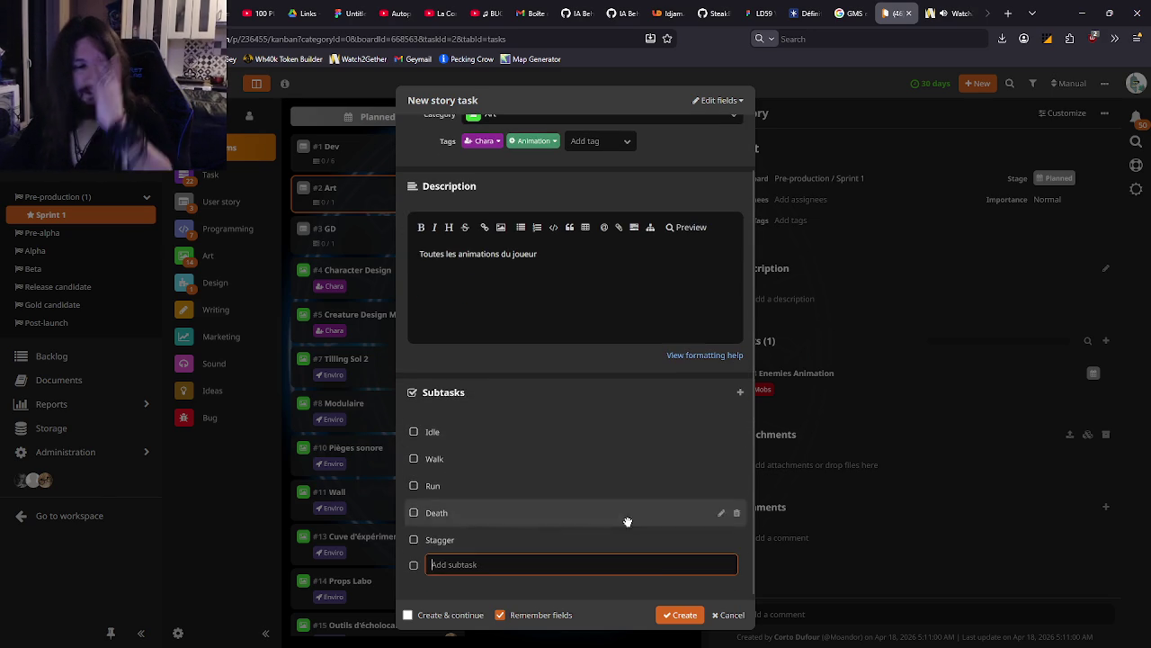
left_click(679, 614)
left_click(608, 418)
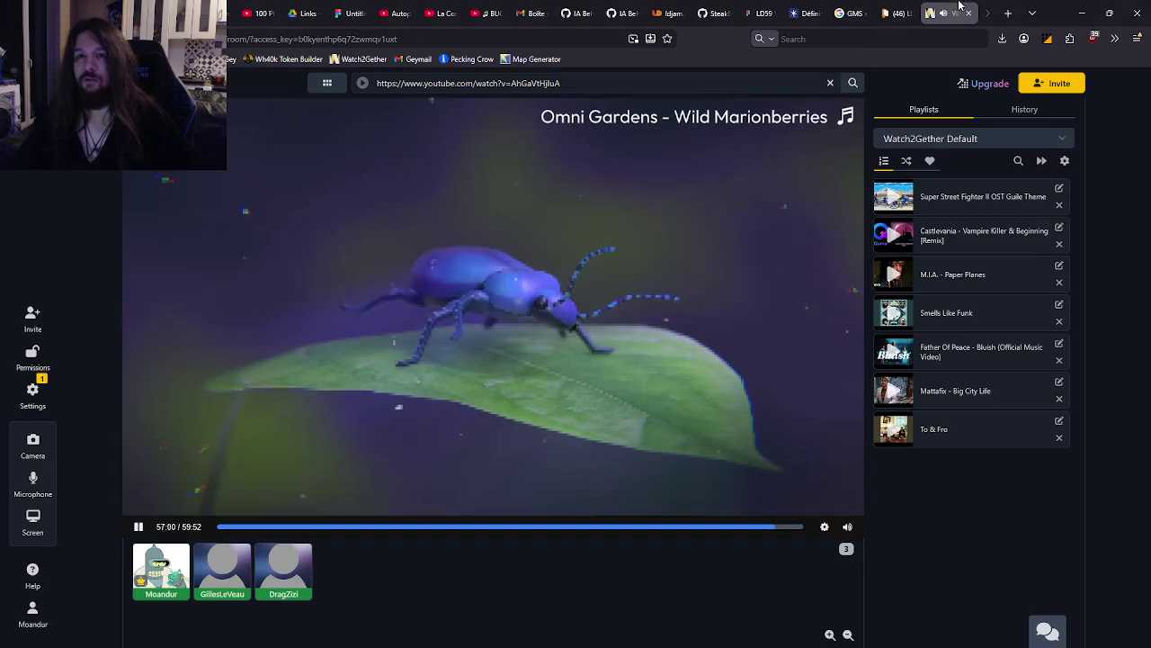
left_click(947, 12)
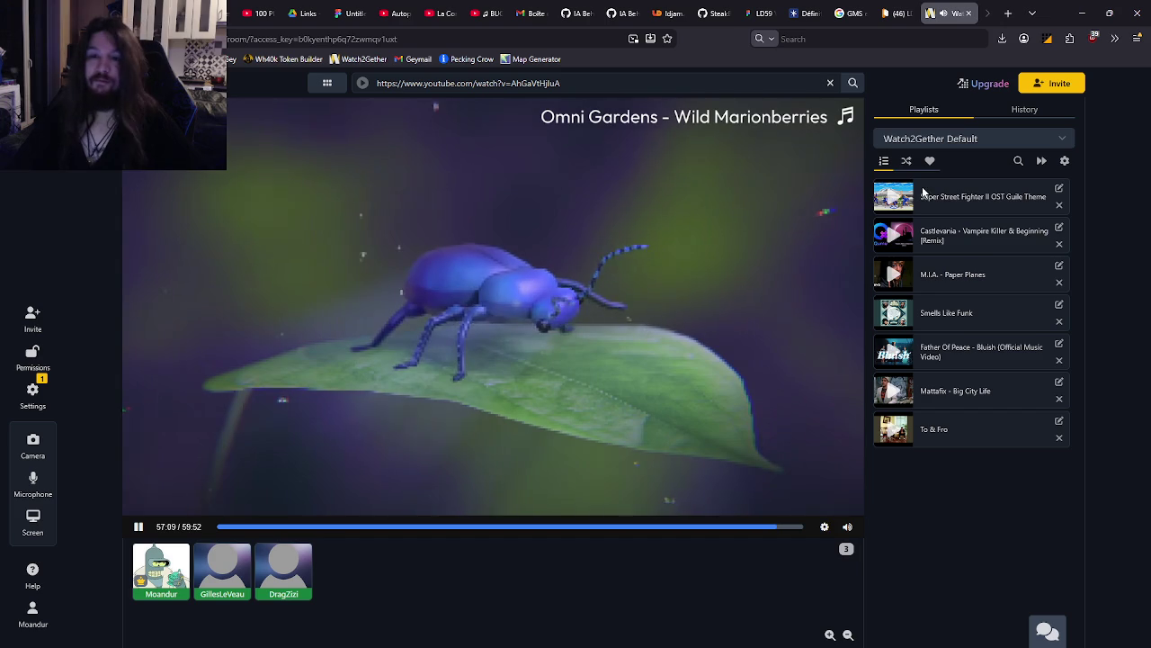
left_click(900, 11)
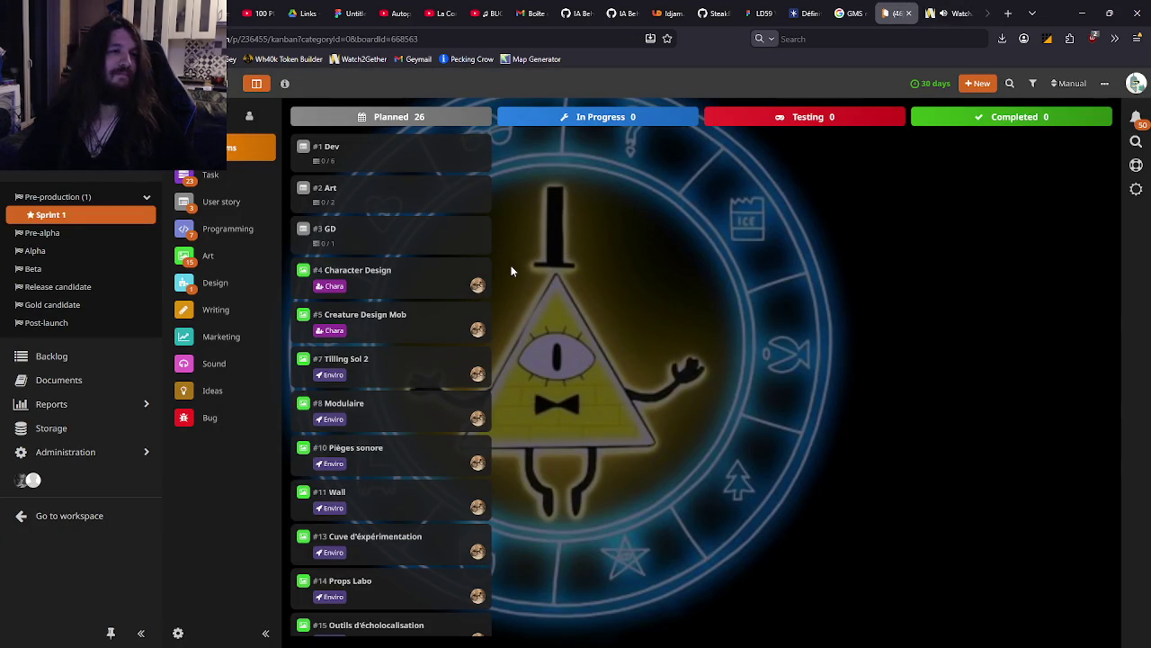
scroll(437, 468, "down", 4)
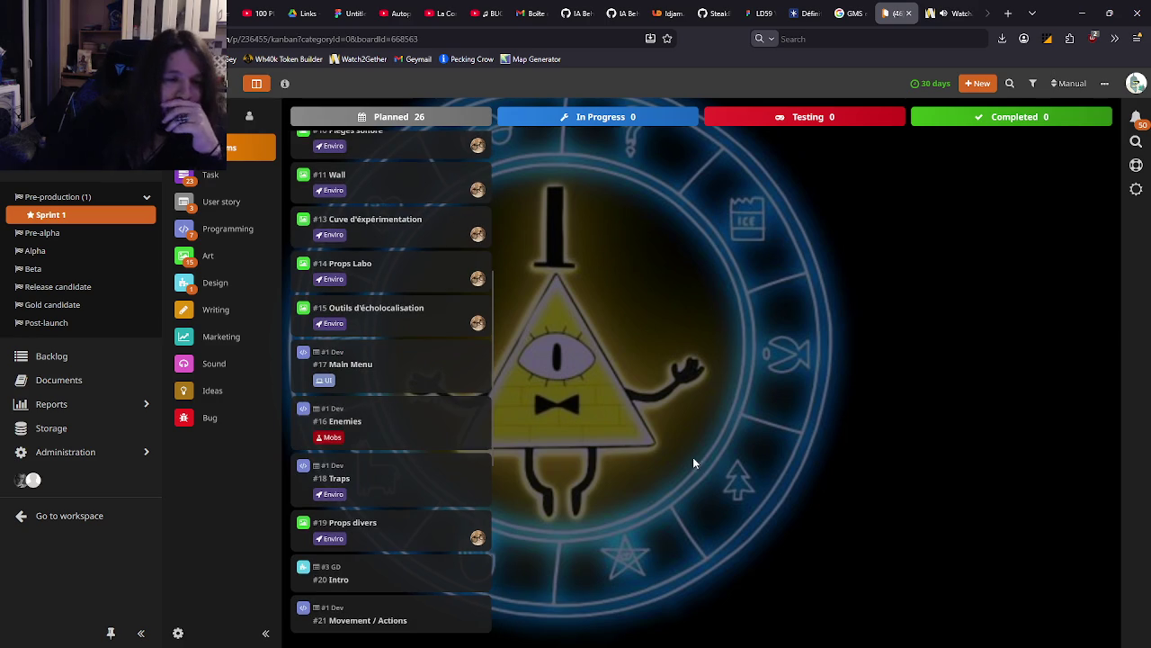
scroll(436, 400, "up", 4)
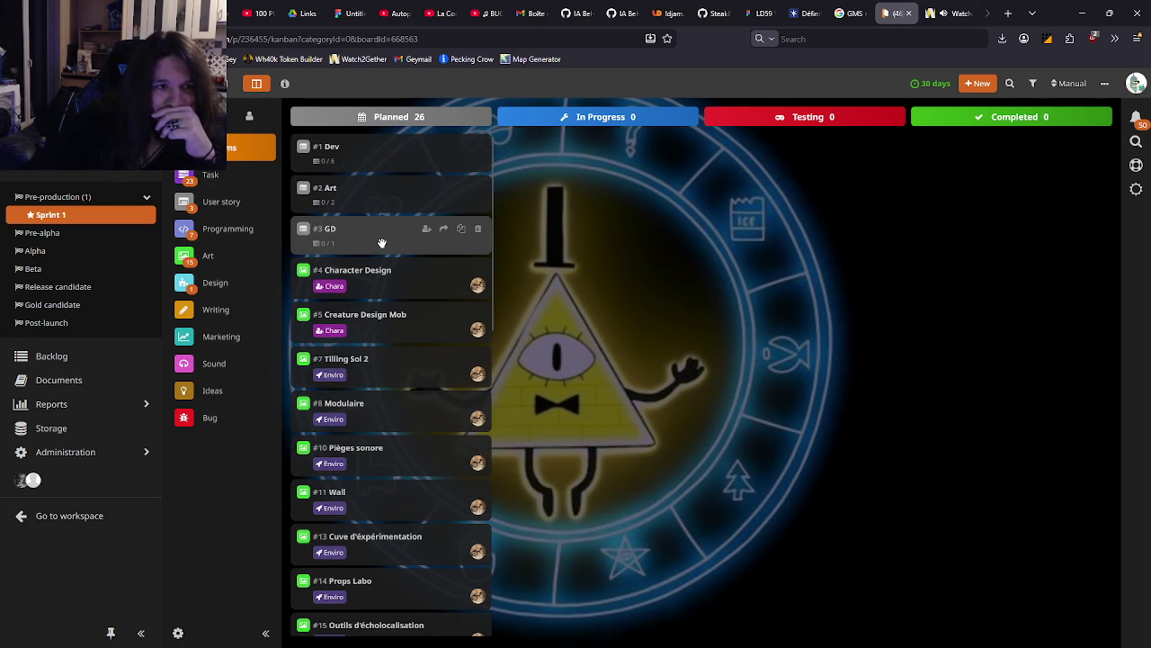
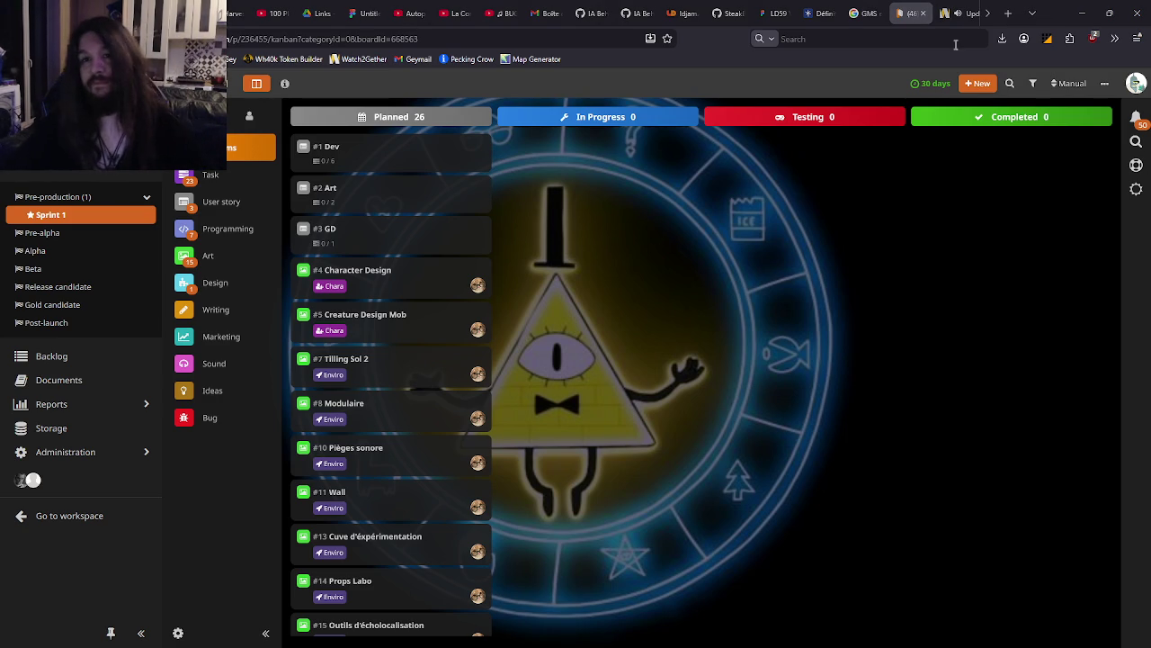
Lower the Guile Theme video's volume in Watch2Gether and return to the HacknPlan kanban board
key("ctrl+Tab")
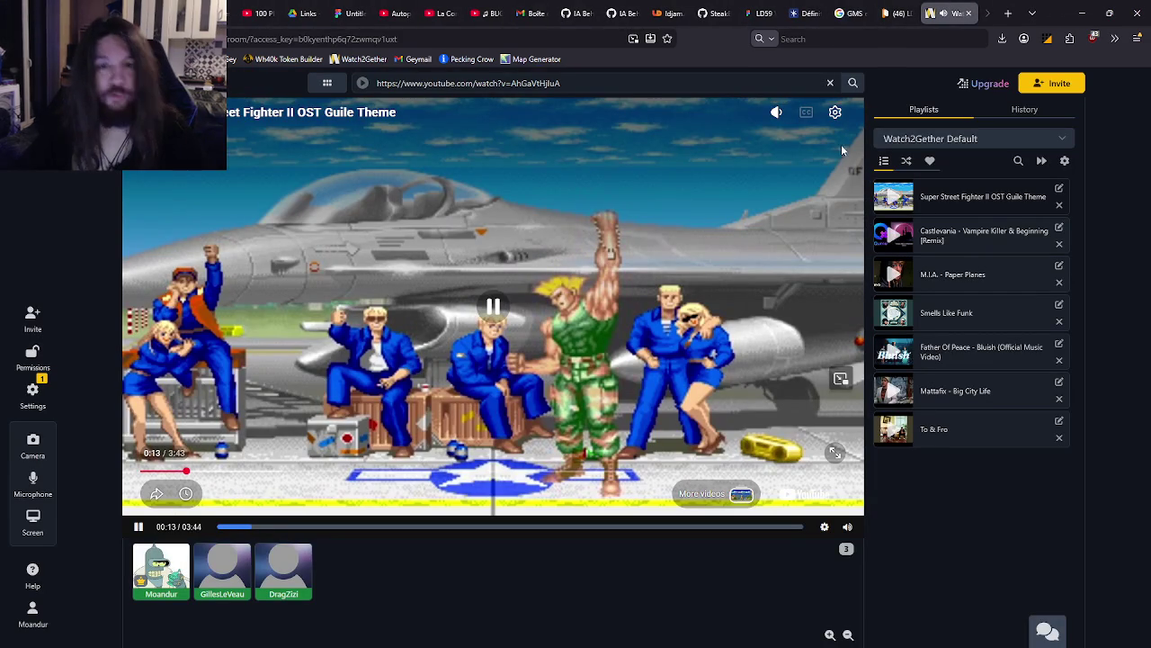
left_click_drag(778, 170, 777, 206)
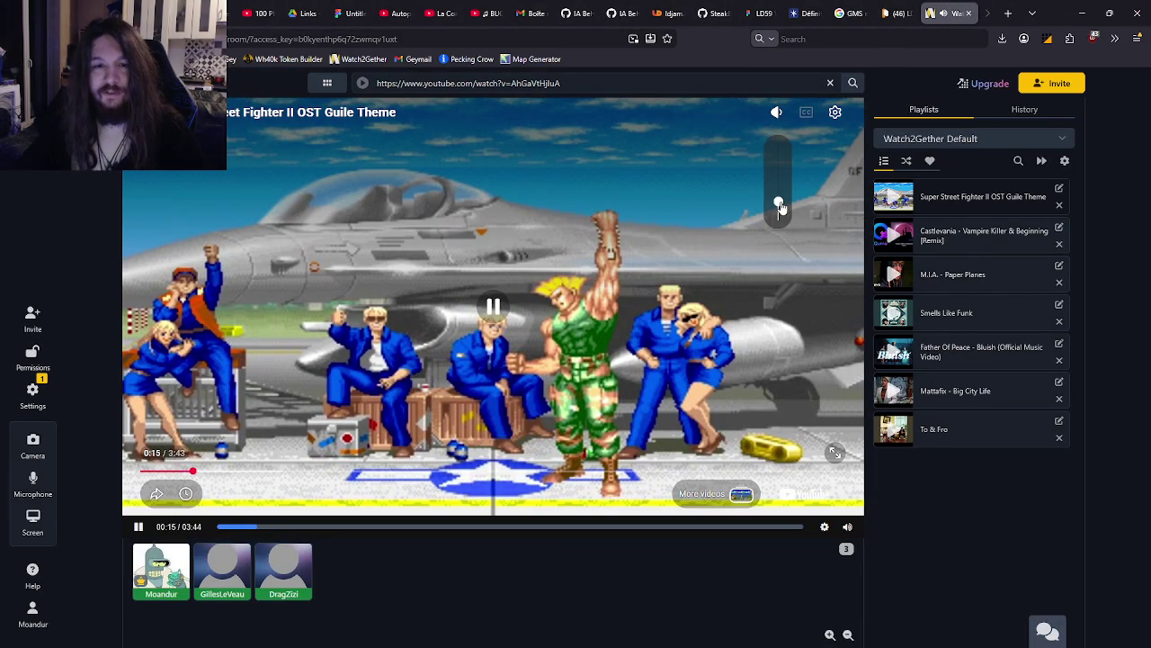
key("ctrl+shift+Tab")
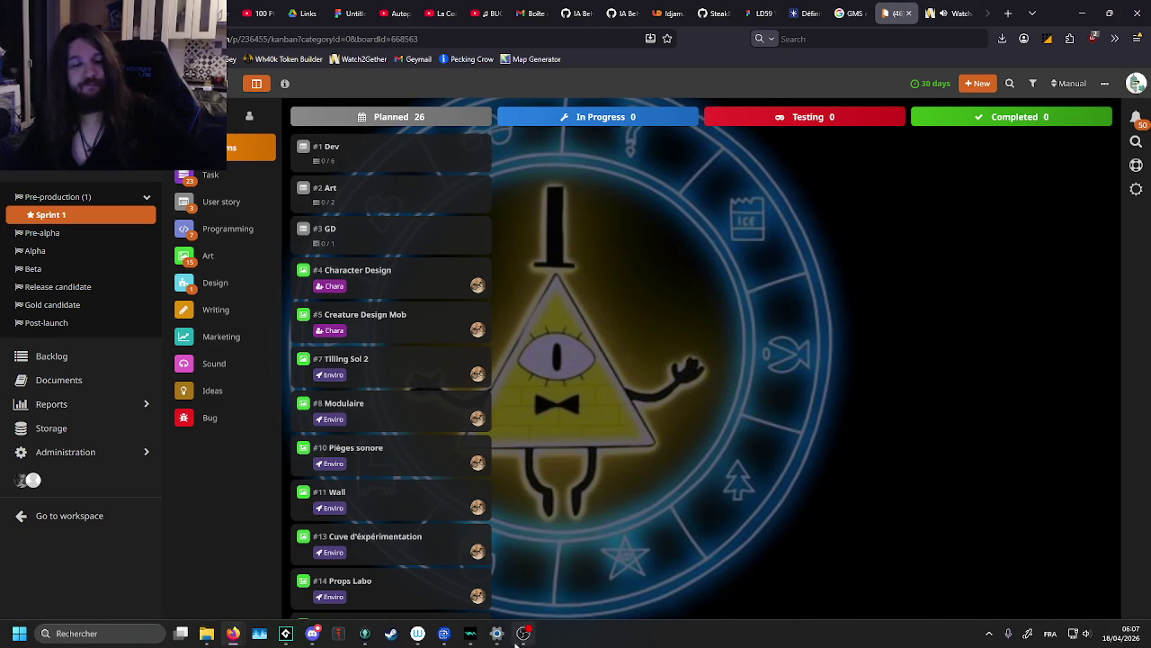
Bring the GameMaker project forward from the taskbar, then switch to GitKraken
mouse_move(523, 633)
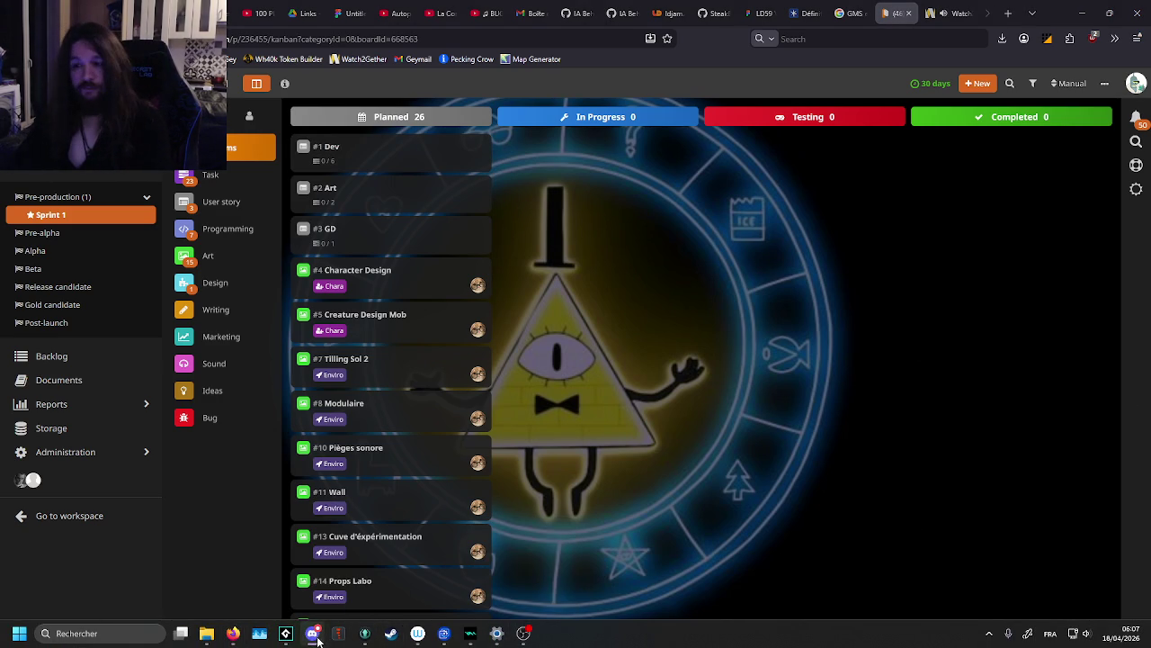
left_click(286, 633)
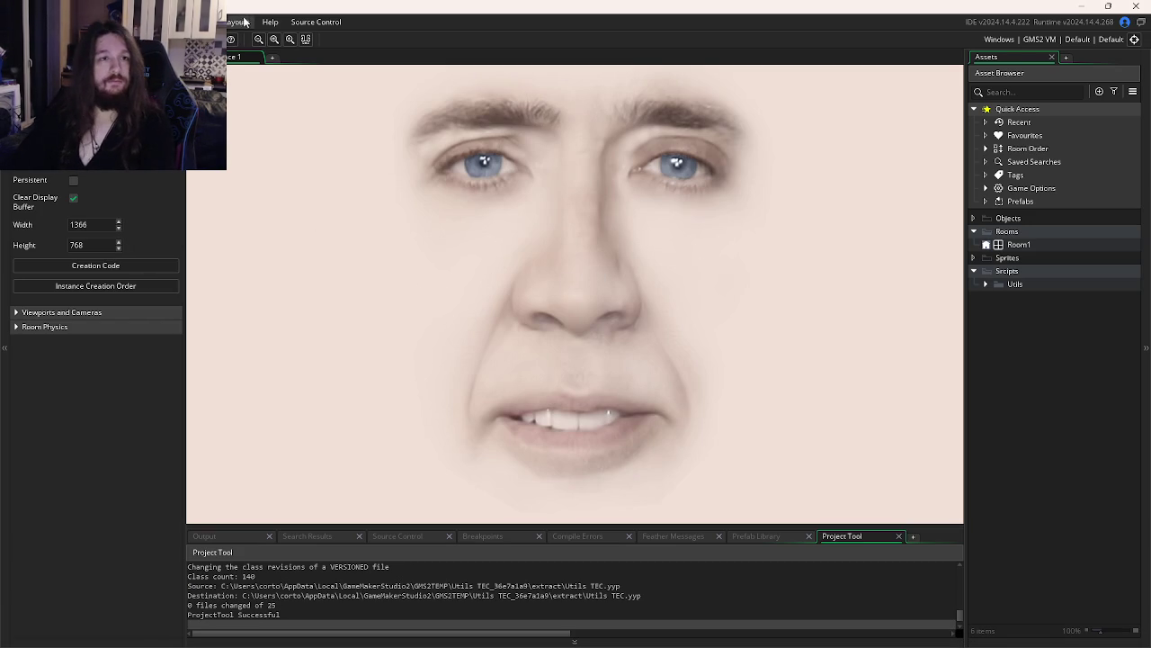
mouse_move(423, 644)
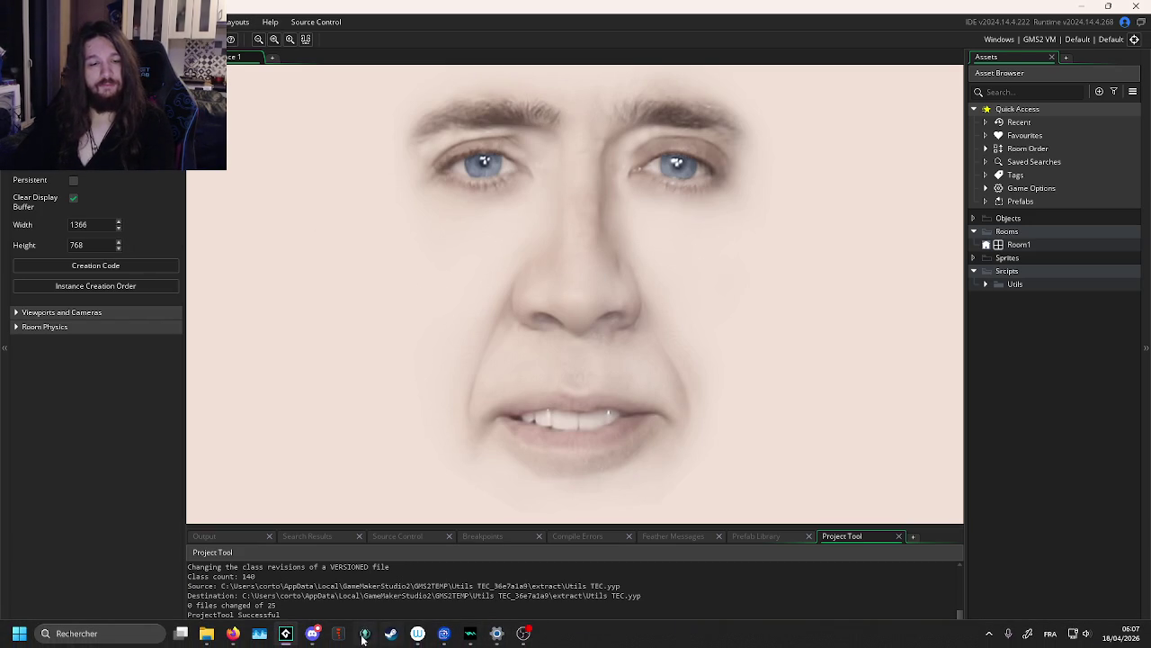
left_click(364, 633)
Create a PreProd branch on the latest commit and push it to origin
right_click(166, 101)
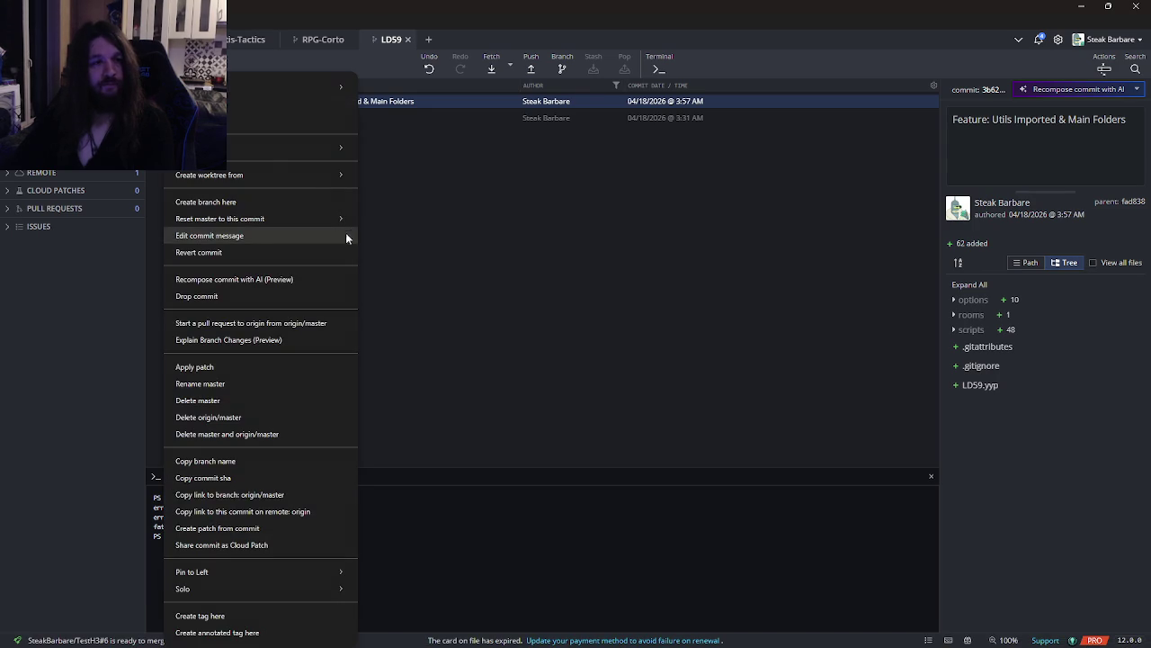
left_click(264, 201)
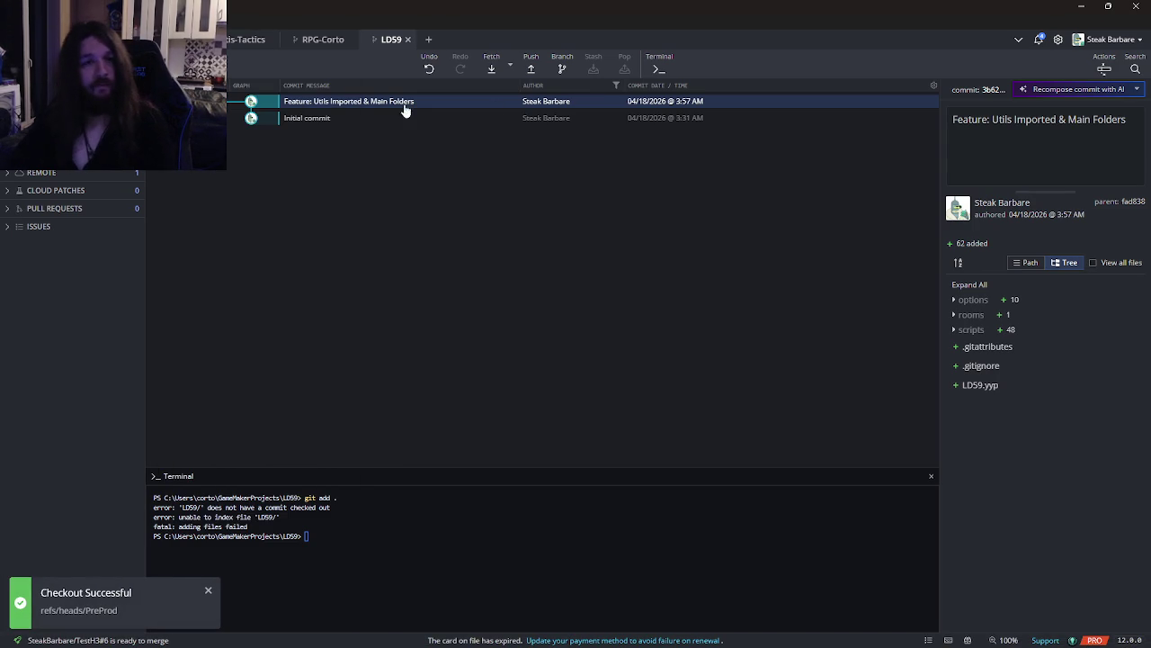
left_click(531, 69)
left_click(790, 66)
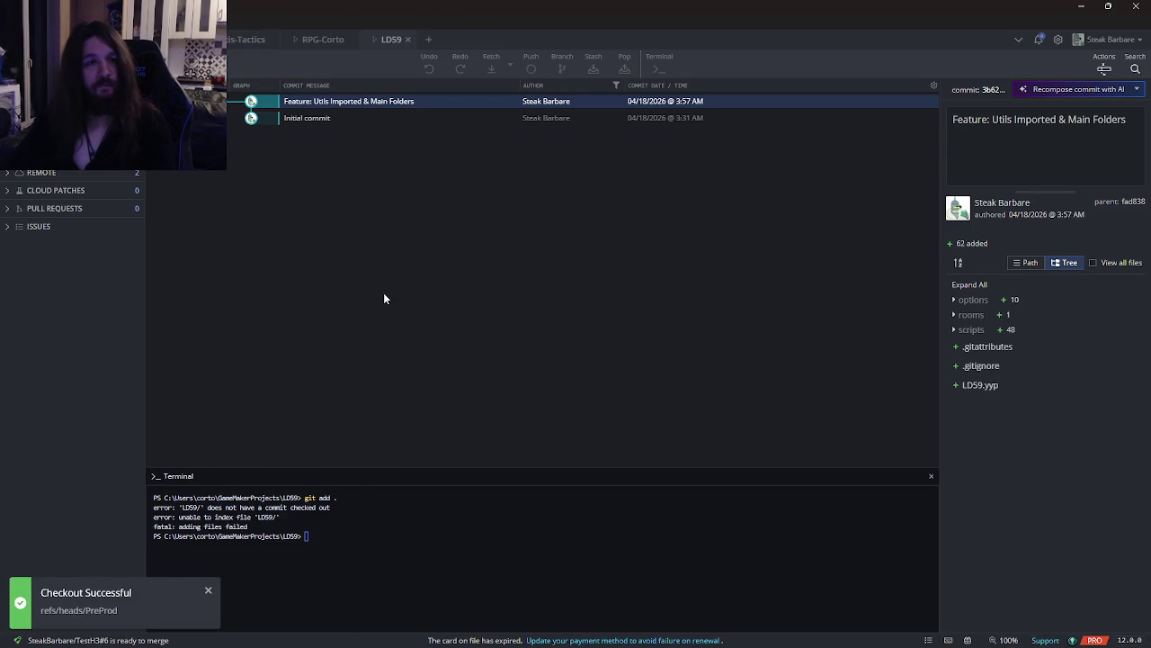
right_click(184, 101)
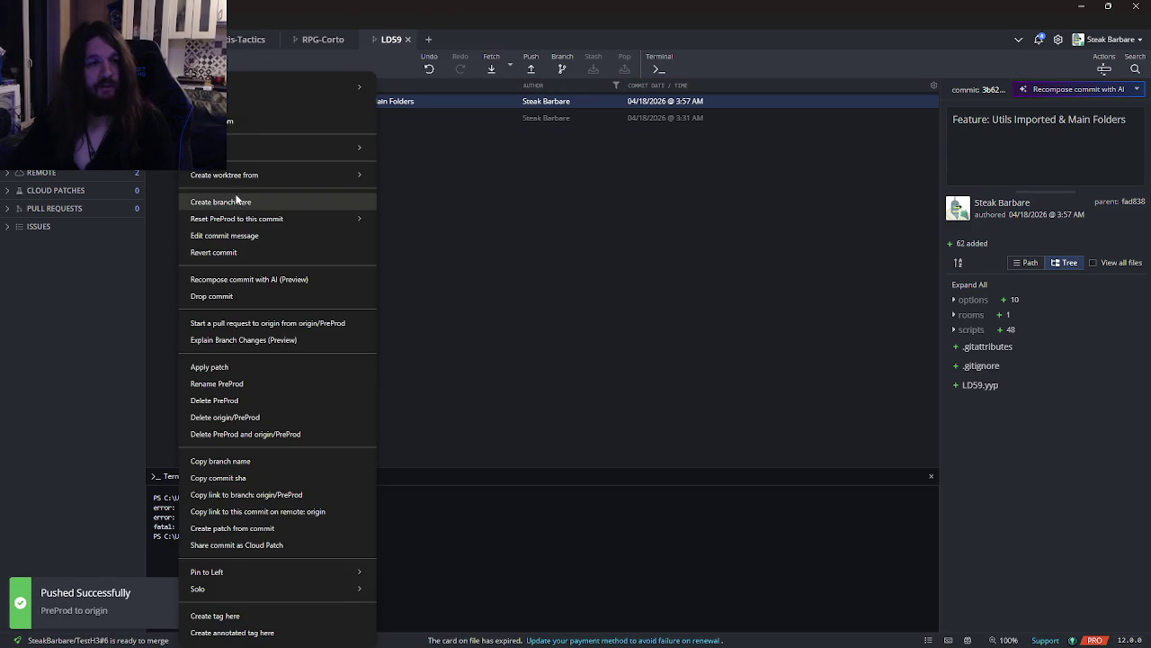
key("Escape")
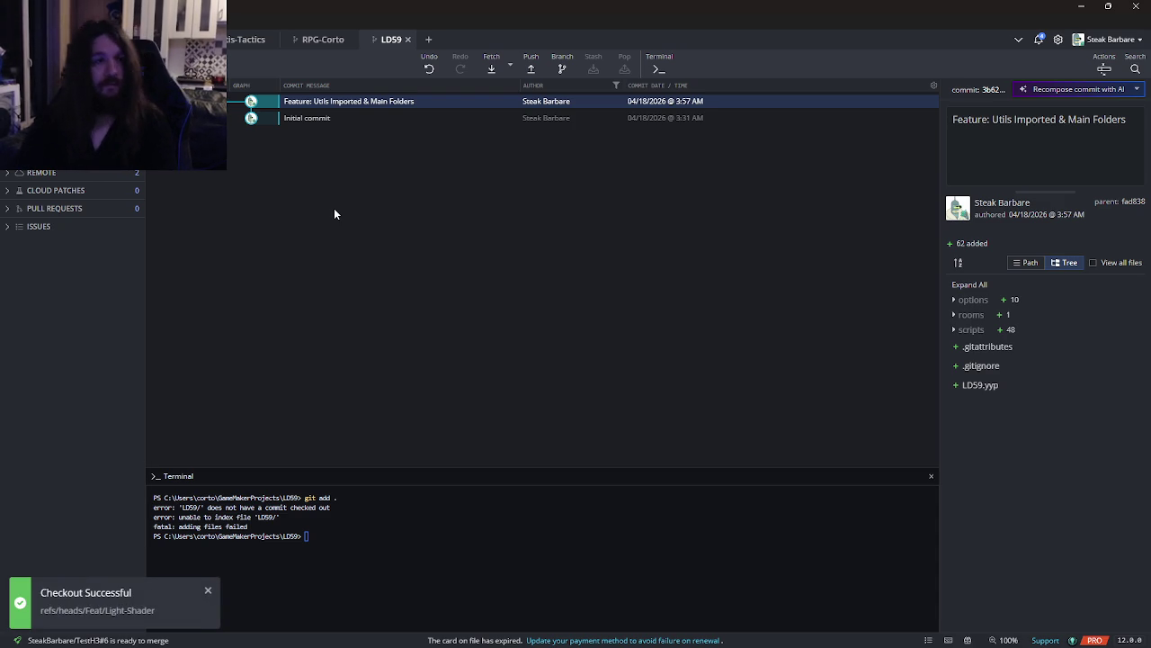
Push Feat/Light-Shader to origin/Feat/Light-Shader and close the Terminal panel
left_click(530, 69)
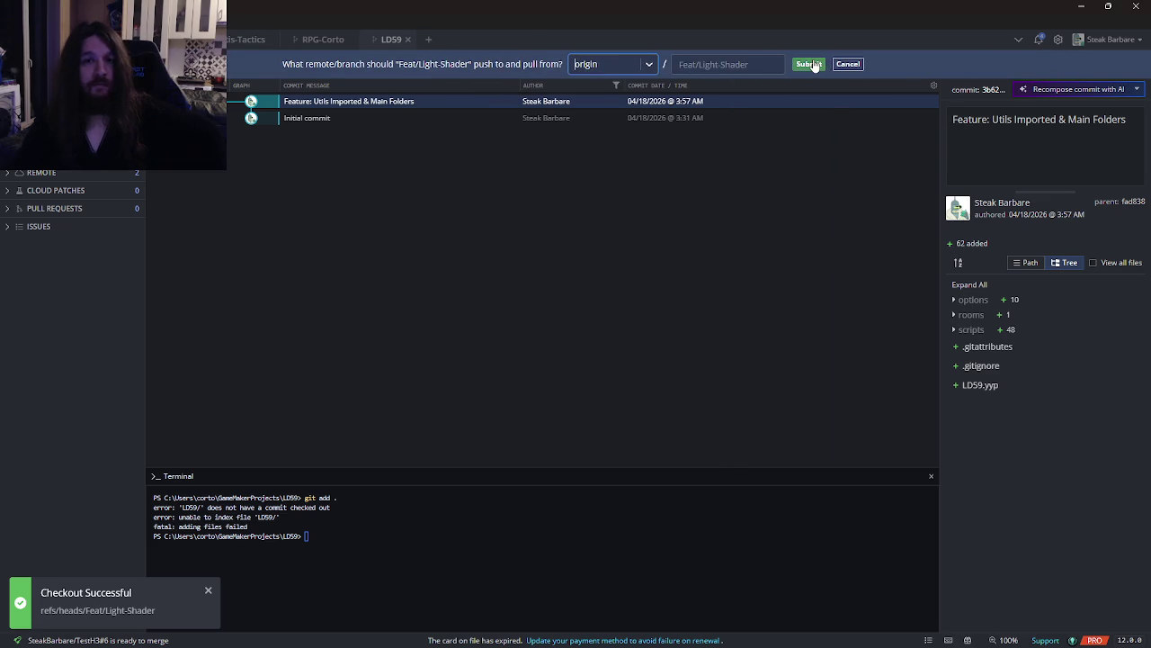
left_click(809, 64)
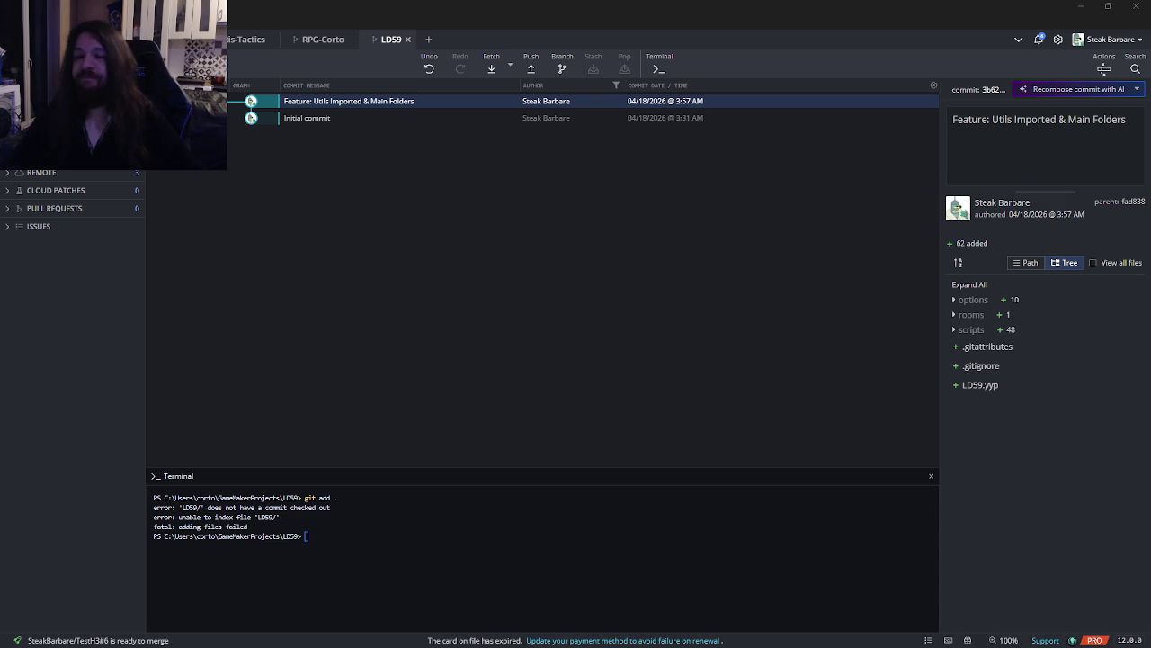
left_click(931, 475)
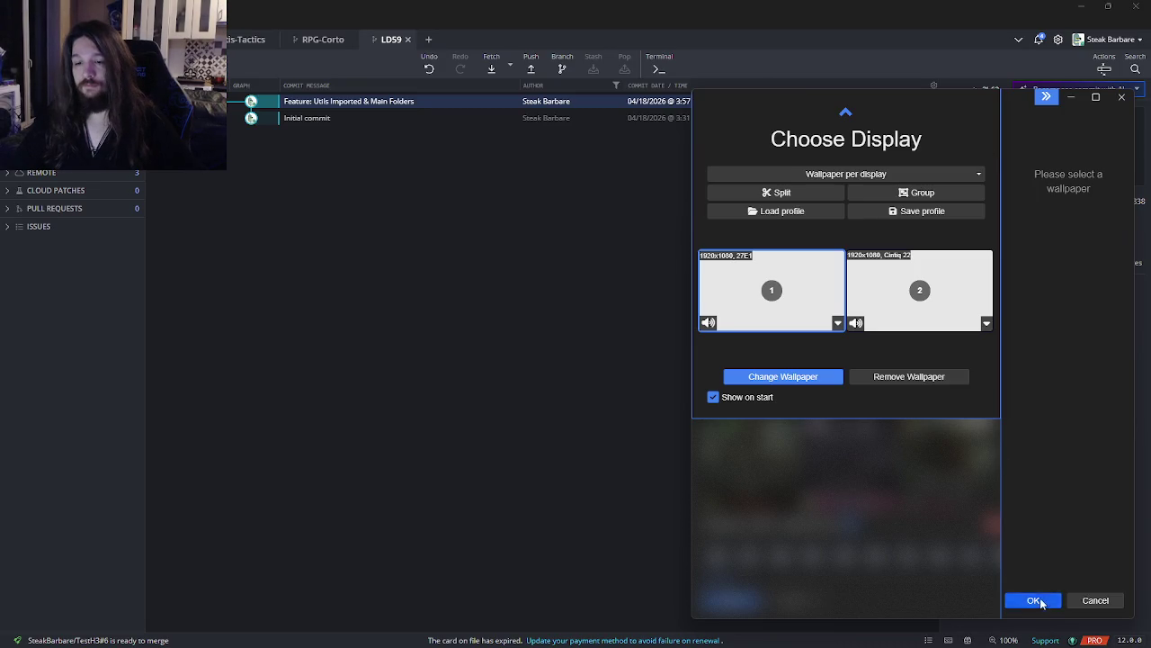
Dismiss the display chooser and launch Wallpaper Engine from a 'wallpaper' search
left_click(1030, 600)
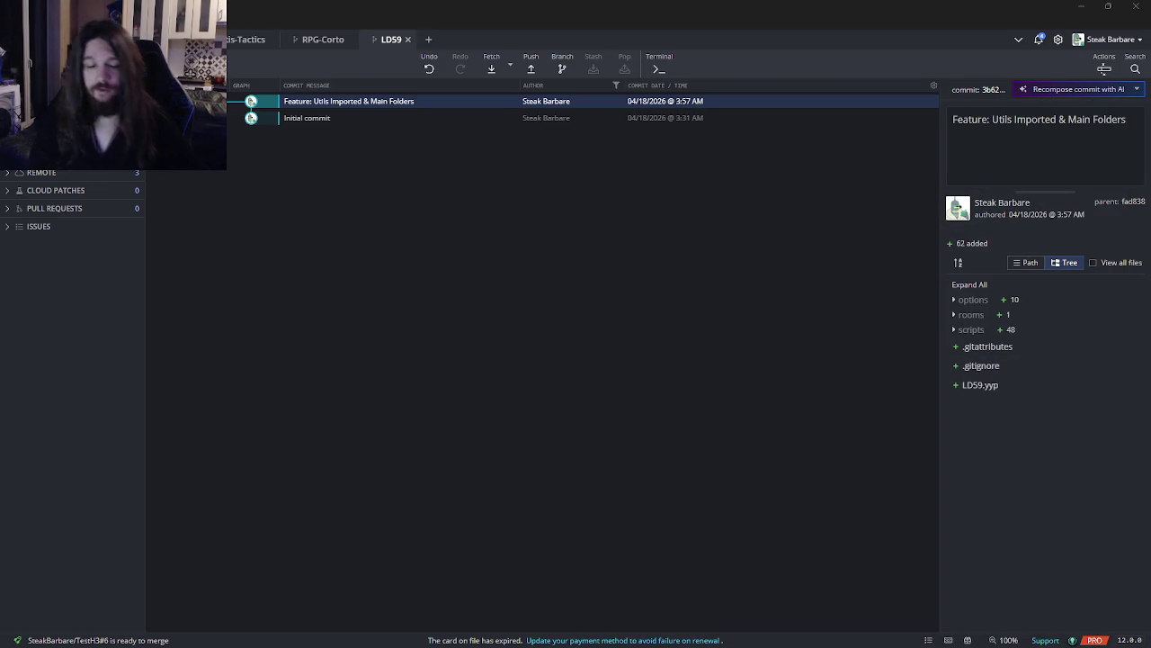
key("super")
type("wallpaper")
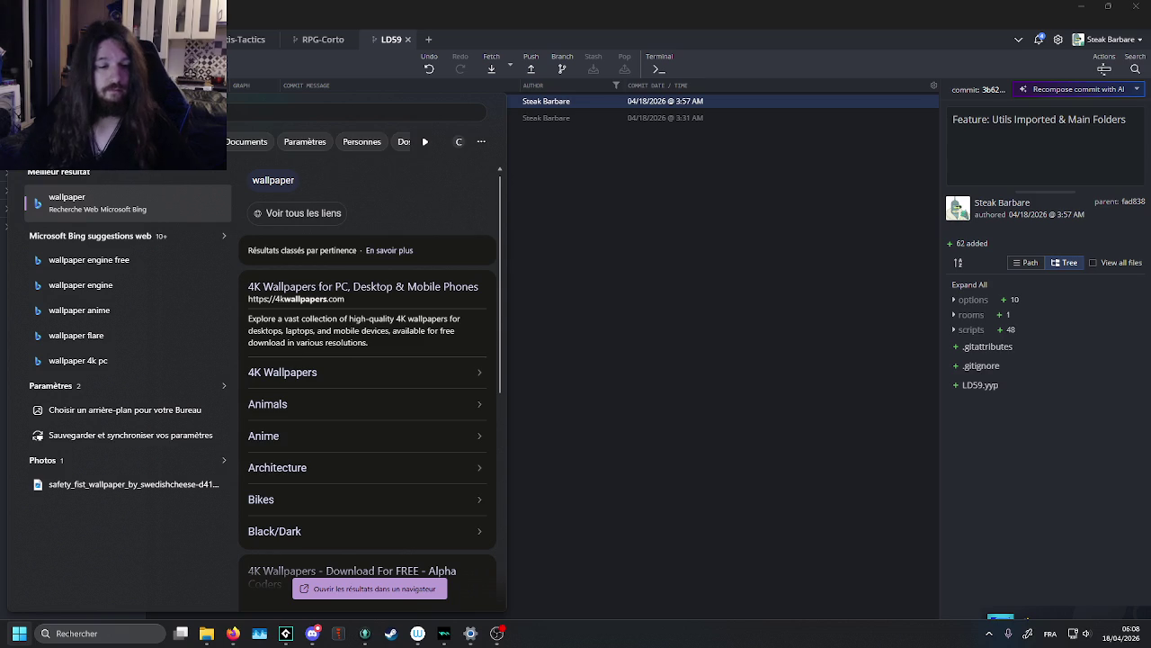
left_click(418, 633)
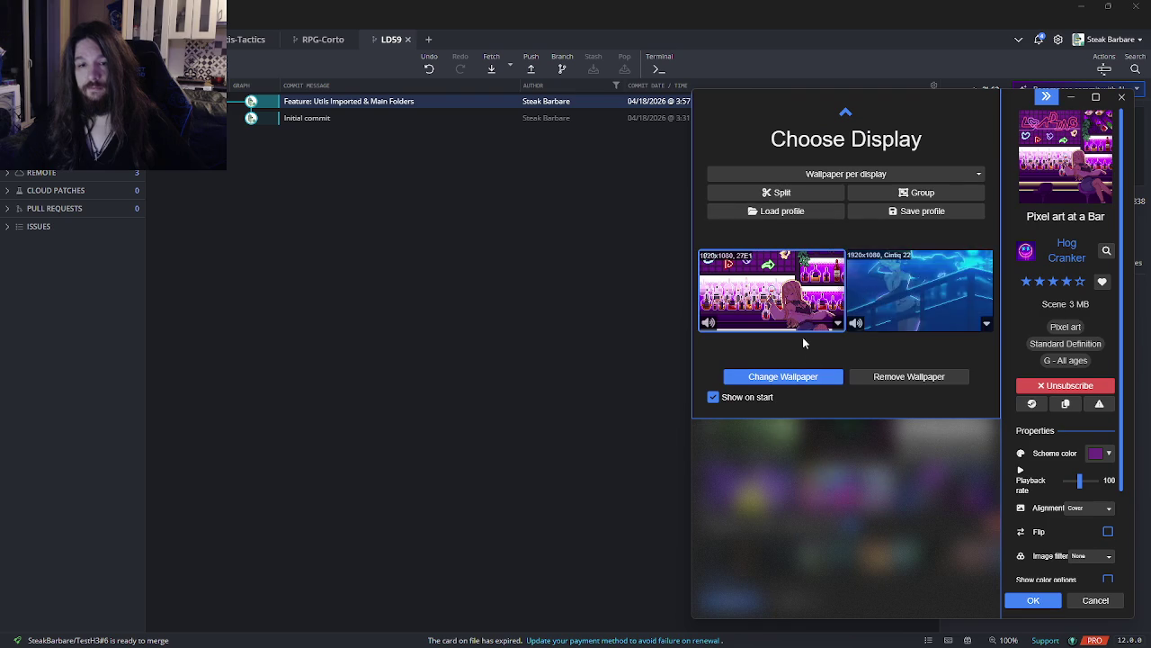
Pick a different playlist wallpaper for monitor 1 and apply it
left_click(783, 376)
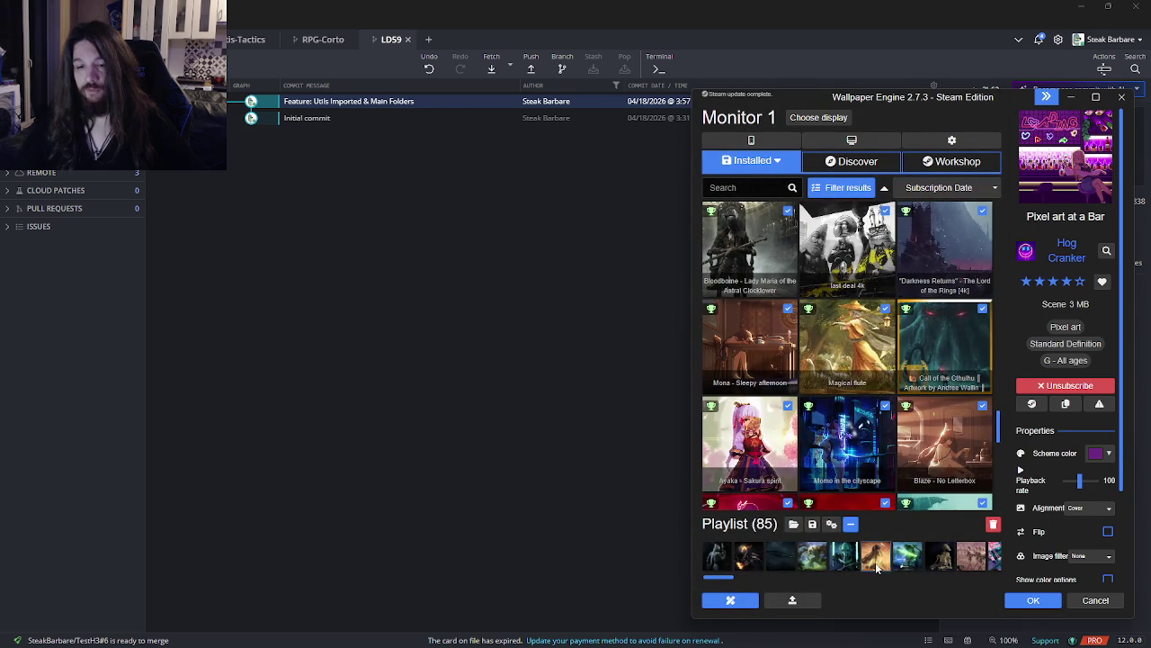
left_click(843, 556)
scroll(899, 555, "down", 3)
scroll(908, 558, "down", 5)
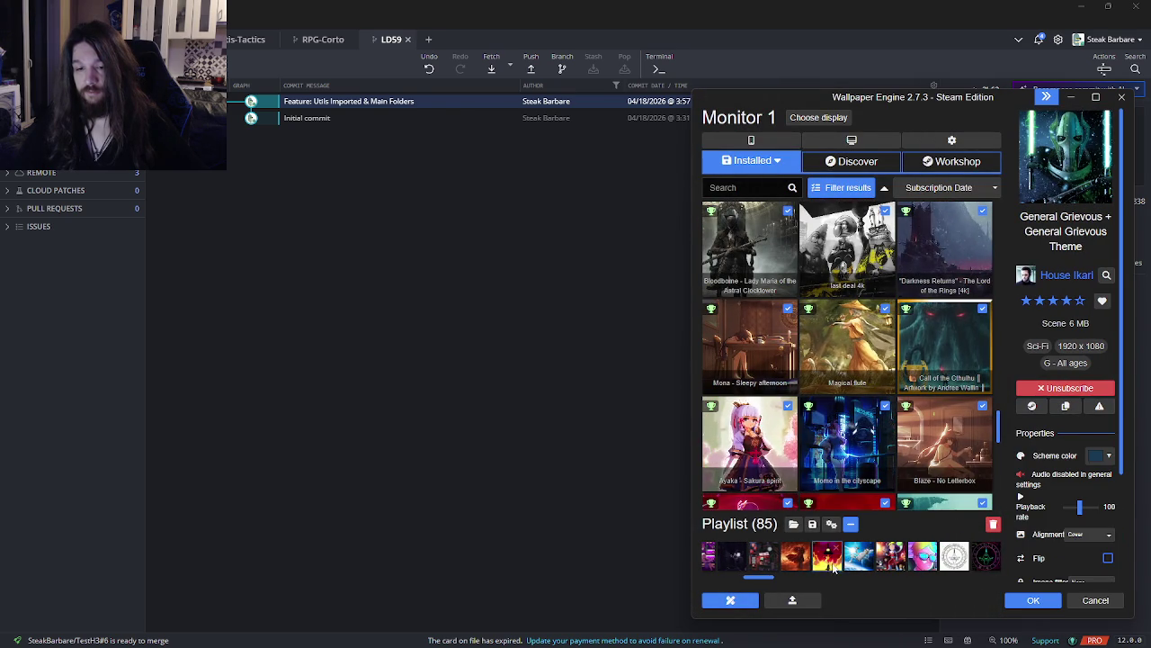
left_click(889, 557)
left_click(1033, 600)
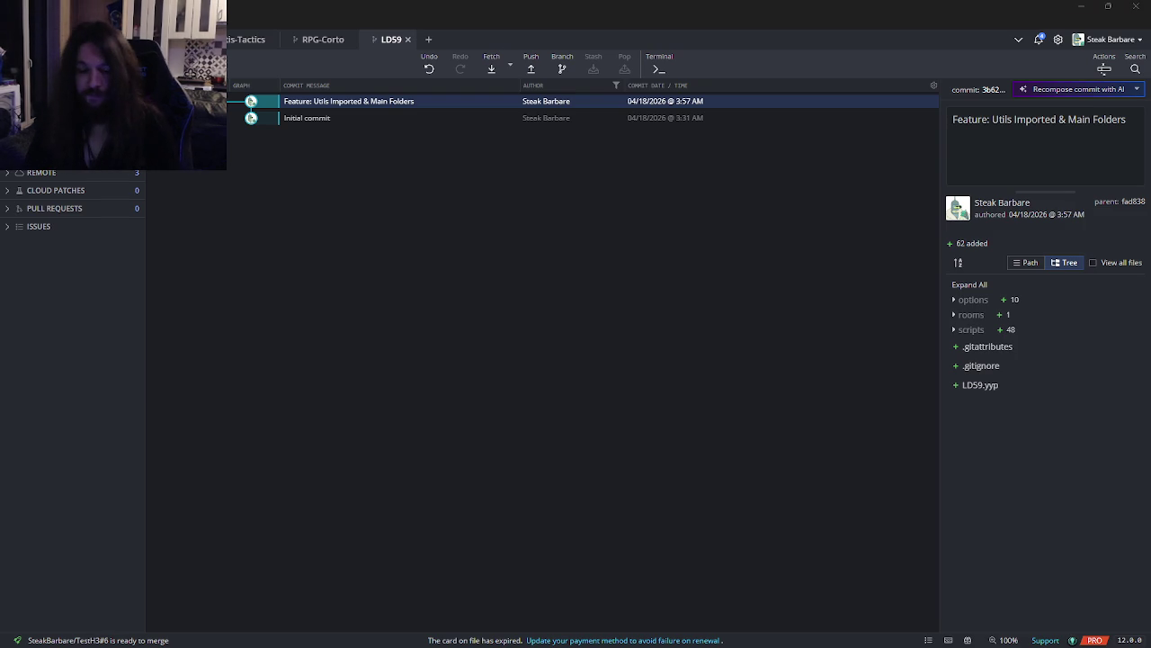
key("alt+Tab")
key("alt+Tab")
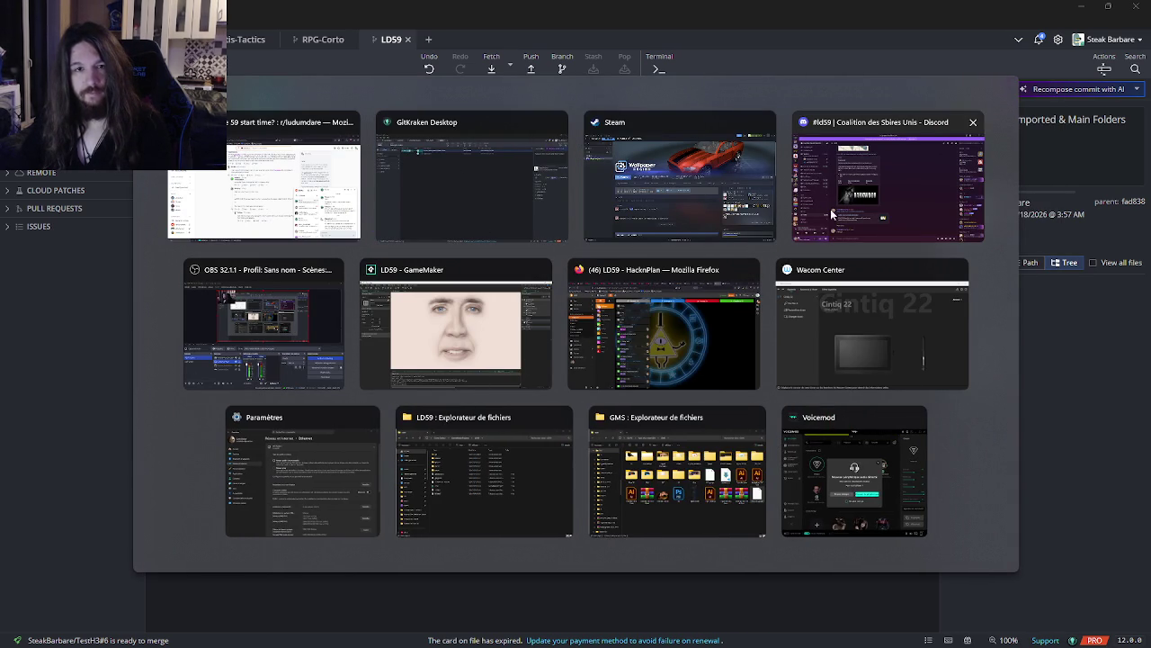
Search Google Images for 'GTA 1' in a new Firefox tab, then close that tab
left_click(678, 321)
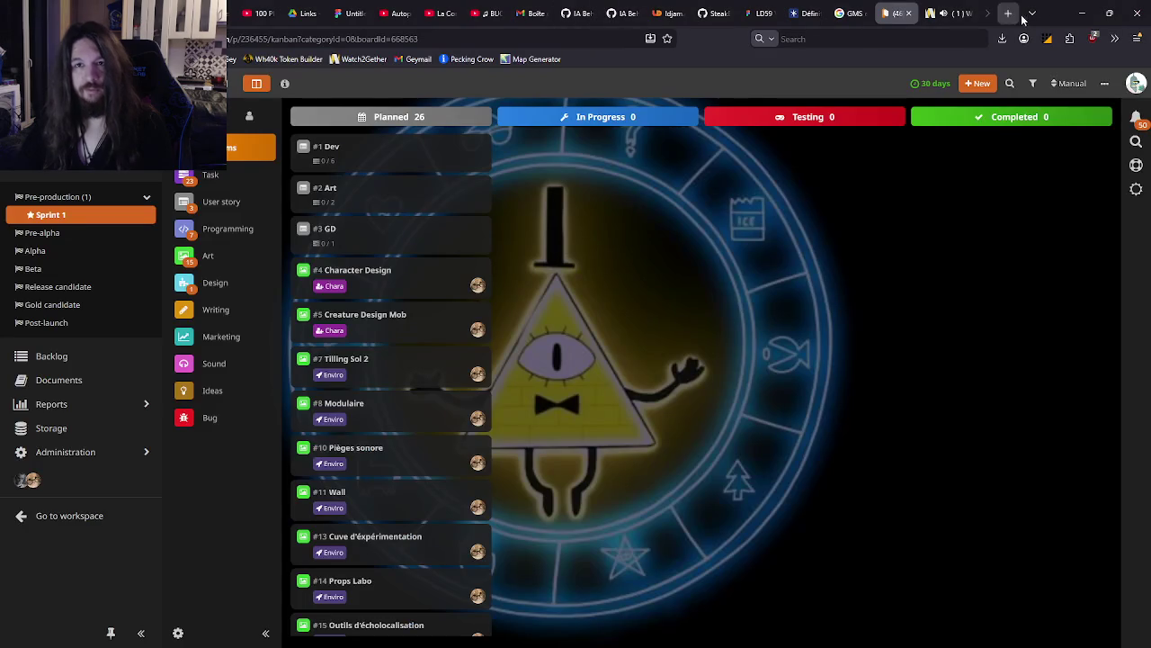
left_click(1008, 13)
type("gTA 1")
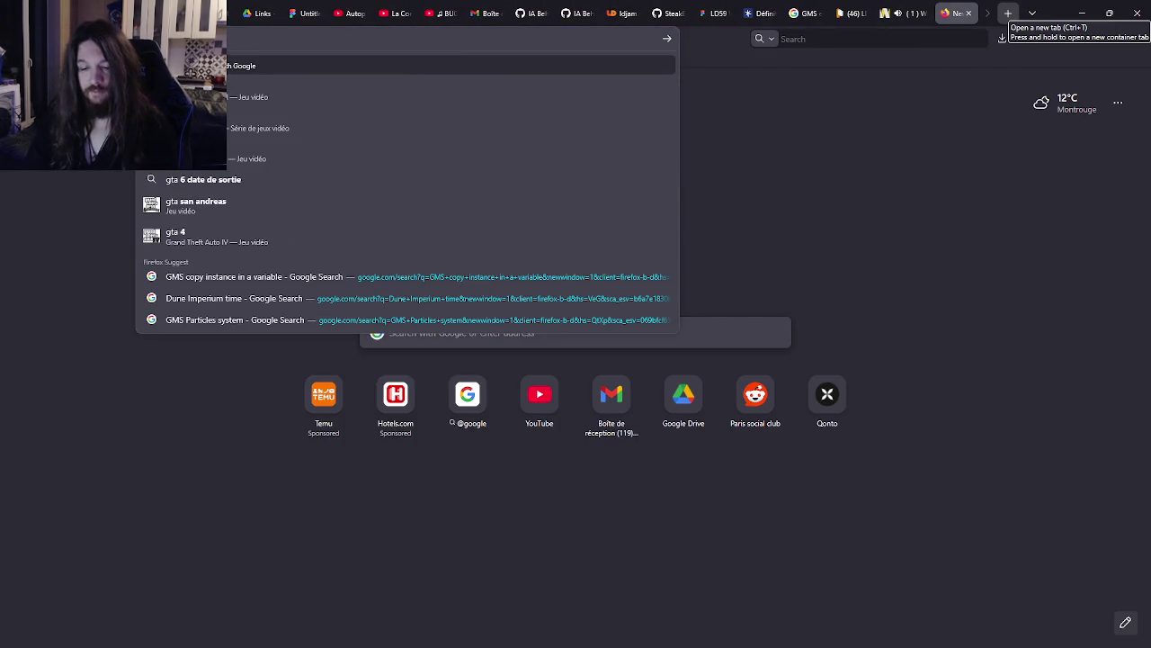
key("Return")
left_click(166, 136)
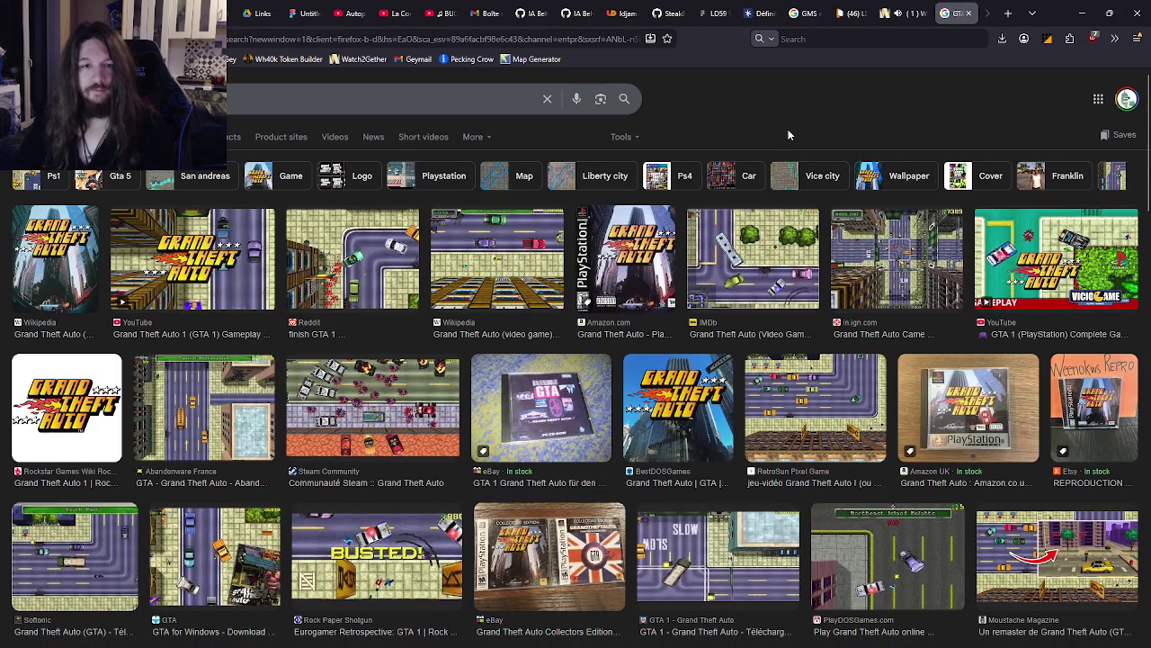
left_click(360, 98)
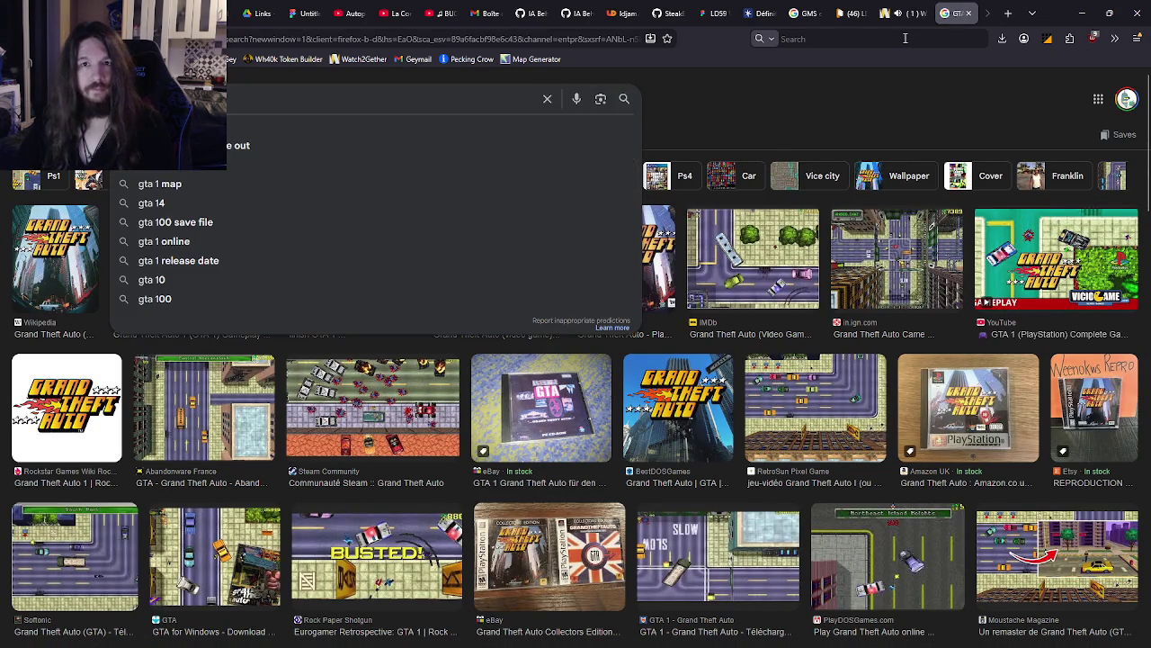
left_click(968, 13)
mouse_move(444, 634)
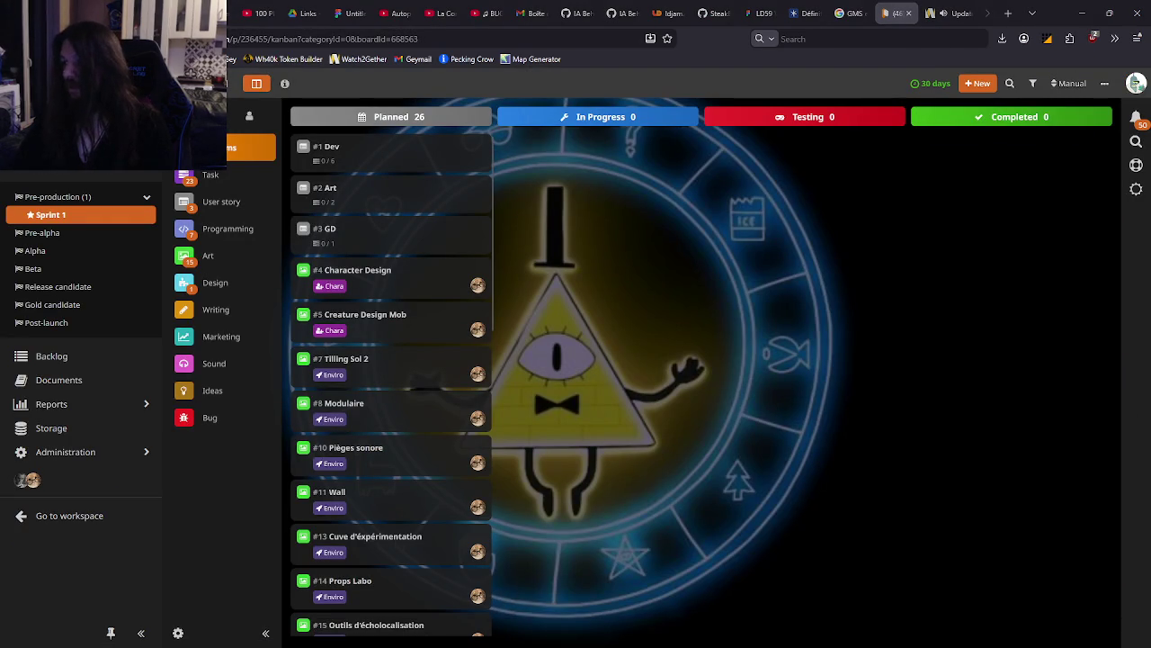
Open the LD59 FigJam whiteboard and zoom in on the sci-fi room reference screenshots
left_click(752, 11)
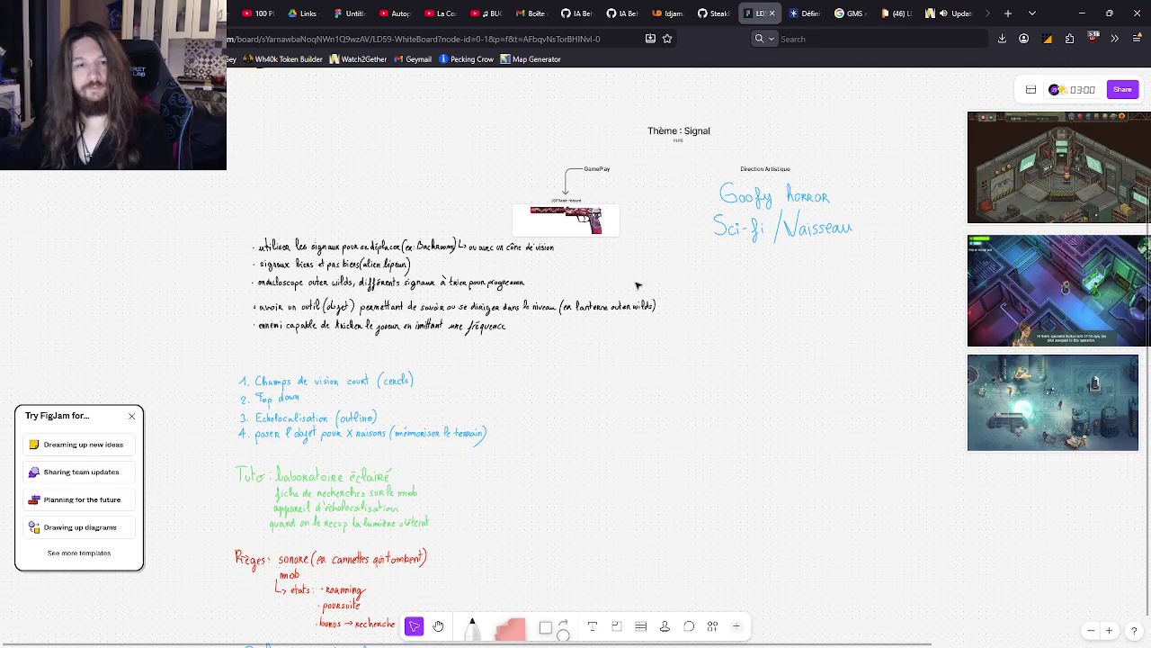
scroll(565, 319, "right", 5)
scroll(828, 290, "up", 2)
scroll(826, 285, "up", 3)
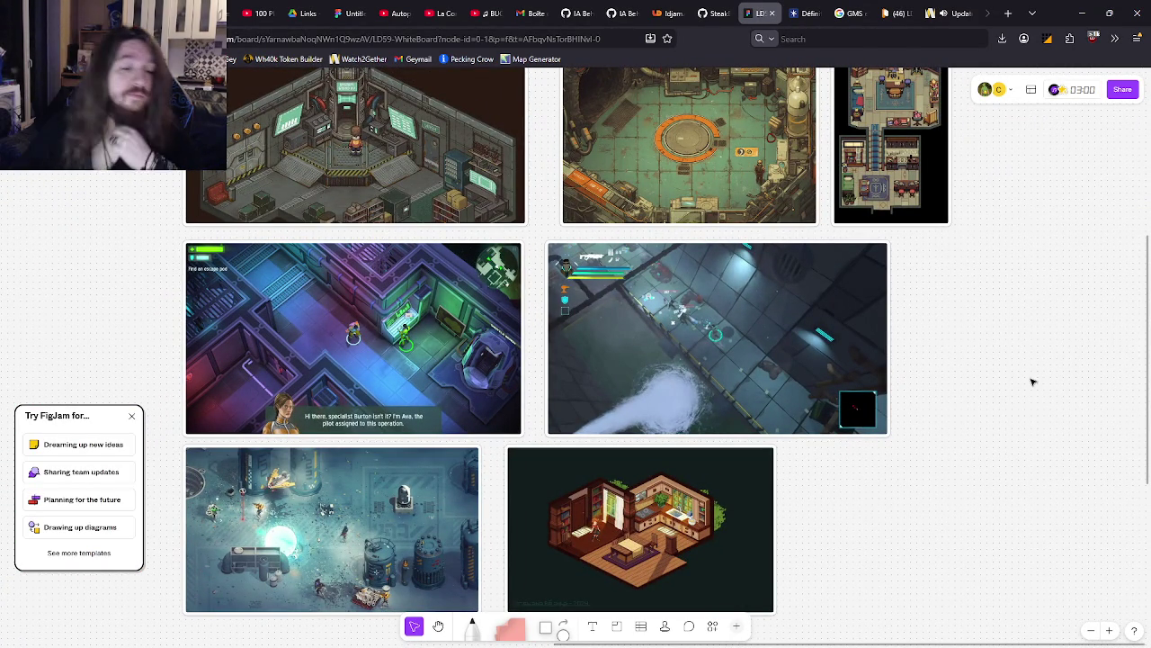
scroll(1009, 305, "up", 4)
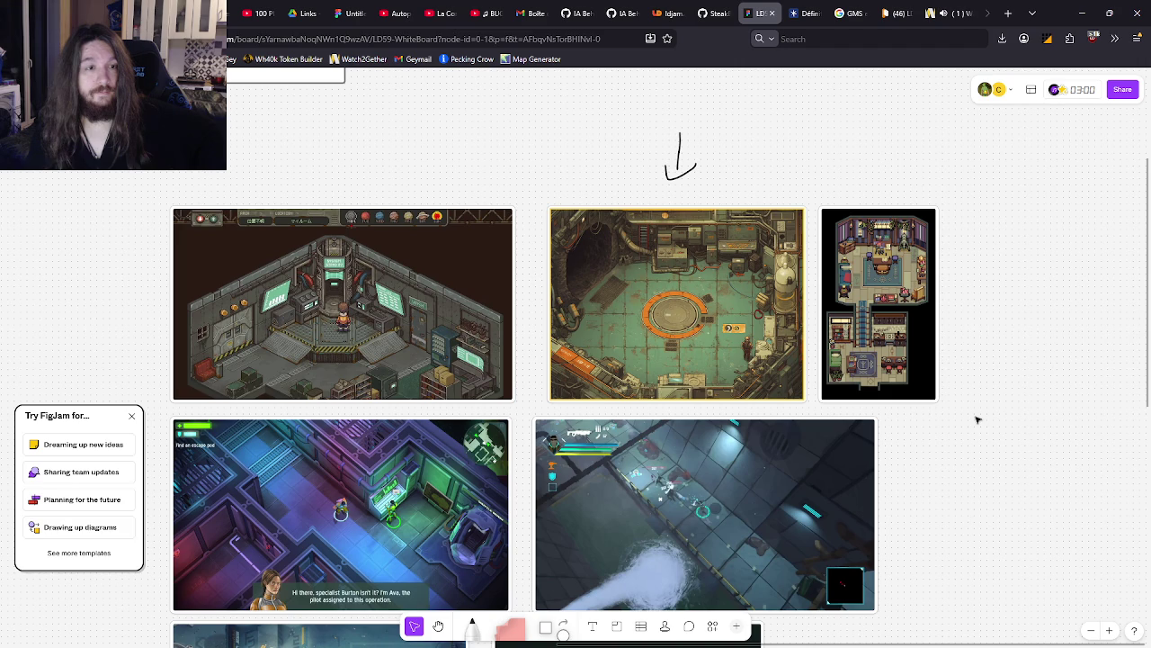
mouse_move(730, 645)
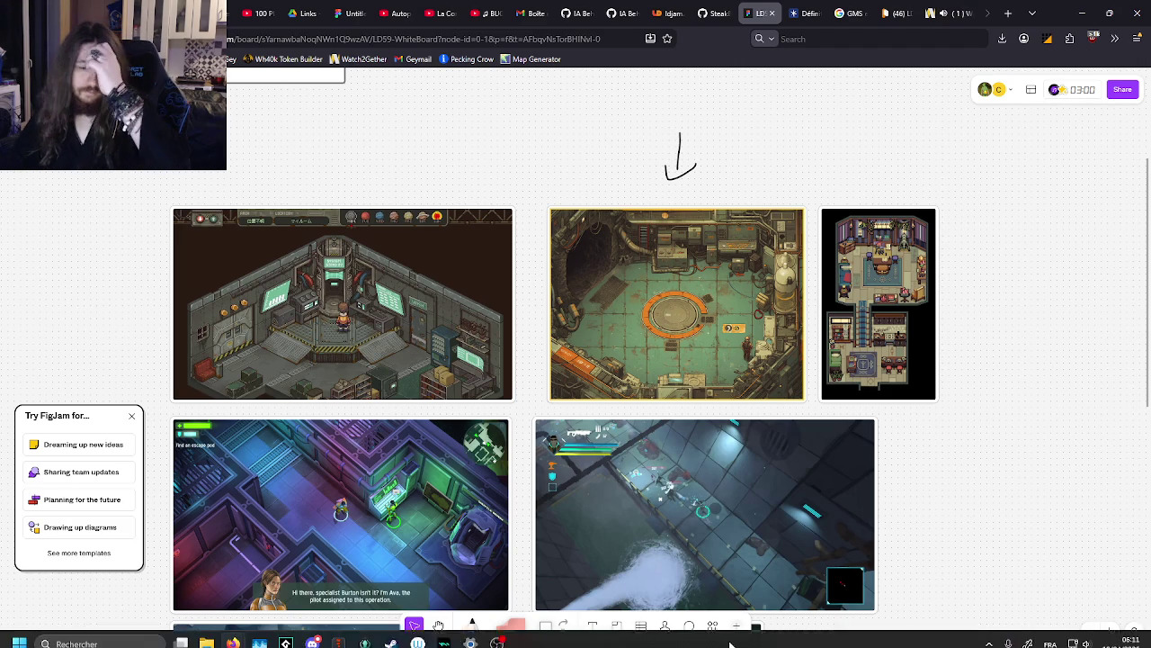
Create a new room named rmLightTest in GameMaker's Rooms folder
left_click(286, 634)
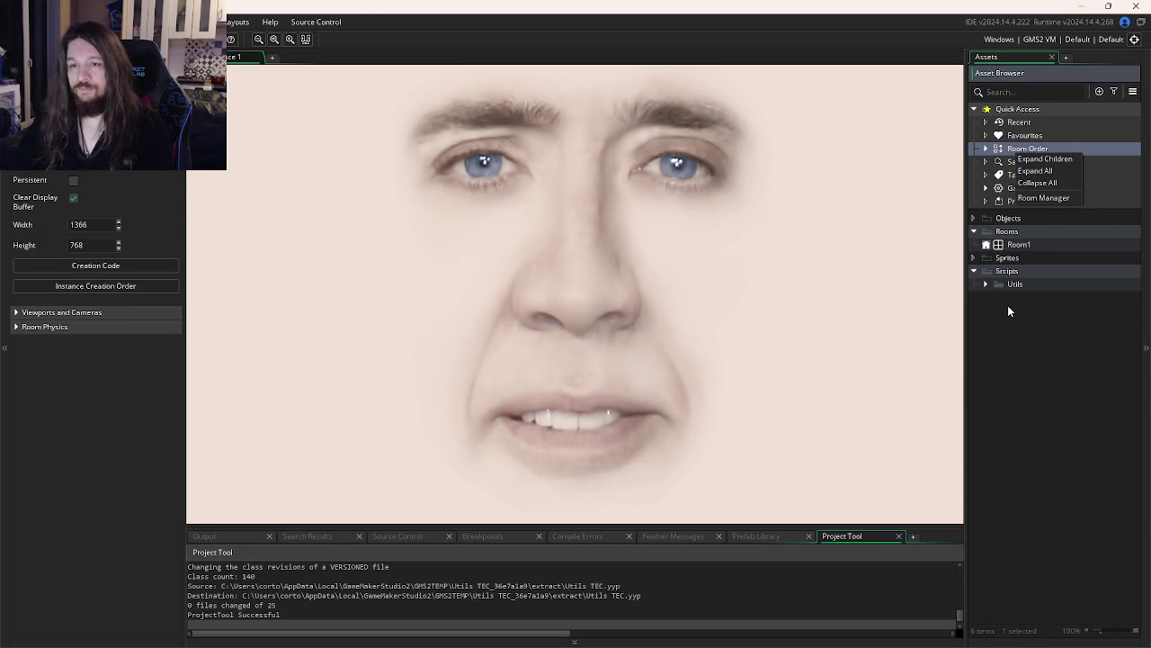
right_click(1019, 279)
right_click(1016, 233)
mouse_move(1039, 241)
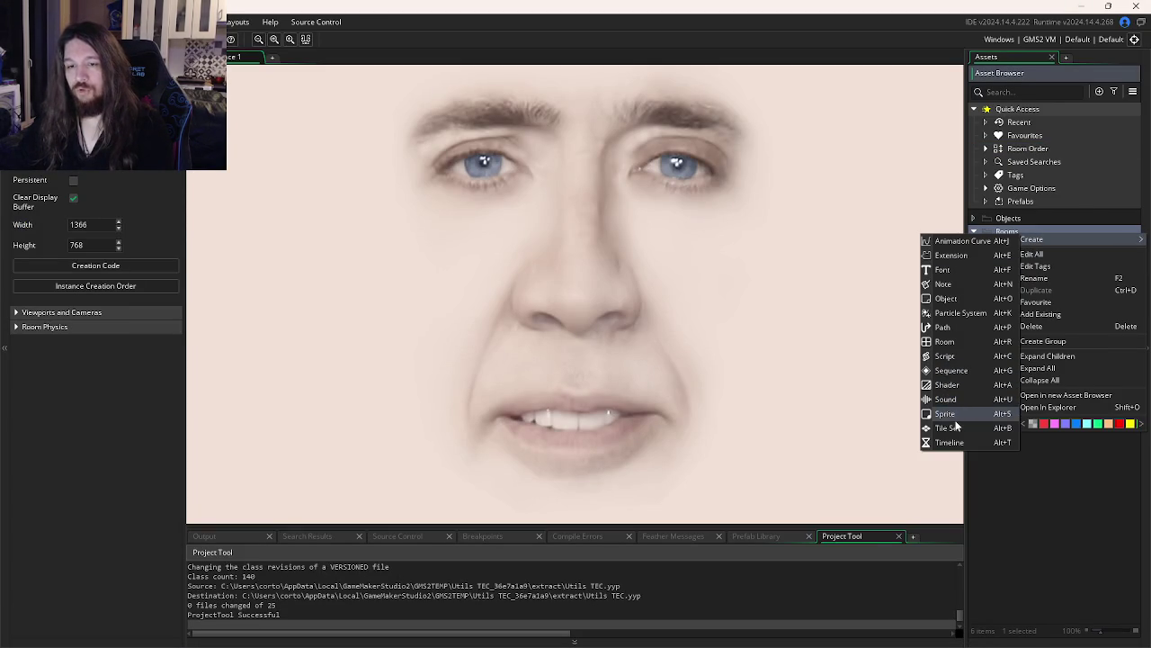
left_click(971, 344)
type("rm")
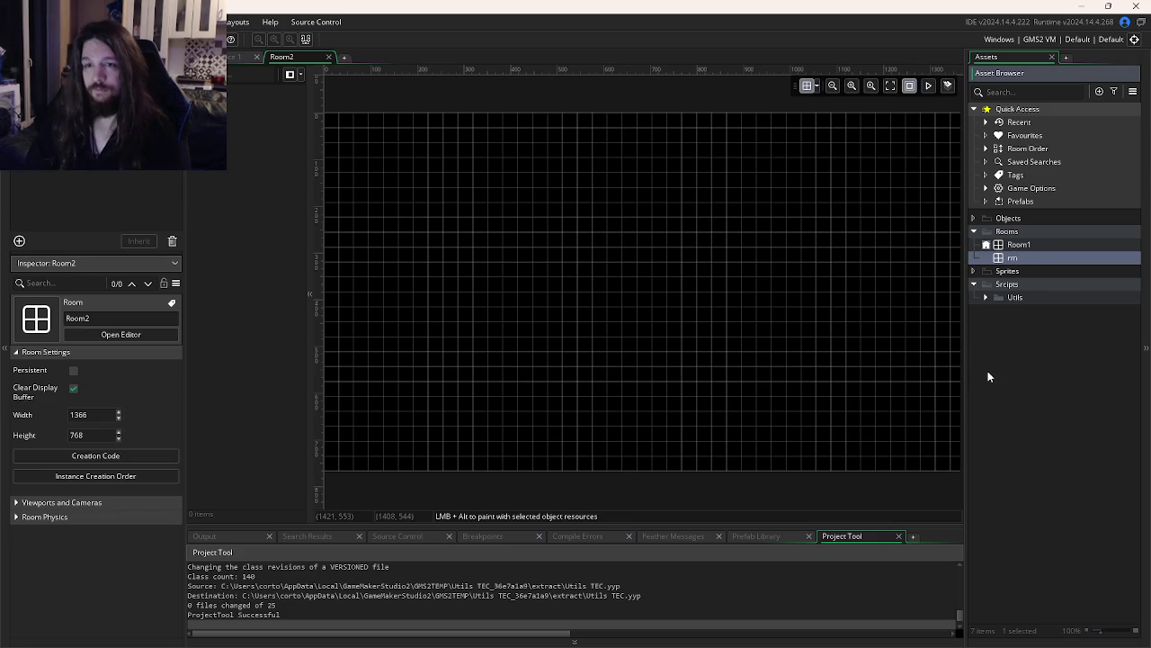
type("LightTest")
key("Return")
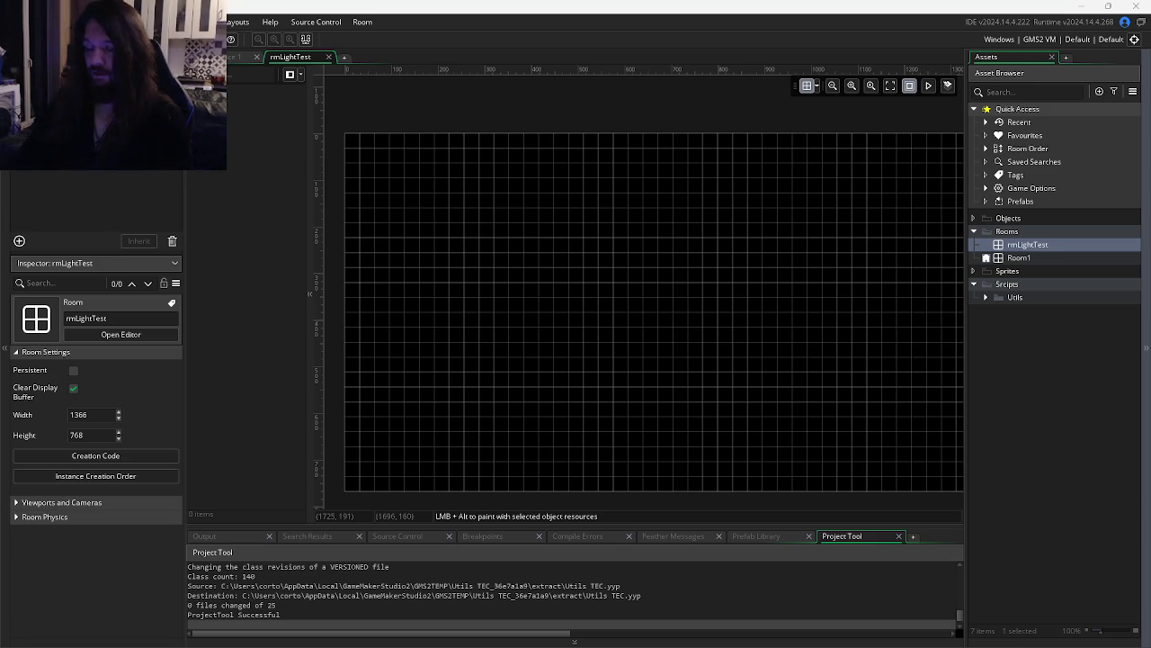
key("alt+Tab")
key("alt+Tab")
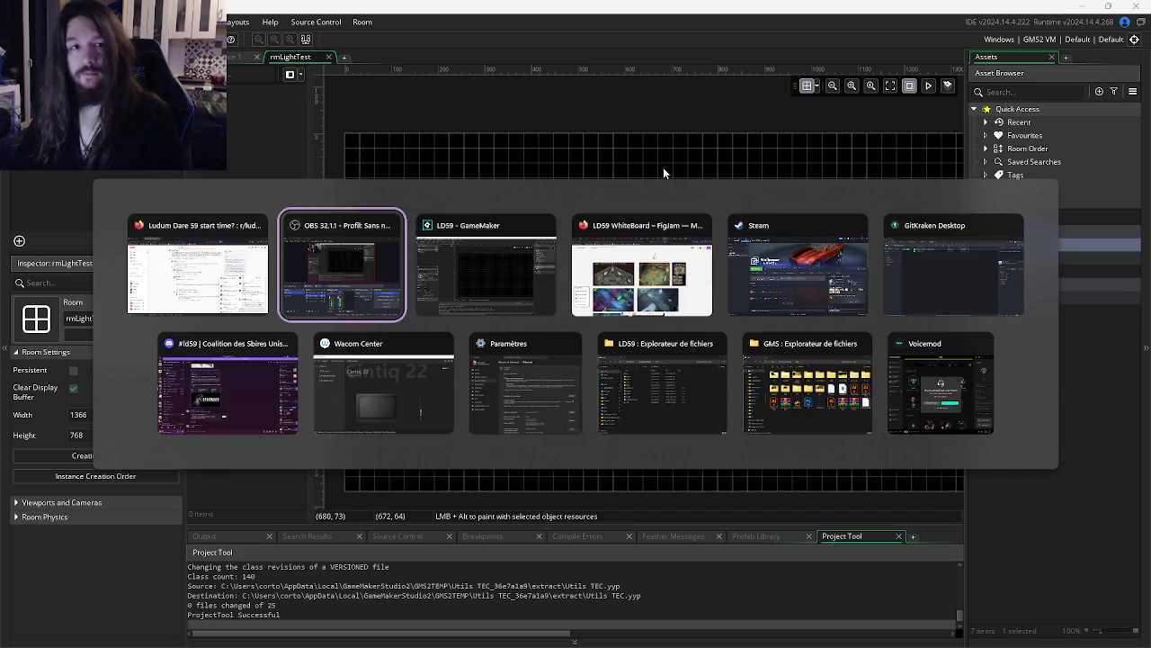
Open a new Firefox tab on the start page, clearing a started 'cute' search
left_click(1009, 13)
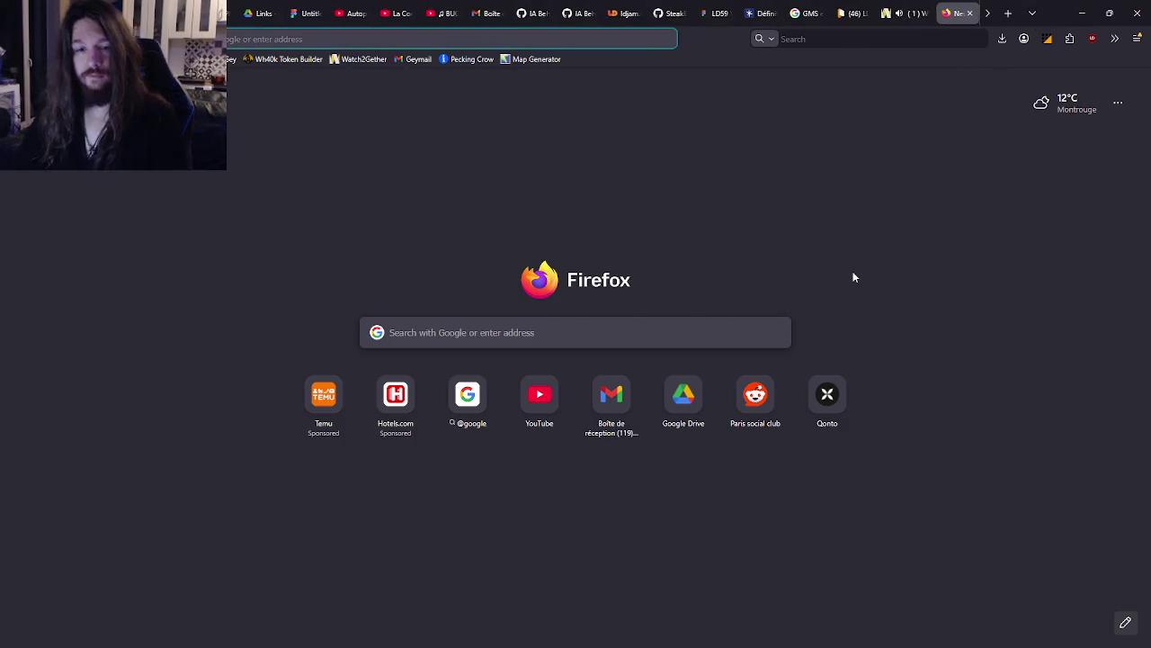
type("cute")
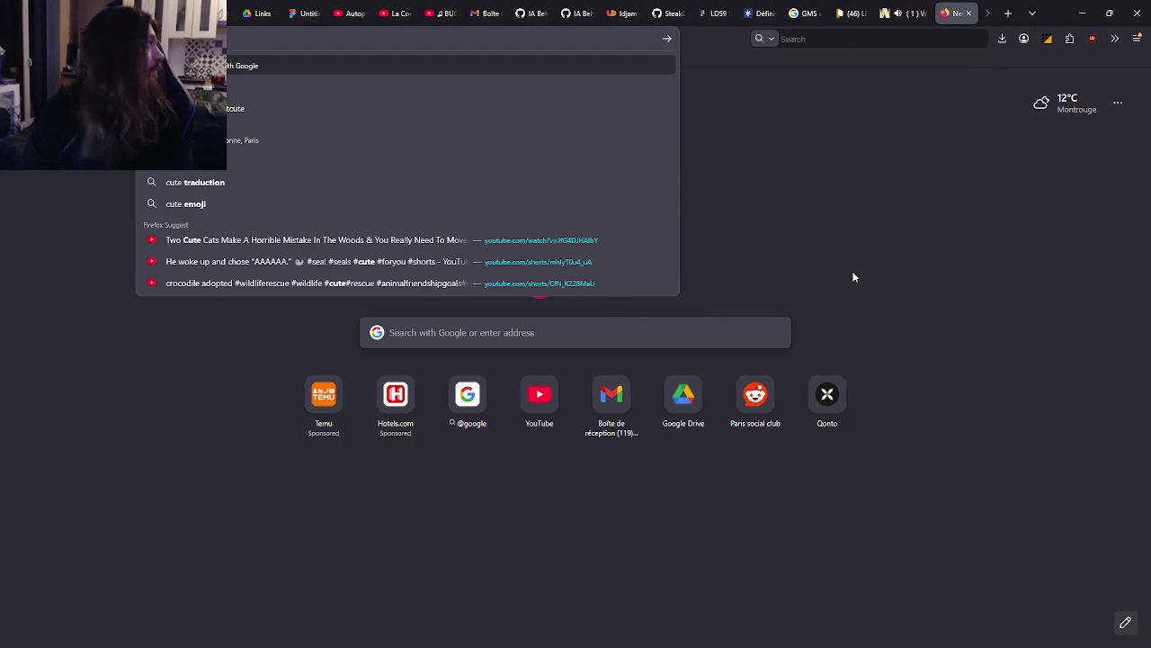
key("BackSpace")
key("BackSpace")
key("BackSpace")
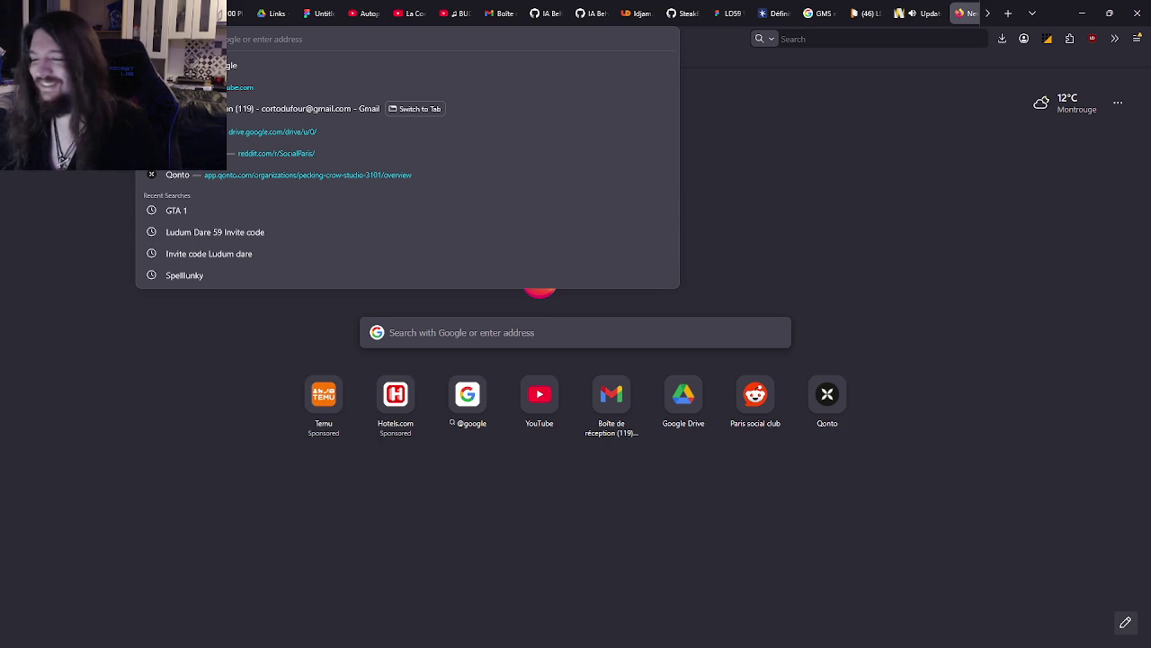
key("Escape")
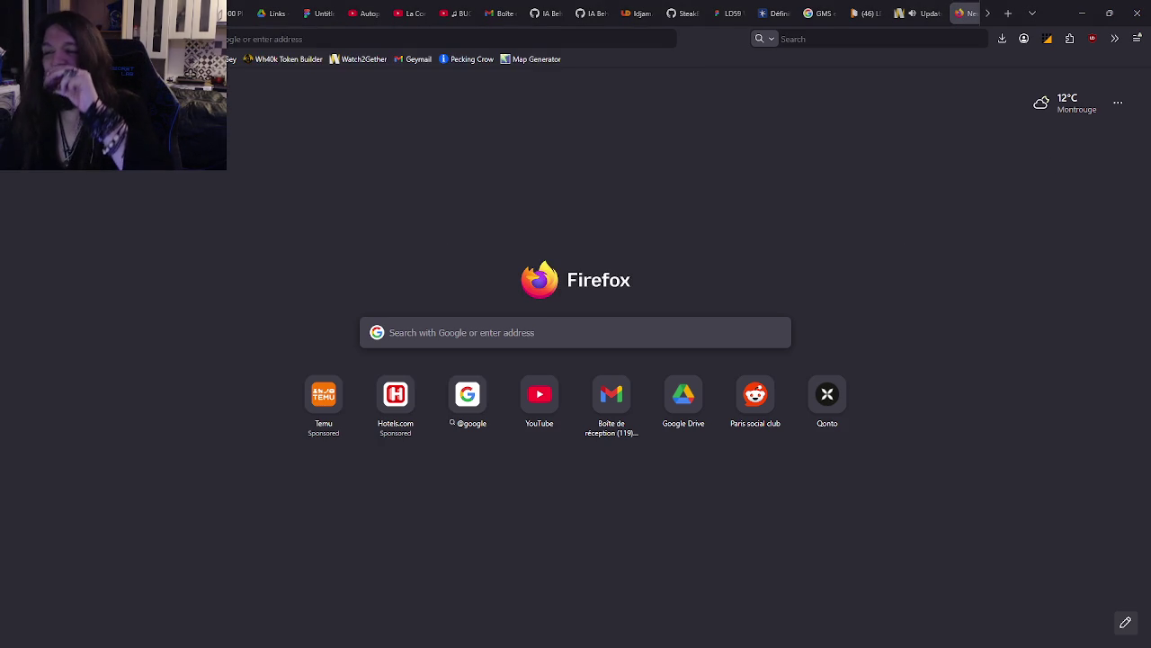
left_click(633, 327)
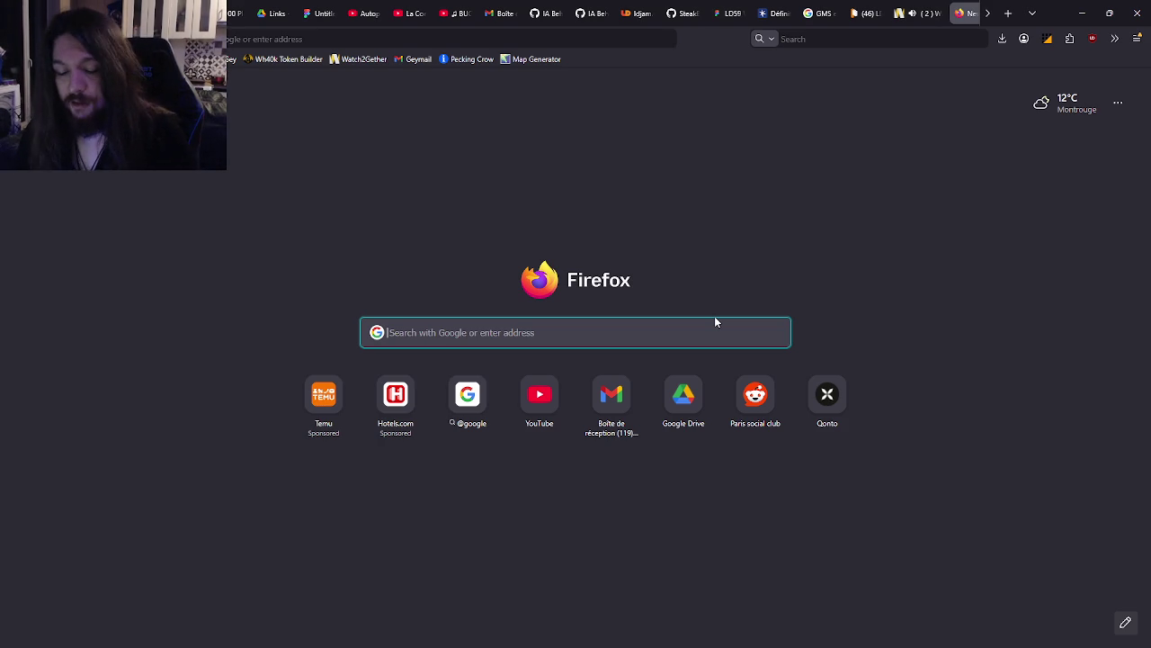
type("cute")
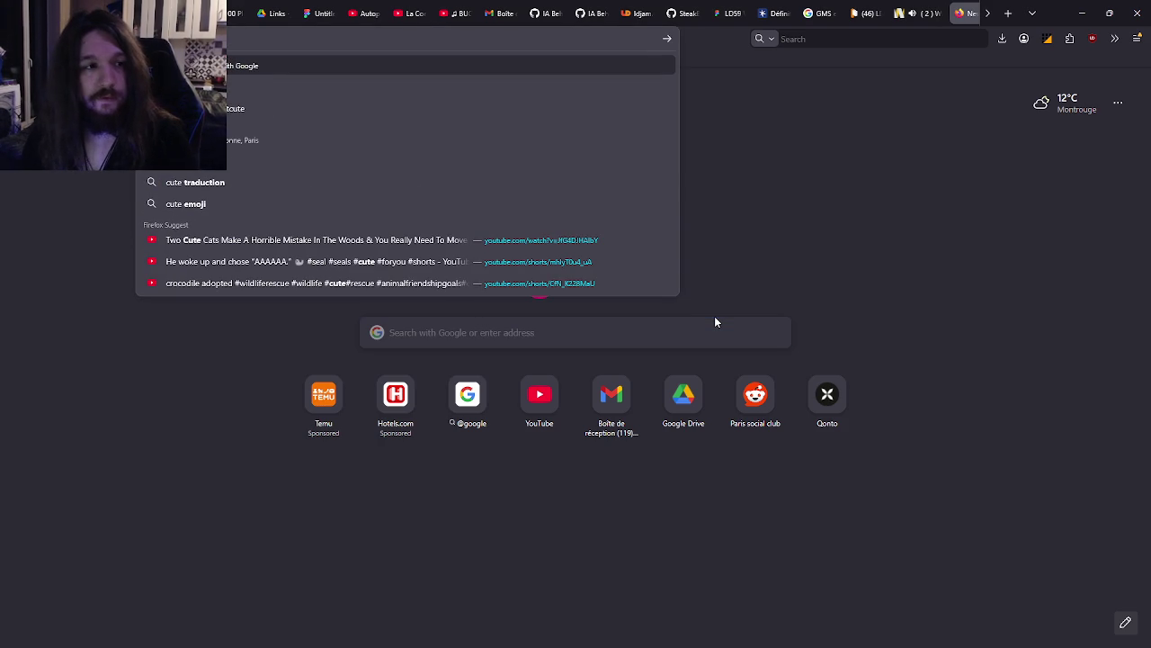
type("ld")
Close the spare tab and scroll around the LD59 whiteboard's reference images
key("Return")
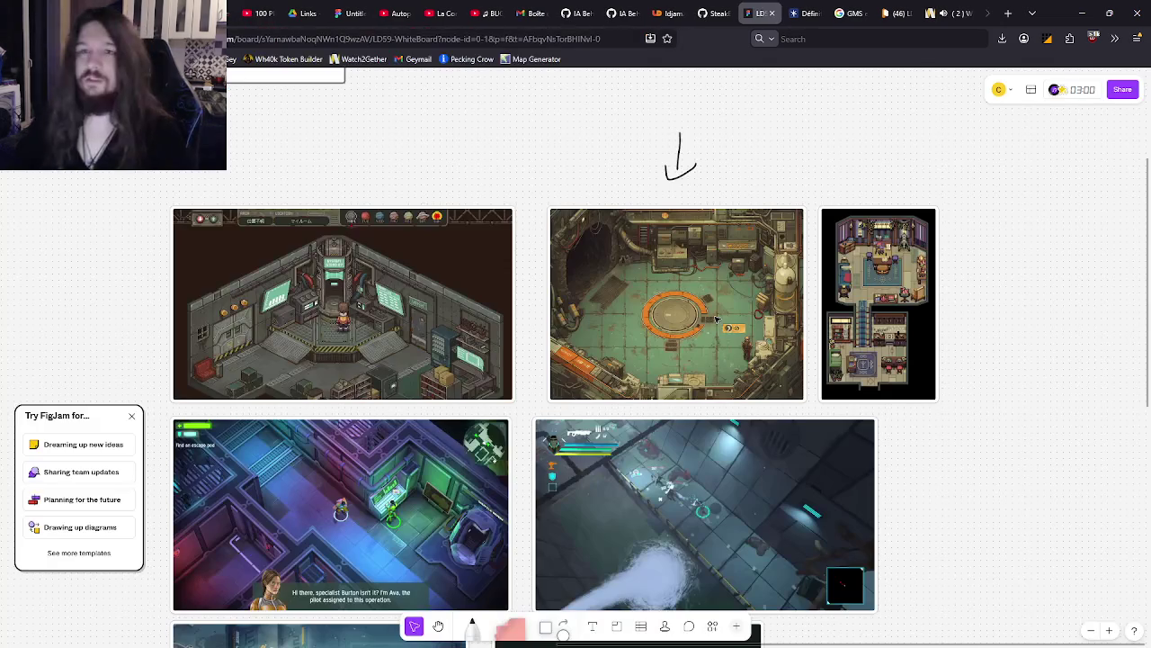
scroll(933, 183, "right", 1)
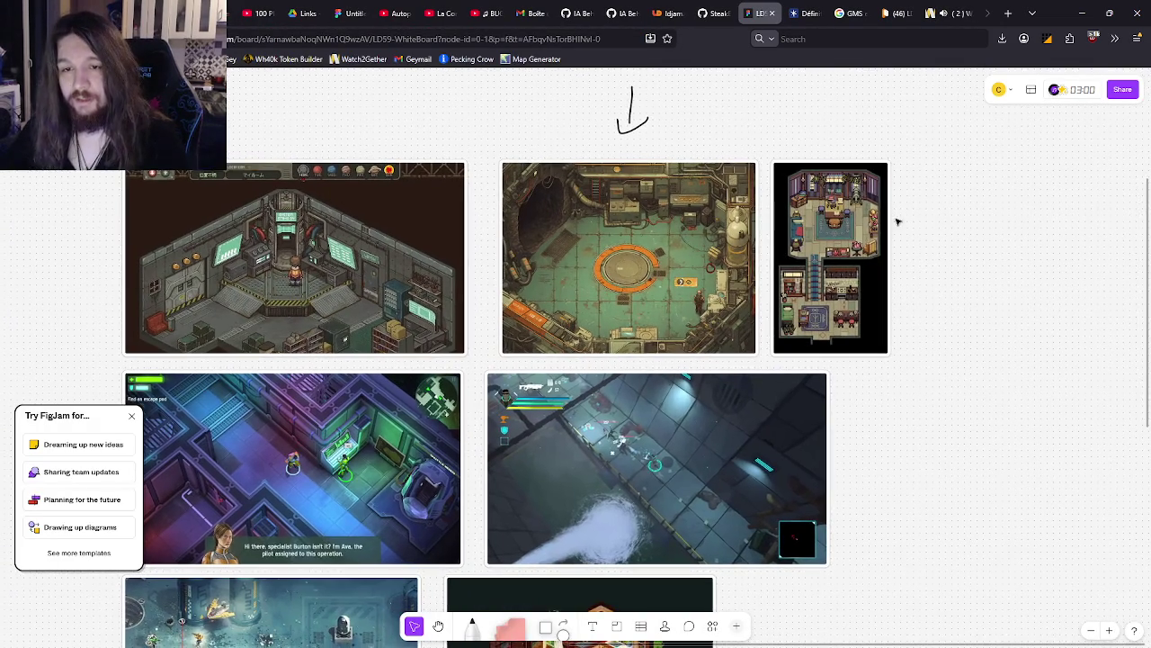
scroll(894, 221, "down", 2)
scroll(1005, 319, "left", 2)
scroll(974, 332, "up", 1)
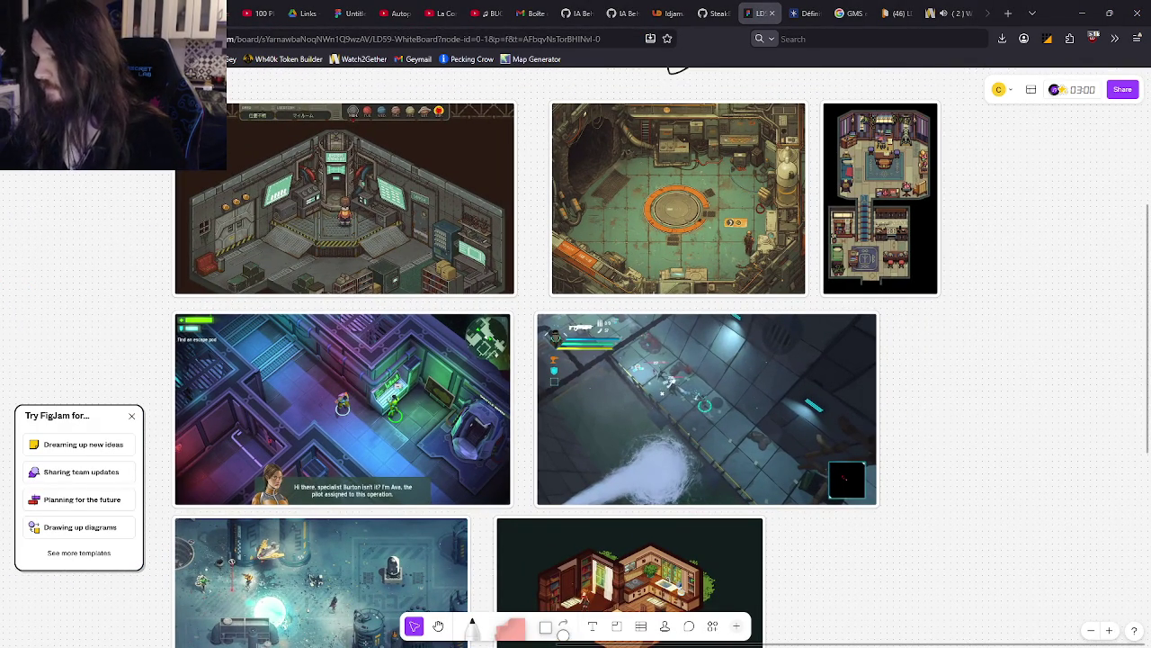
scroll(717, 329, "down", 4)
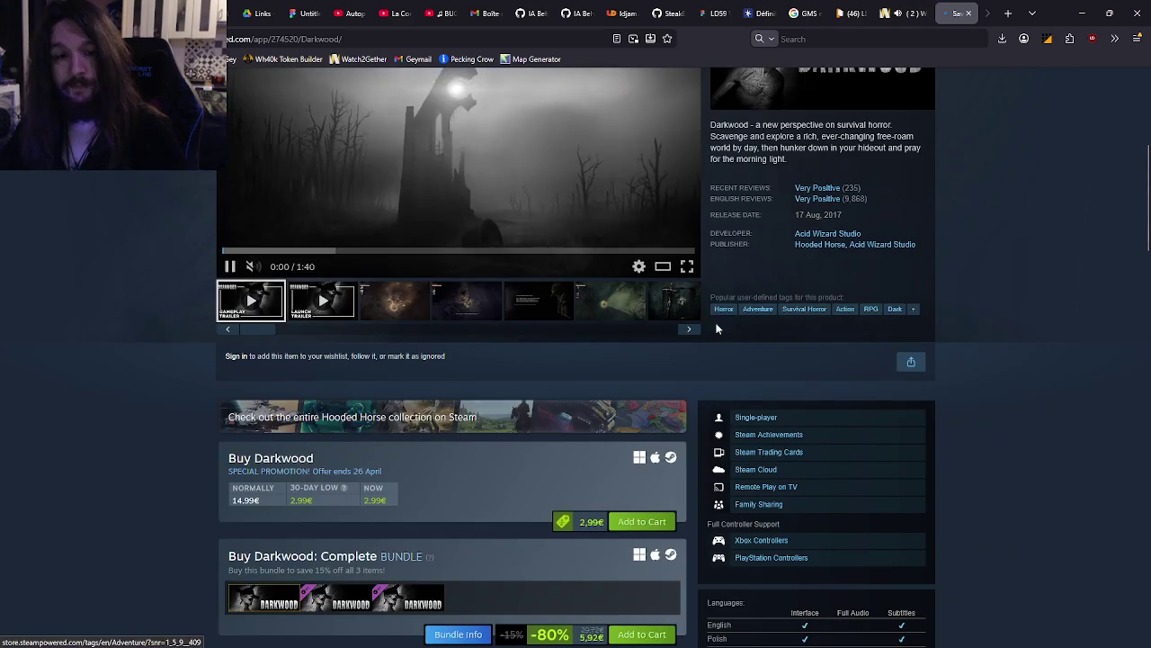
Browse Darkwood's gameplay screenshots: the cross, map, Musician dialogue and forest shots
left_click(610, 300)
scroll(997, 360, "up", 2)
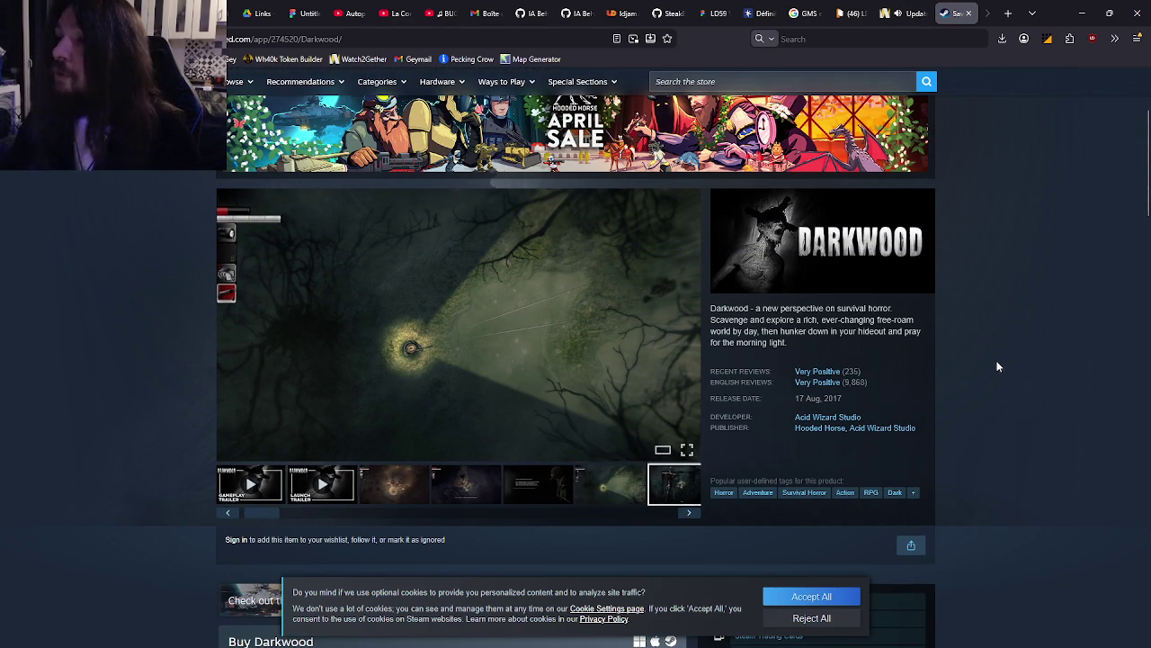
left_click(522, 486)
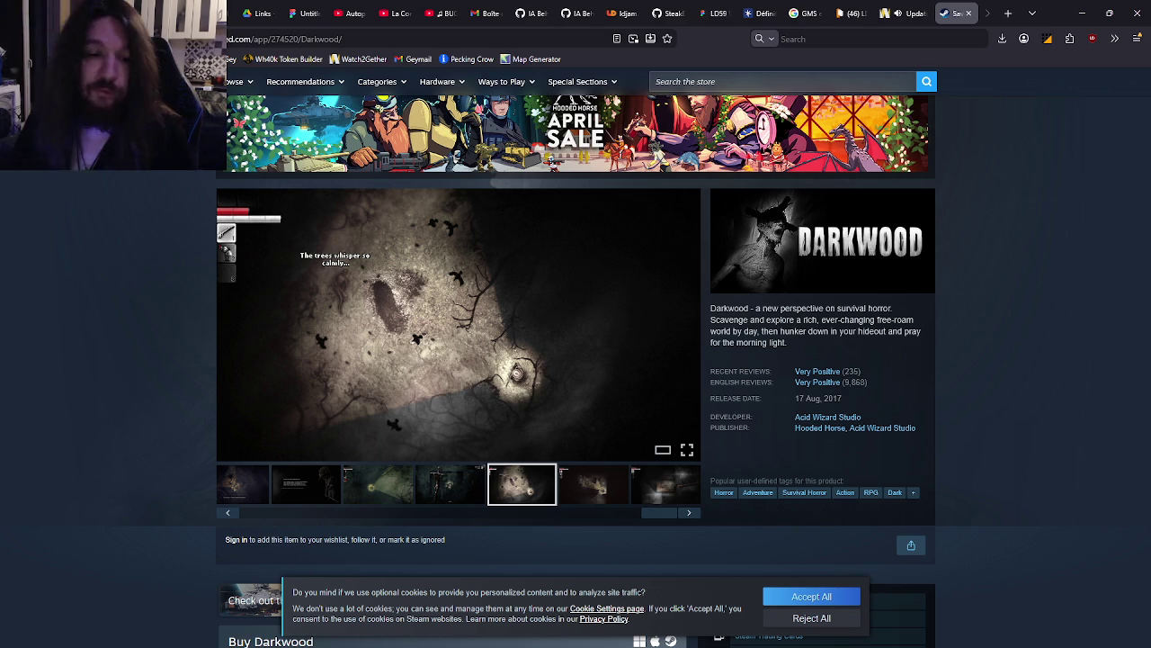
left_click(666, 484)
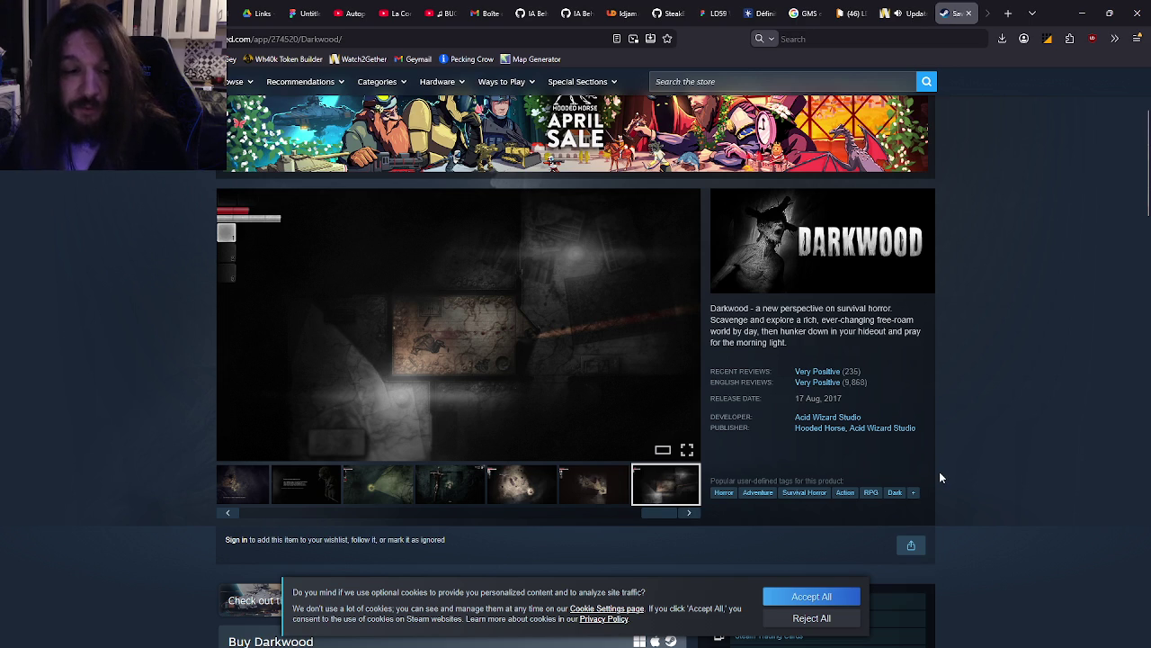
left_click(522, 495)
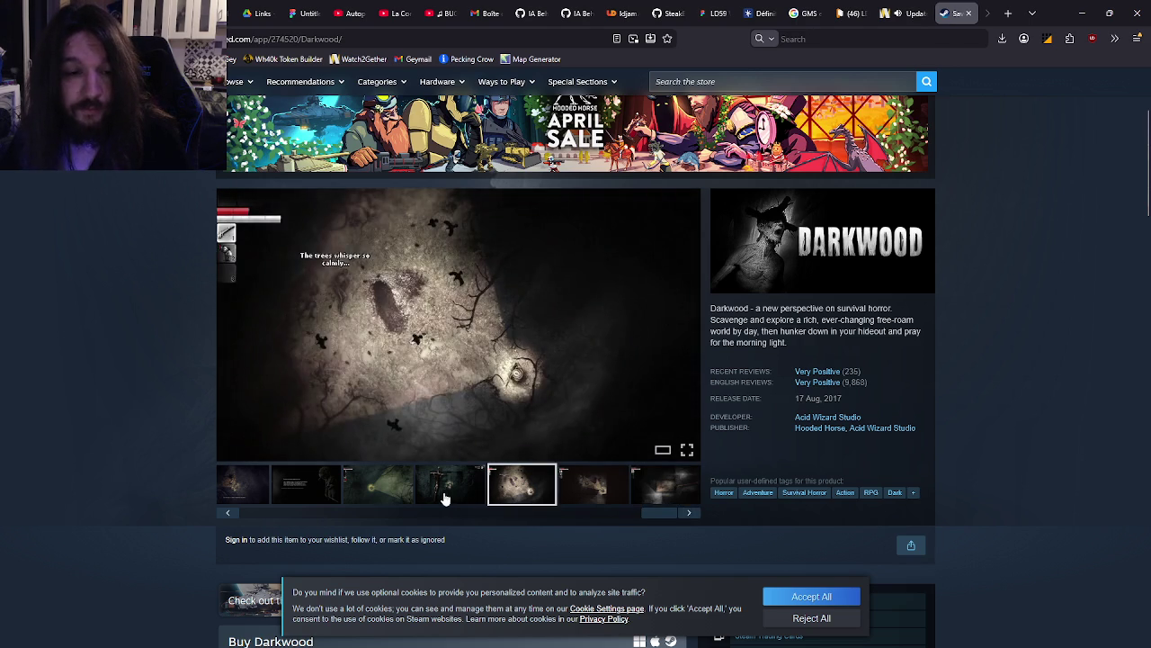
left_click(445, 495)
left_click(366, 498)
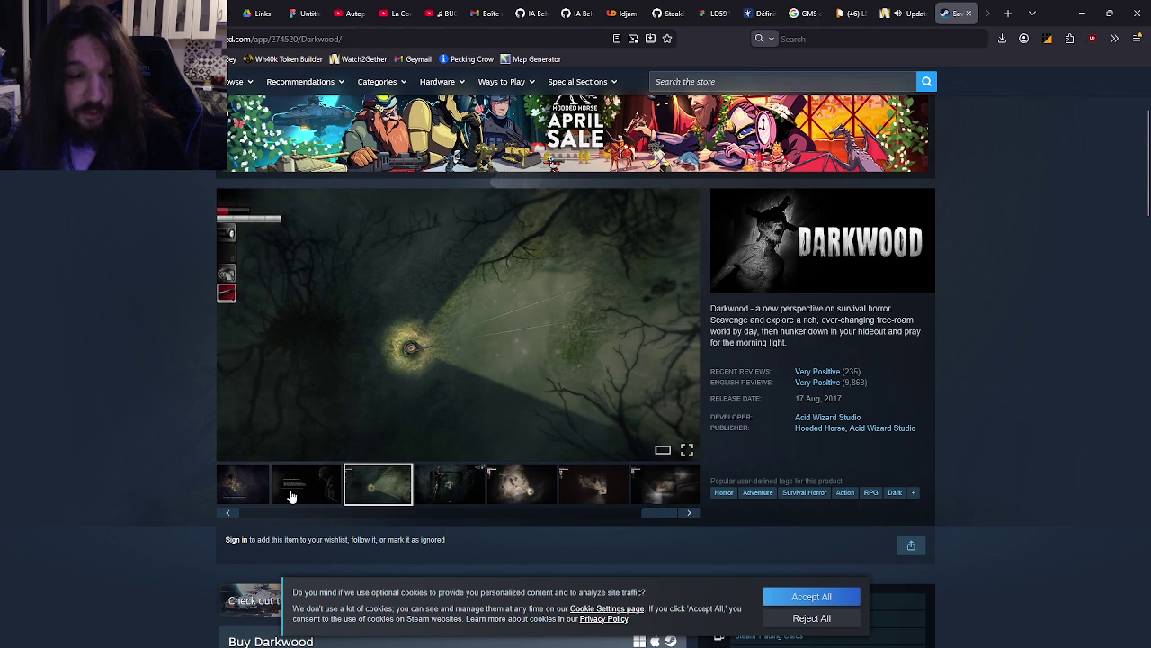
left_click(292, 496)
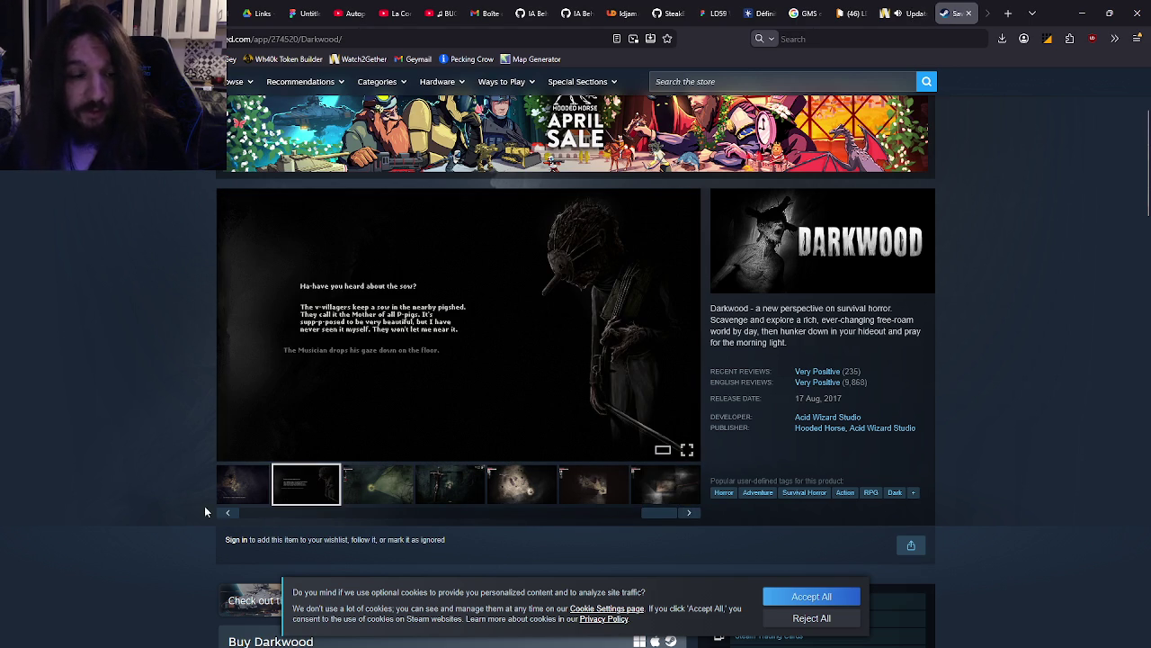
left_click(228, 511)
left_click(366, 511)
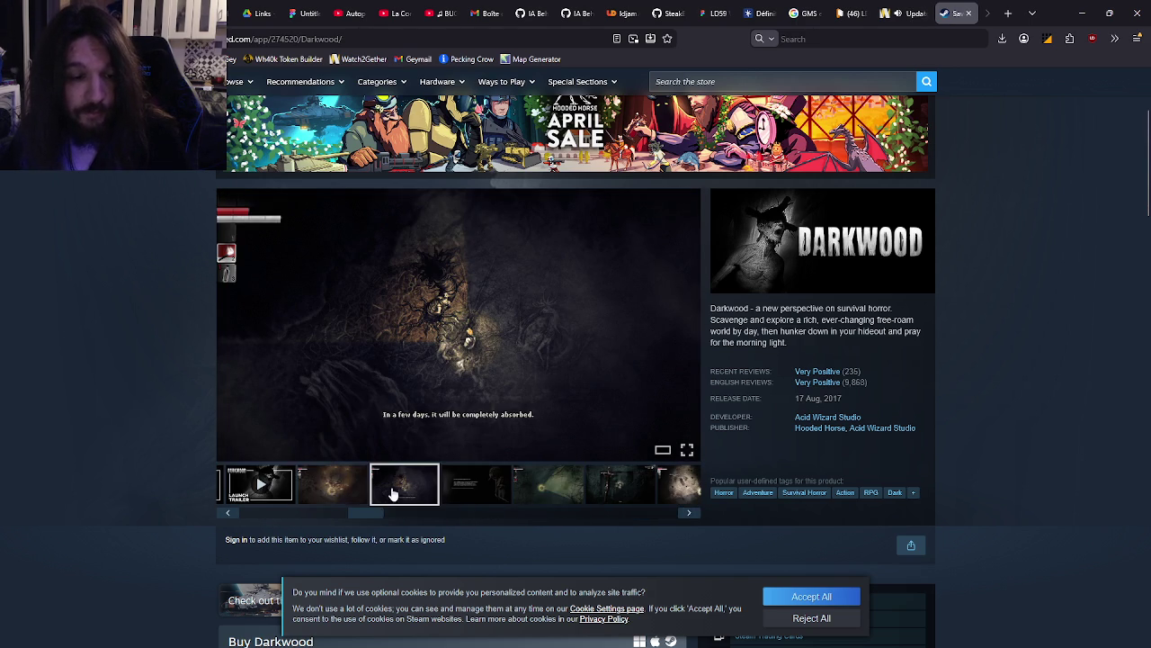
left_click(332, 493)
left_click(488, 495)
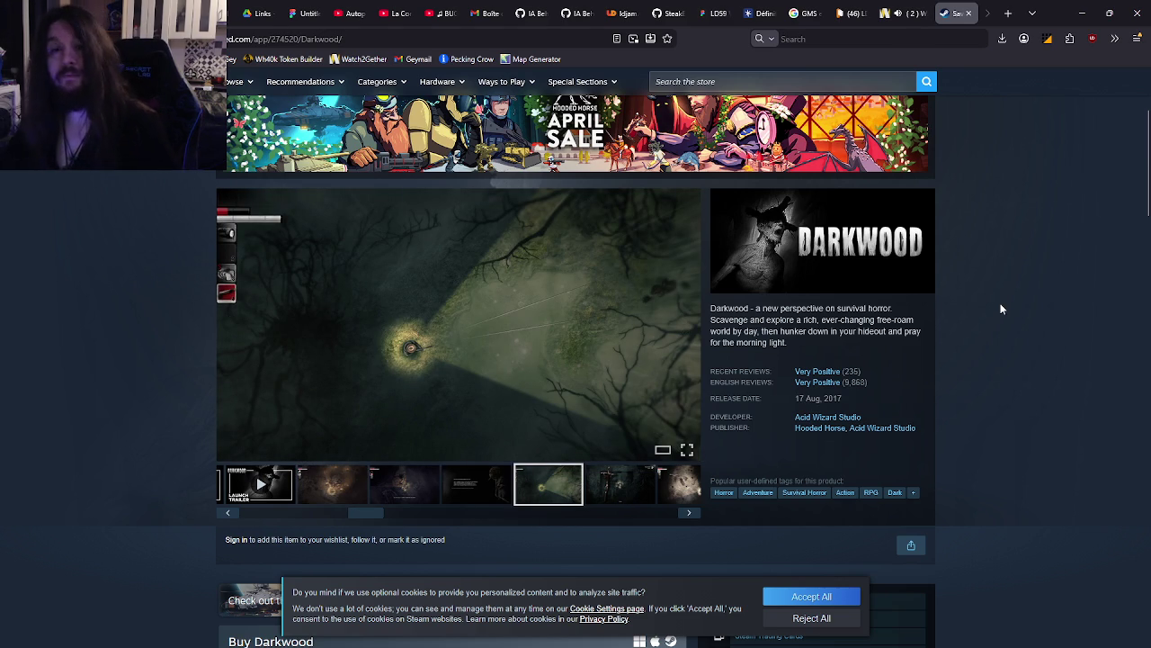
Close the Darkwood store page, then bring it back
key("ctrl+w")
scroll(930, 345, "down", 2)
scroll(930, 346, "left", 1)
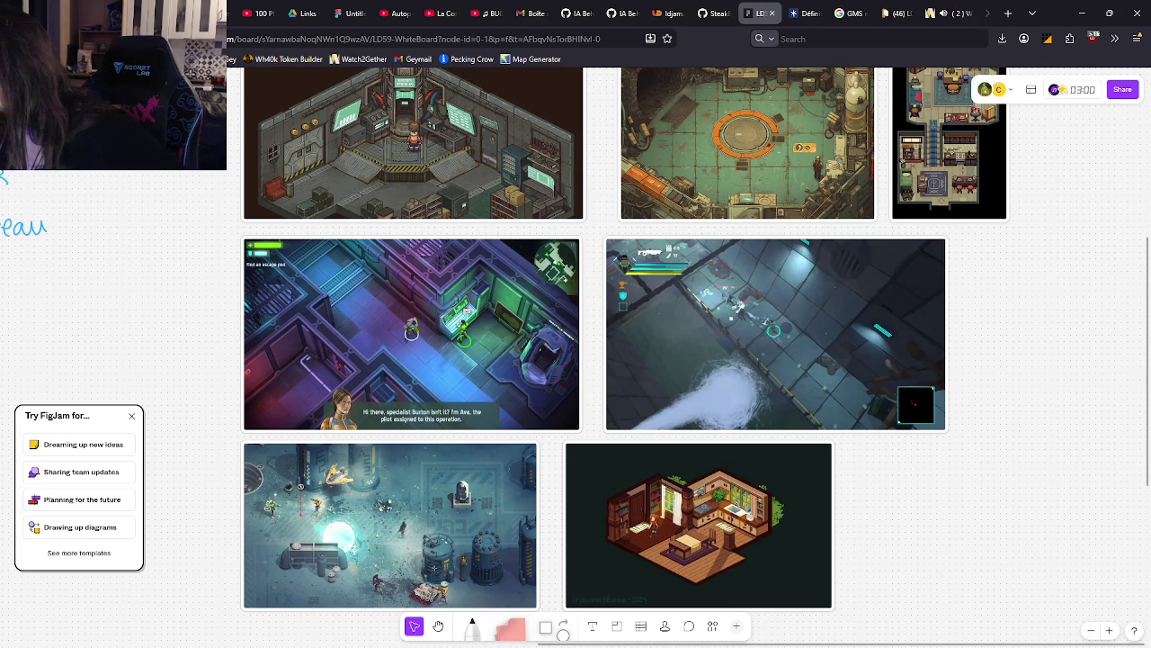
left_click(962, 13)
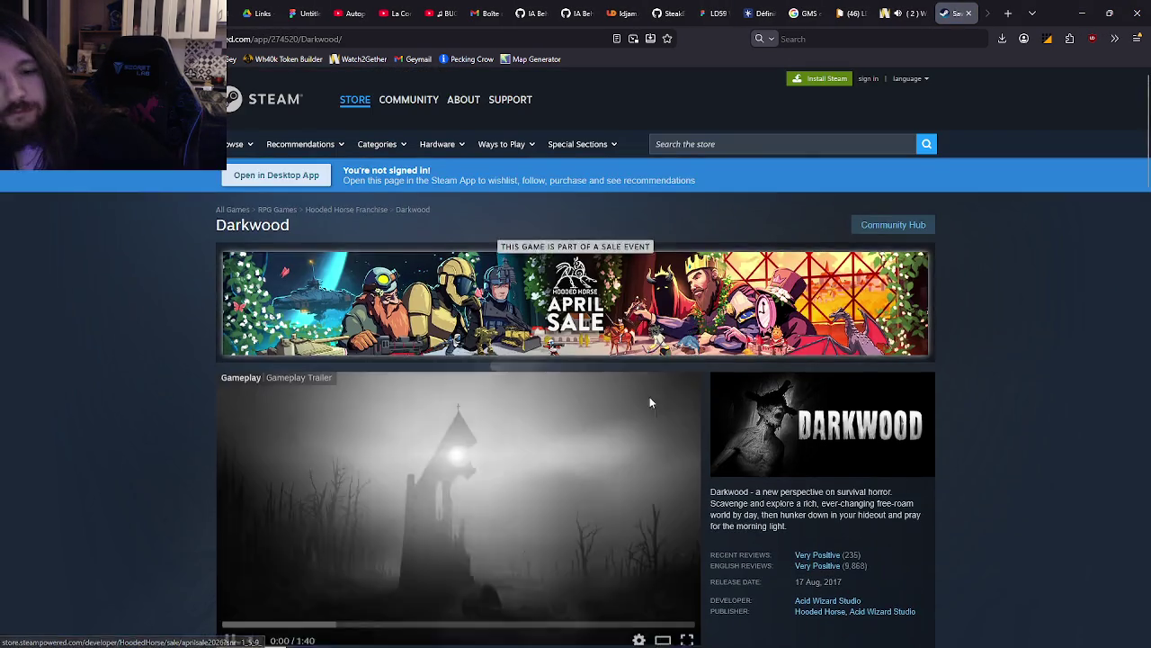
Browse more Darkwood screenshots, including the top-down room, then close the store page
scroll(492, 435, "down", 3)
scroll(492, 435, "down", 1)
left_click(396, 423)
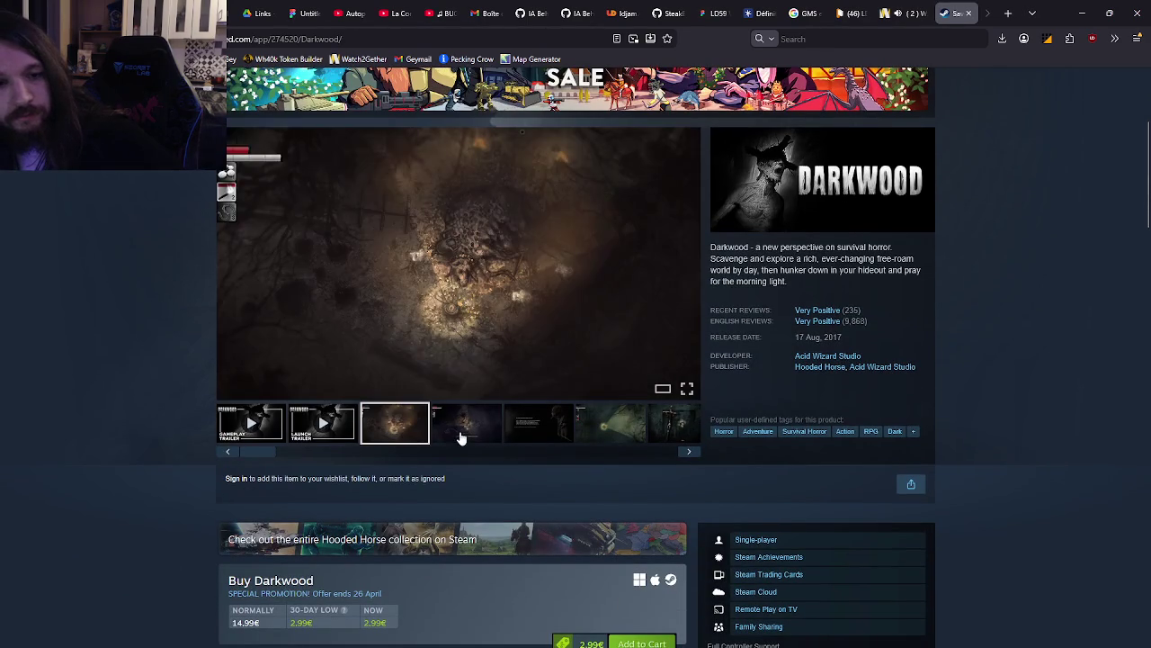
left_click(462, 437)
left_click(529, 433)
left_click(609, 431)
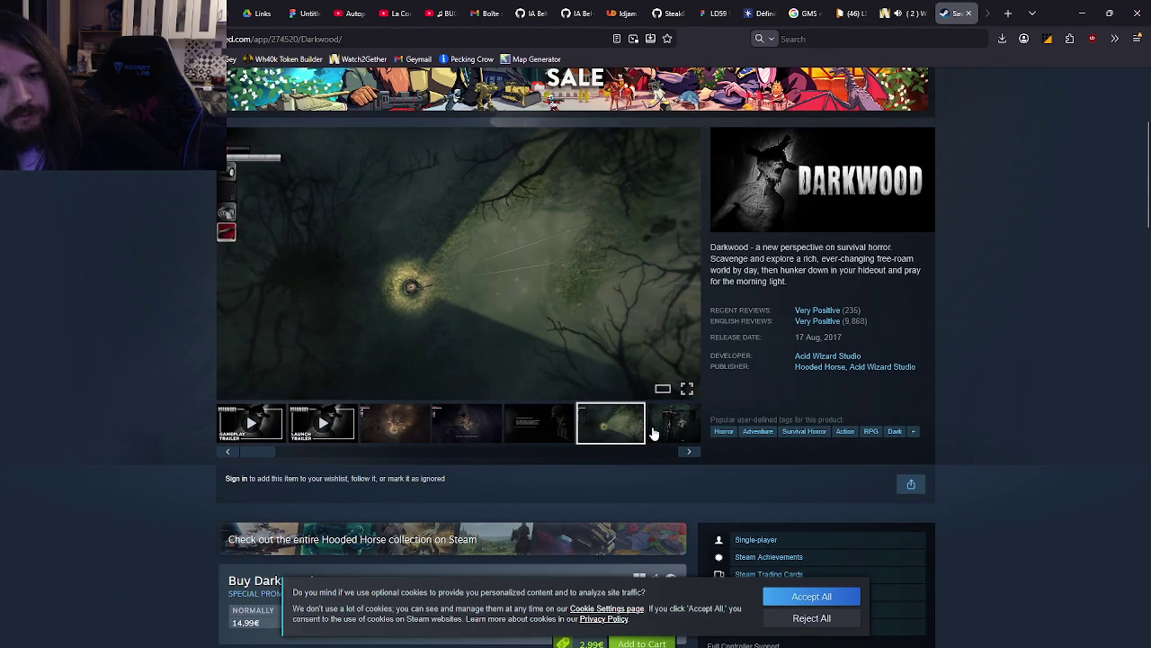
left_click(666, 432)
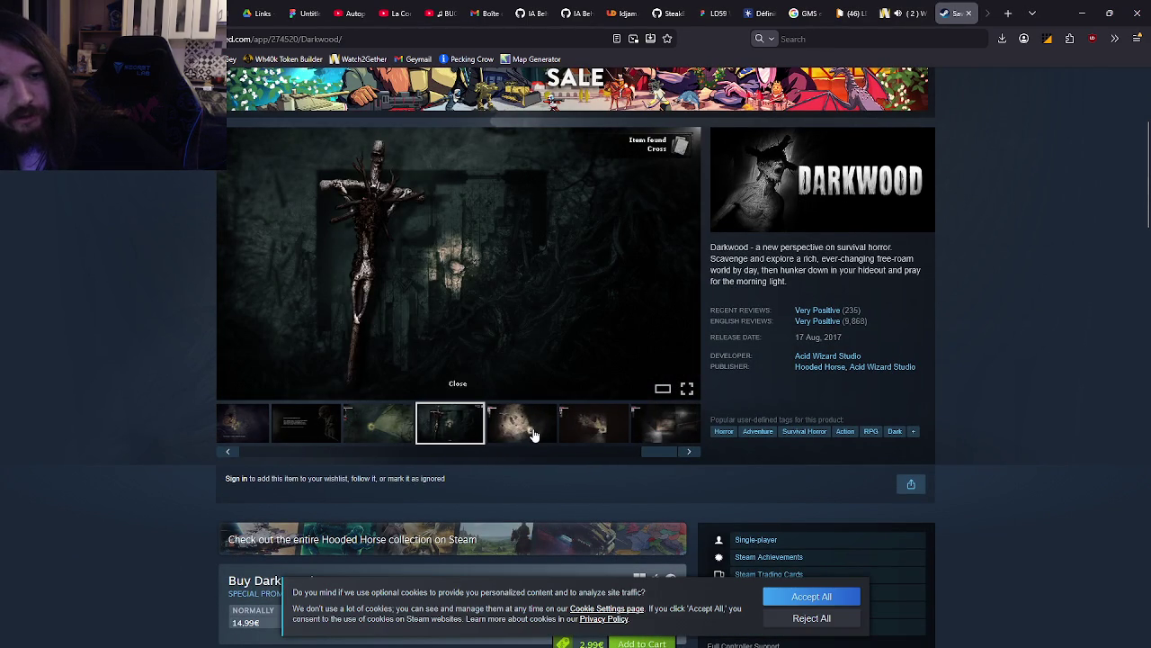
left_click(534, 435)
left_click(603, 437)
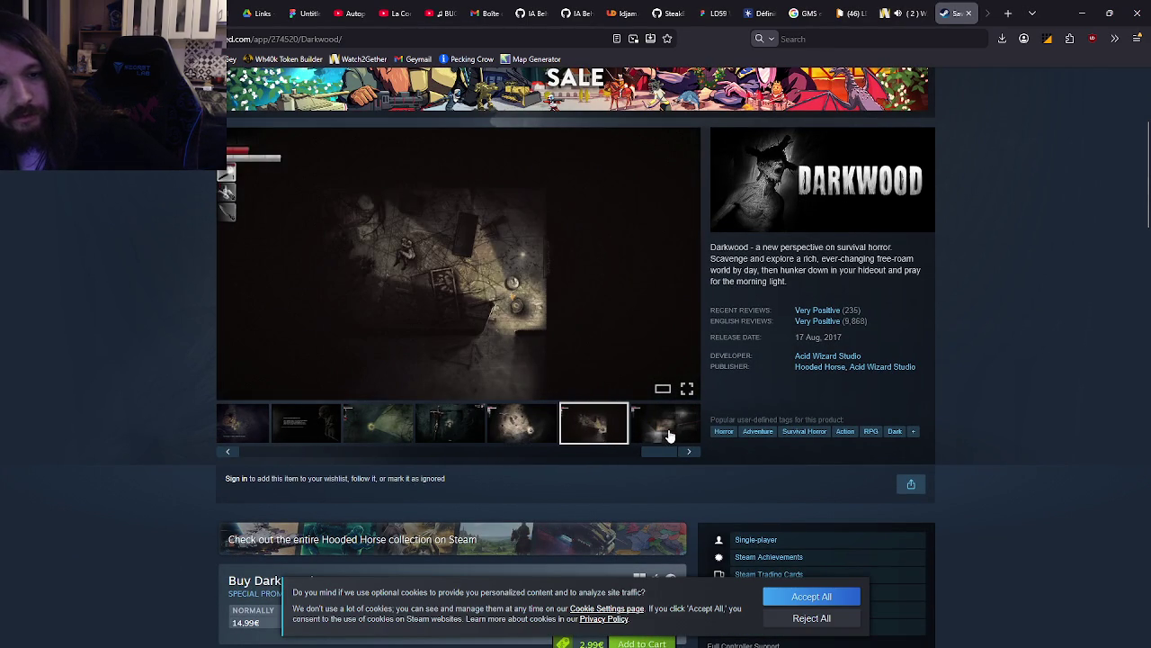
middle_click(958, 14)
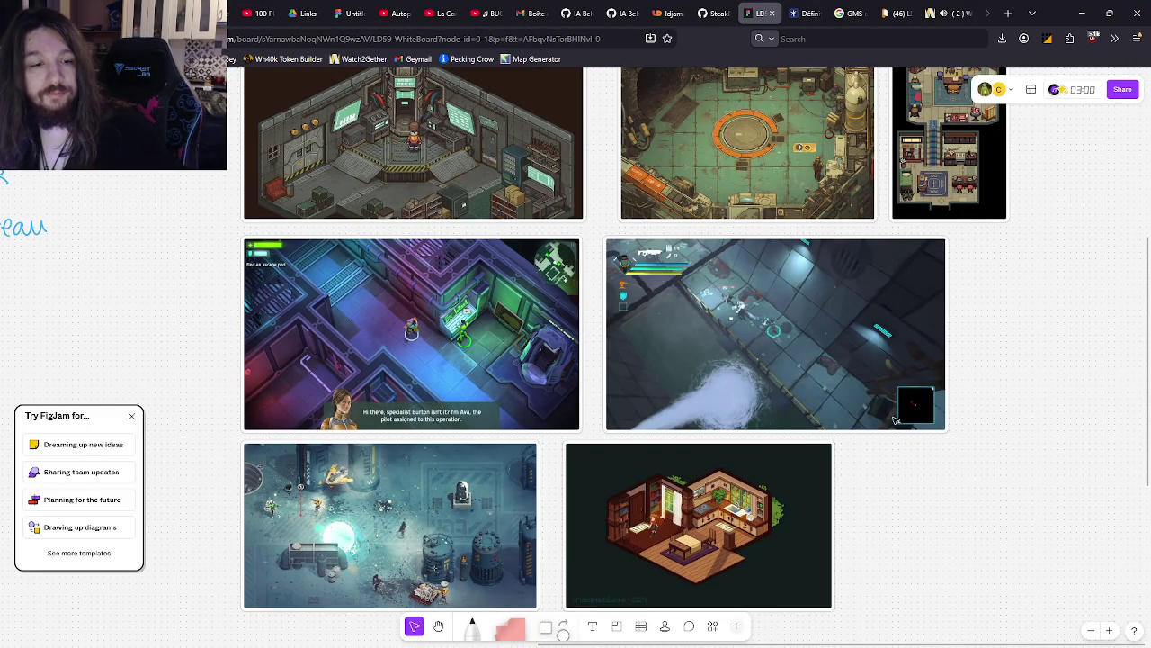
Reframe the sci-fi reference screenshots on the FigJam board, then return to GameMaker
mouse_move(883, 489)
left_mouse_down()
mouse_move(966, 362)
mouse_move(940, 417)
left_mouse_up()
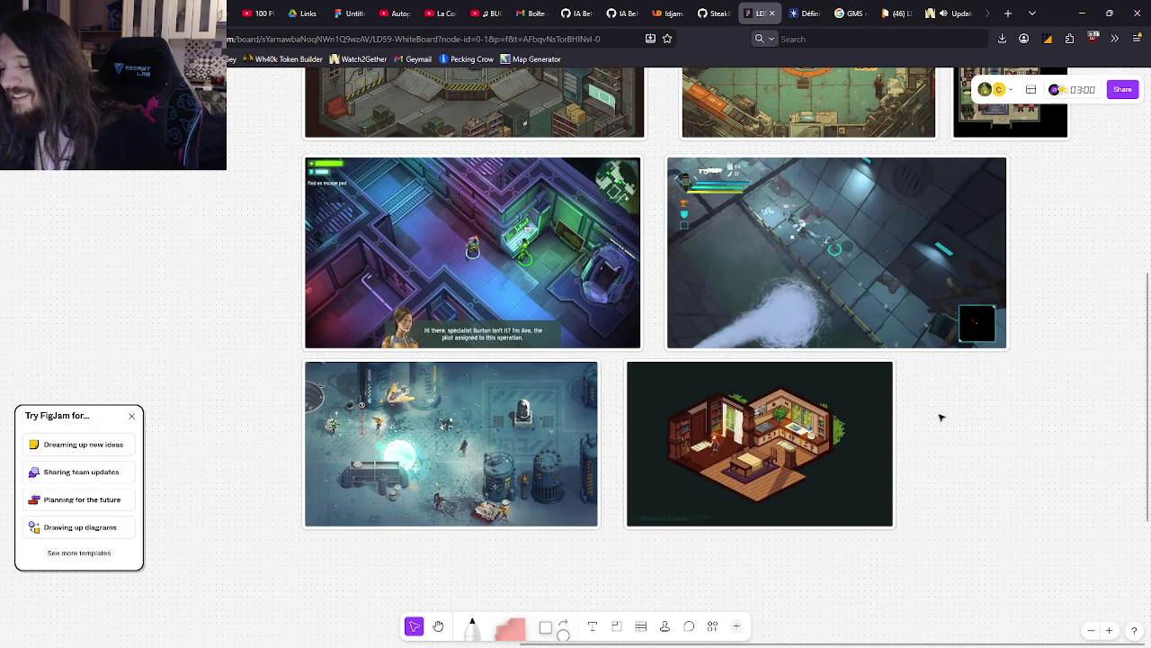
scroll(941, 417, "up", 5)
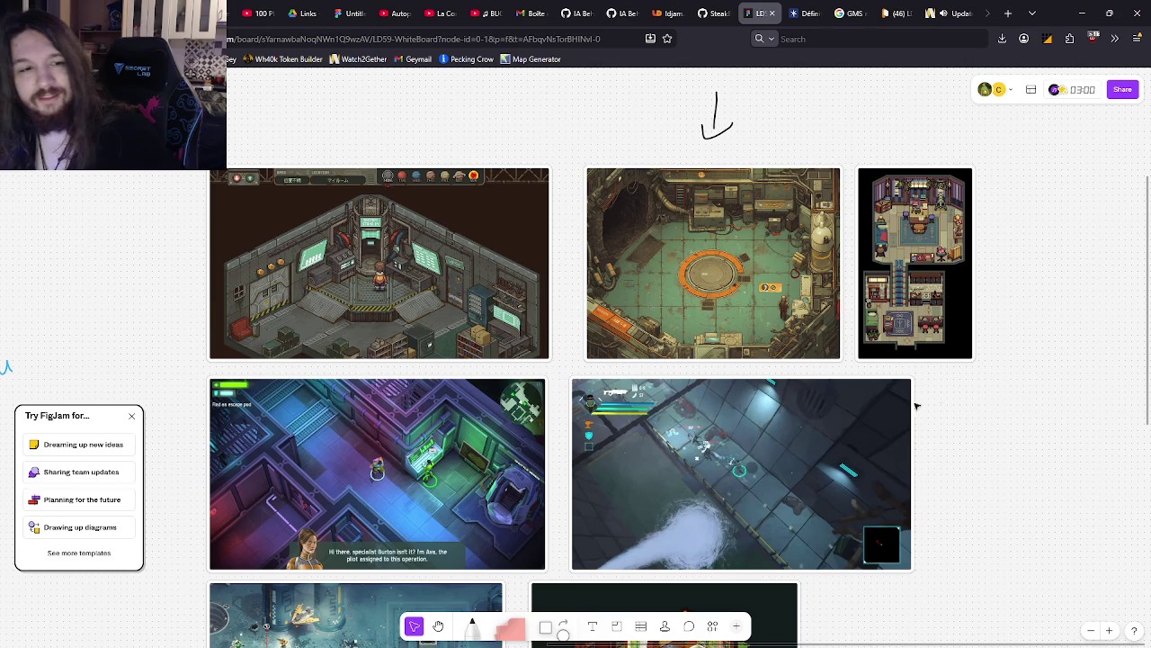
mouse_move(390, 633)
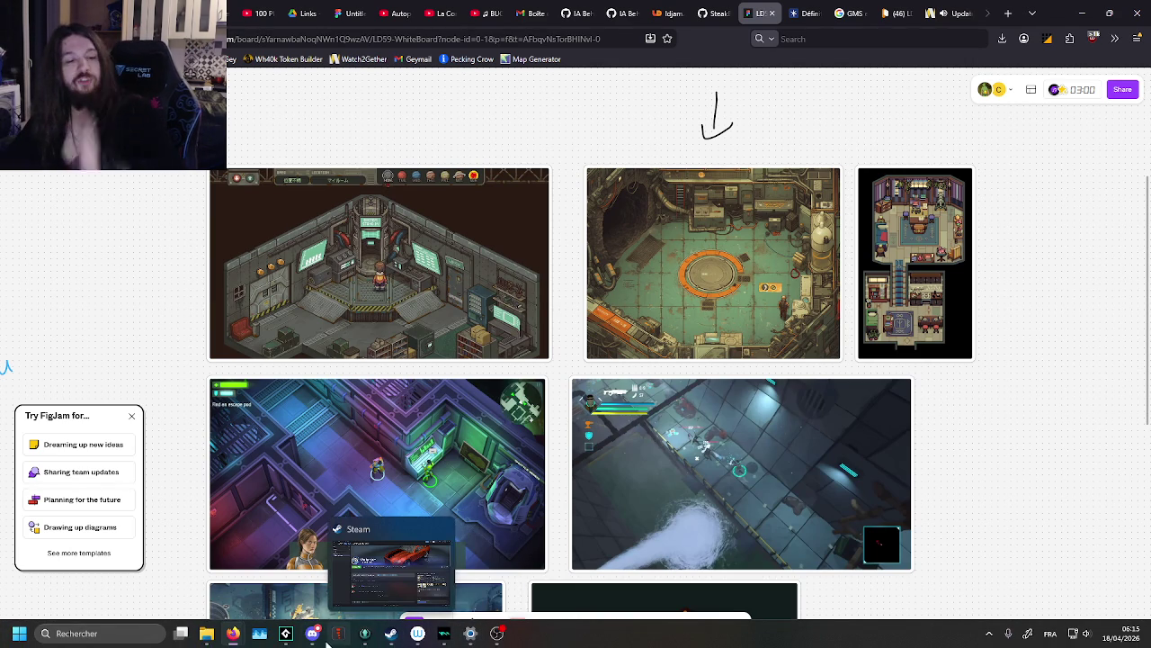
left_click(339, 633)
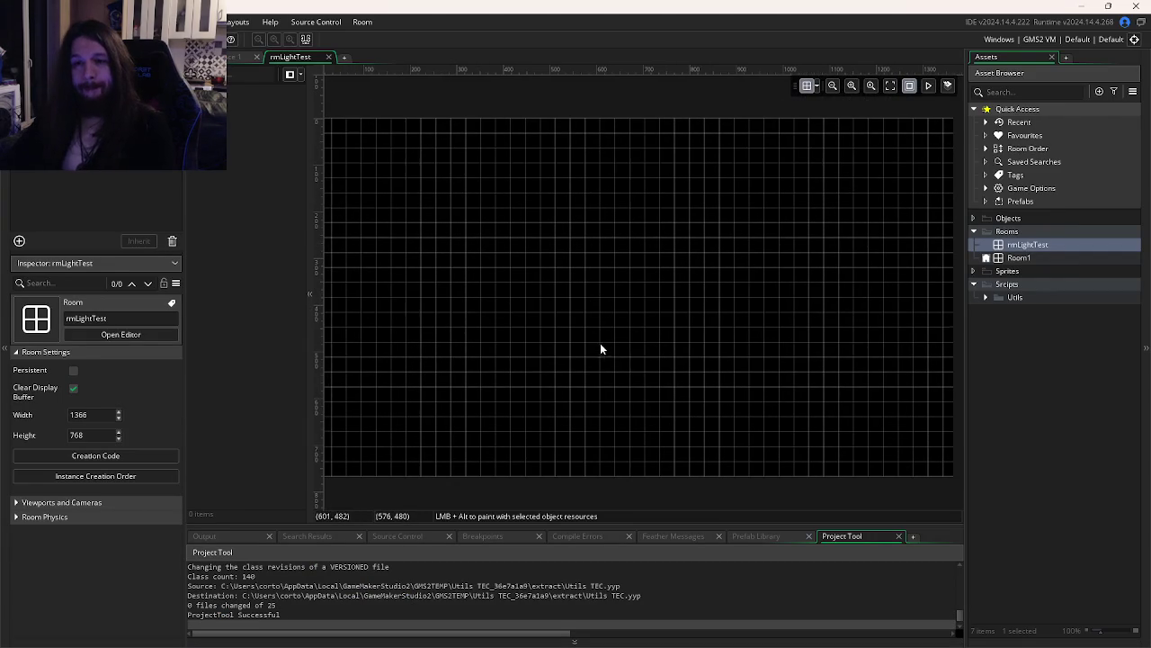
Create a Placeholders group under Sprites and add a new sprite inside it
left_click(1016, 300)
right_click(1006, 275)
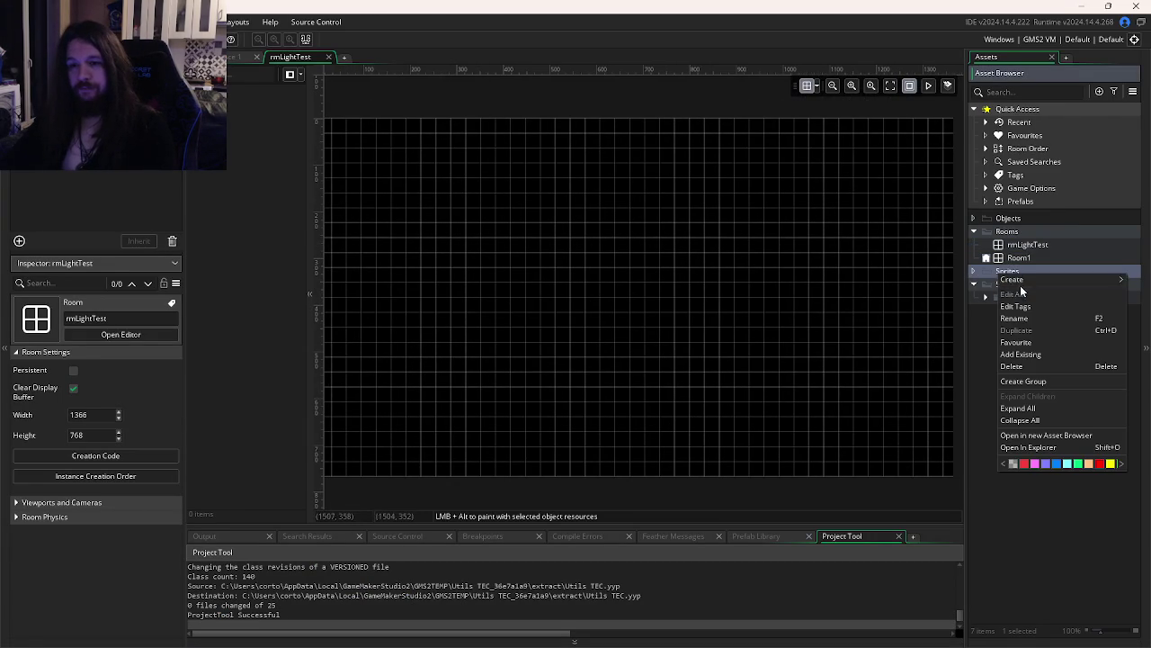
mouse_move(1021, 280)
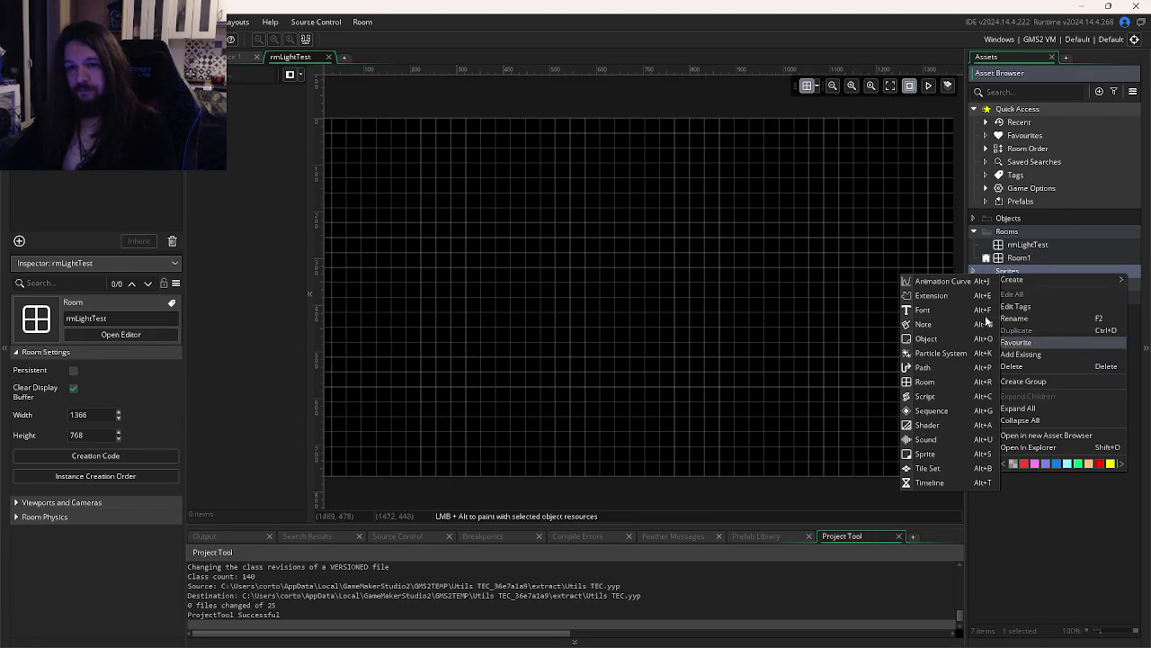
left_click(1034, 380)
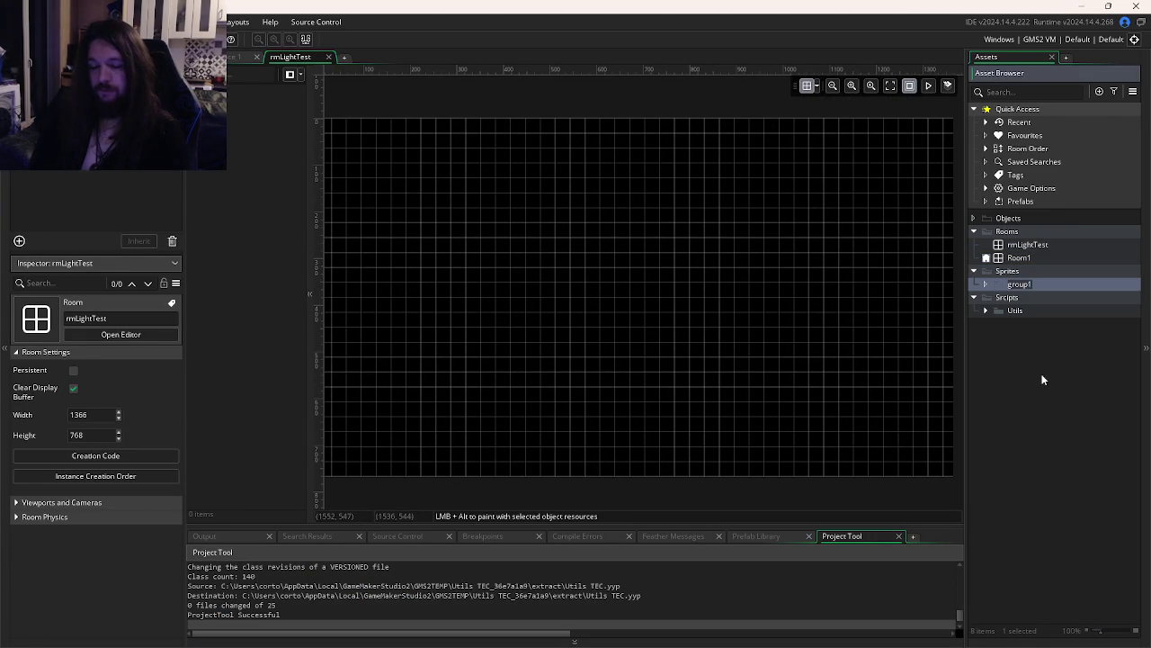
type("Placeholder")
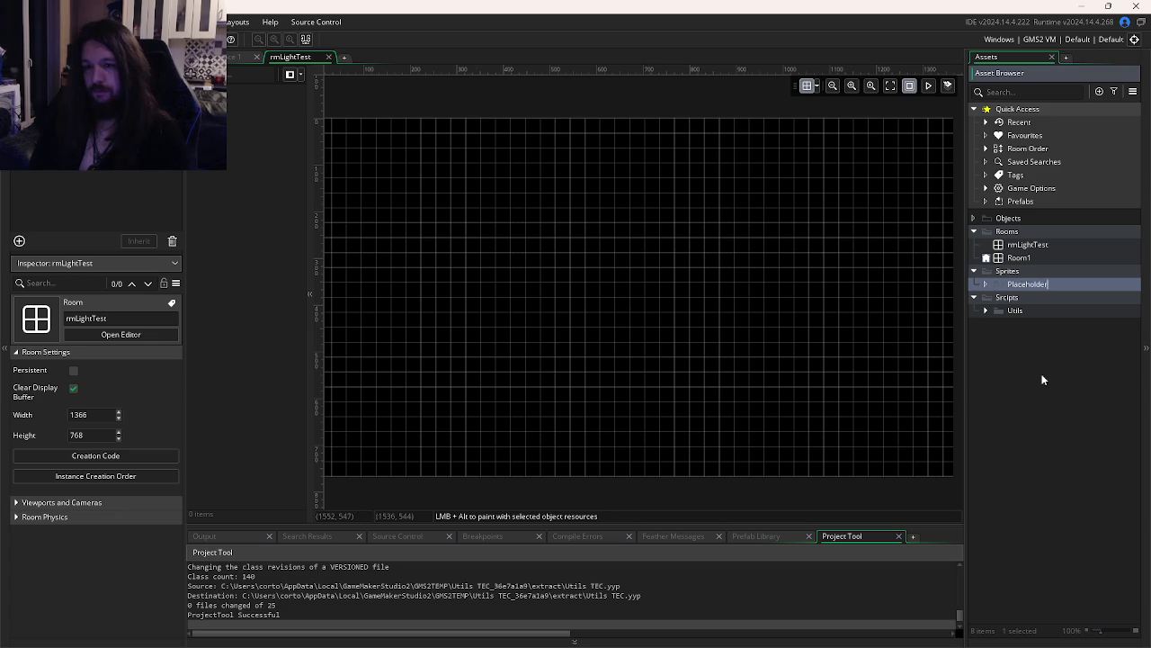
right_click(1028, 287)
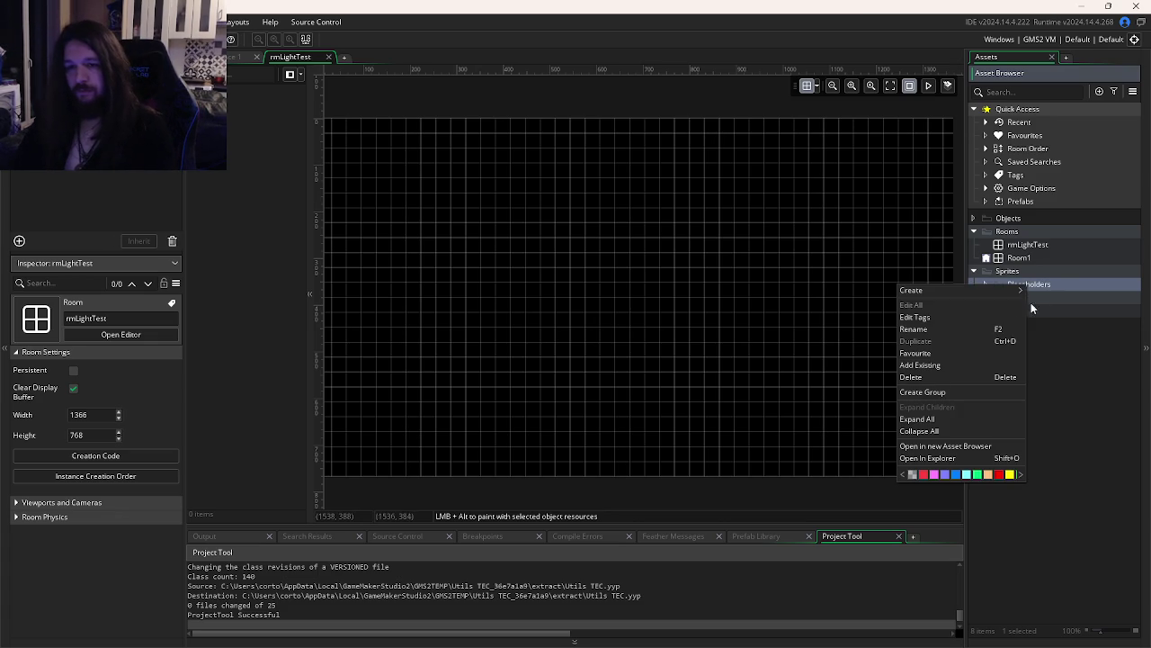
mouse_move(969, 294)
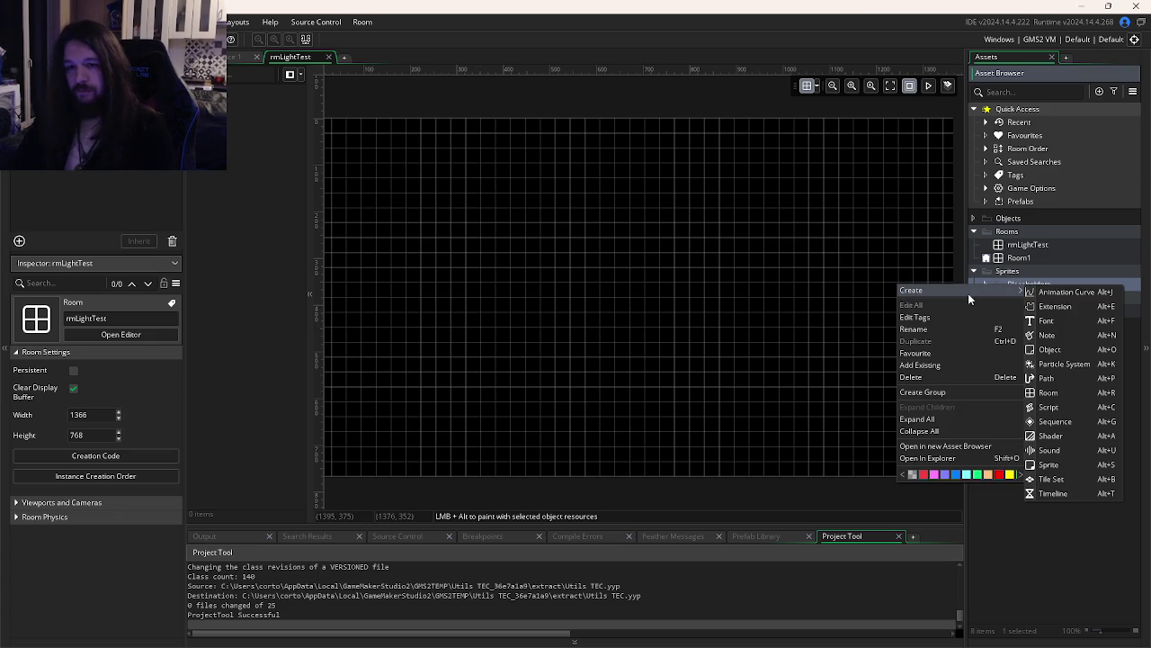
left_click(1049, 464)
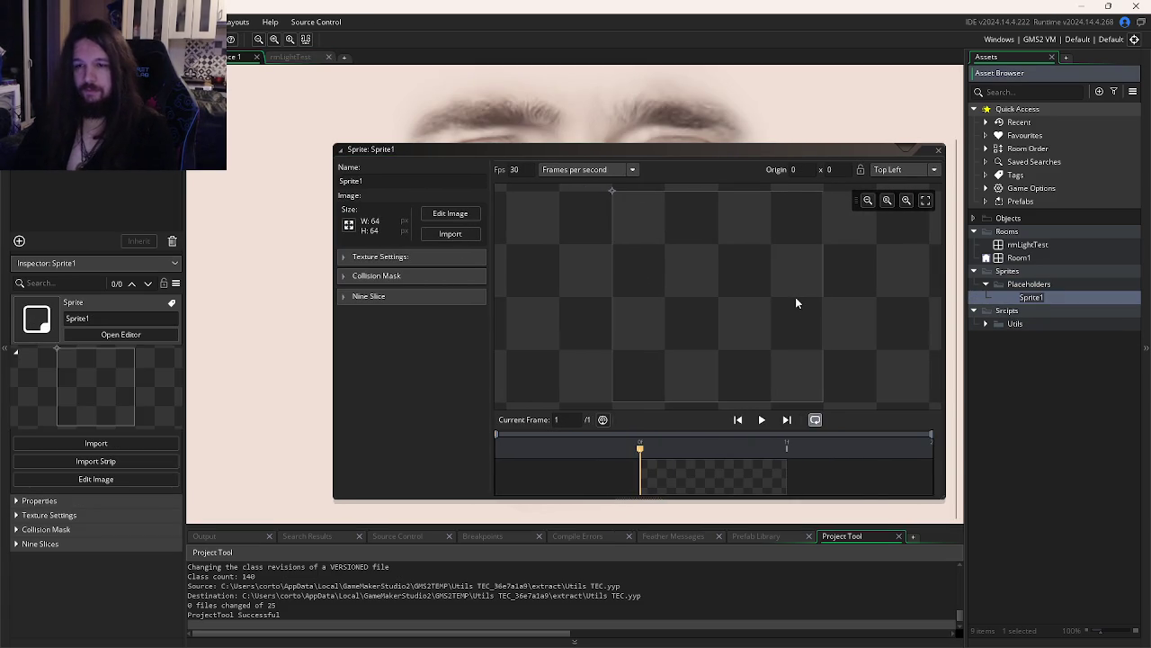
Name the new sprite sprRedRec and flood-fill its 64×64 frame with red
type("sprRe")
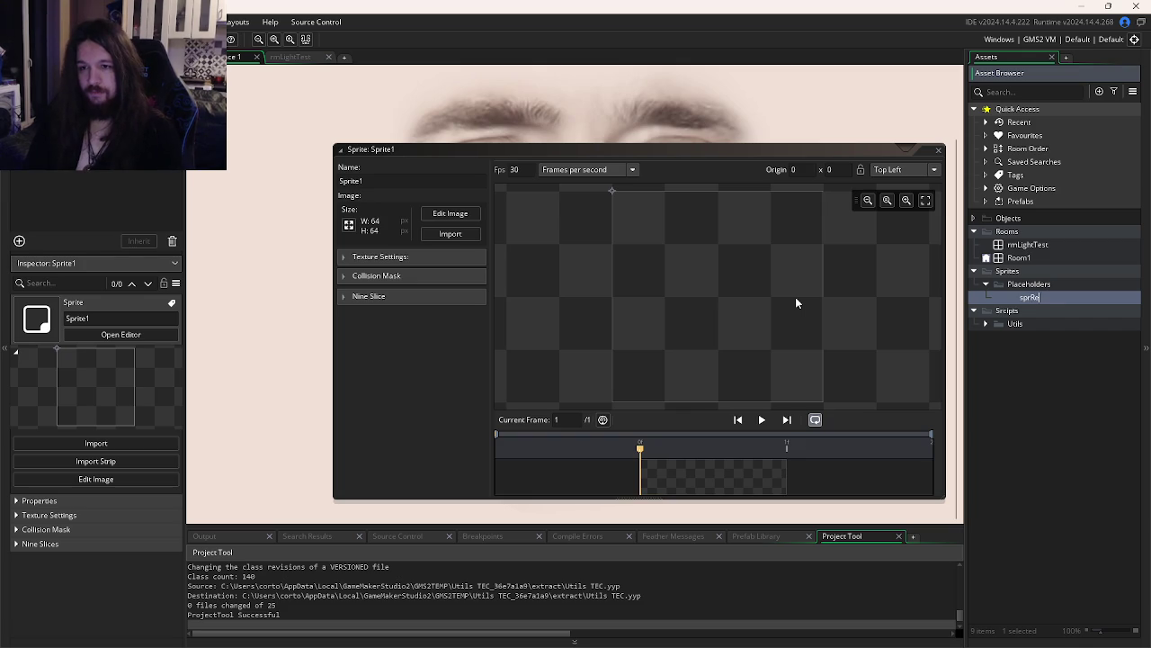
type("dSquar")
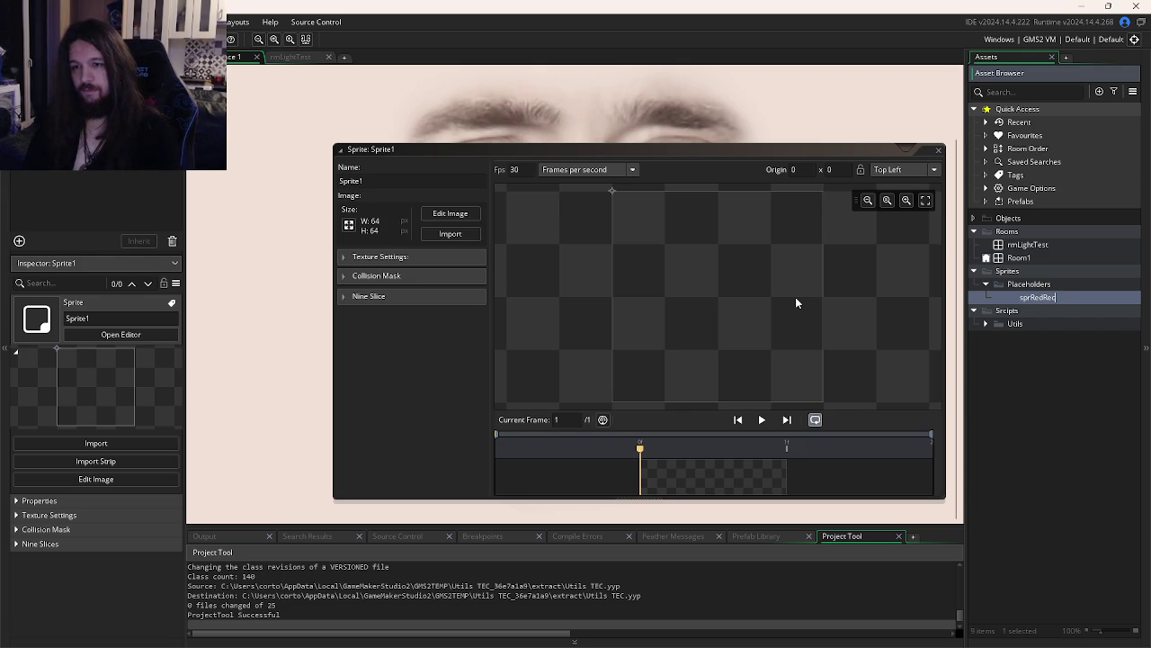
key("Return")
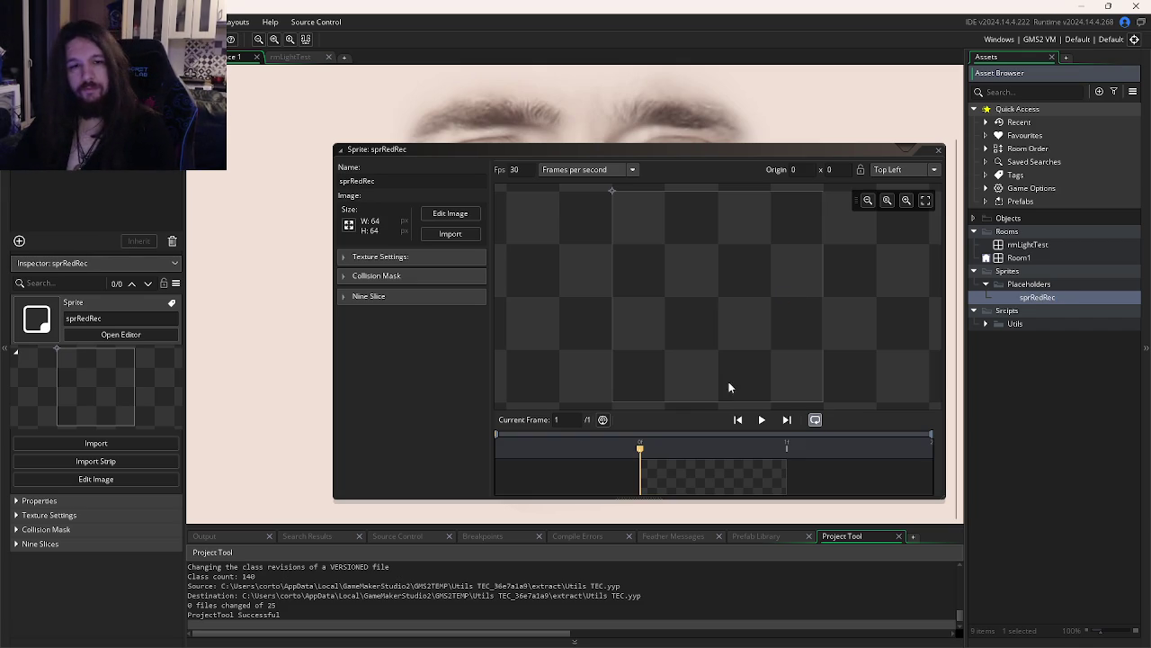
double_click(662, 473)
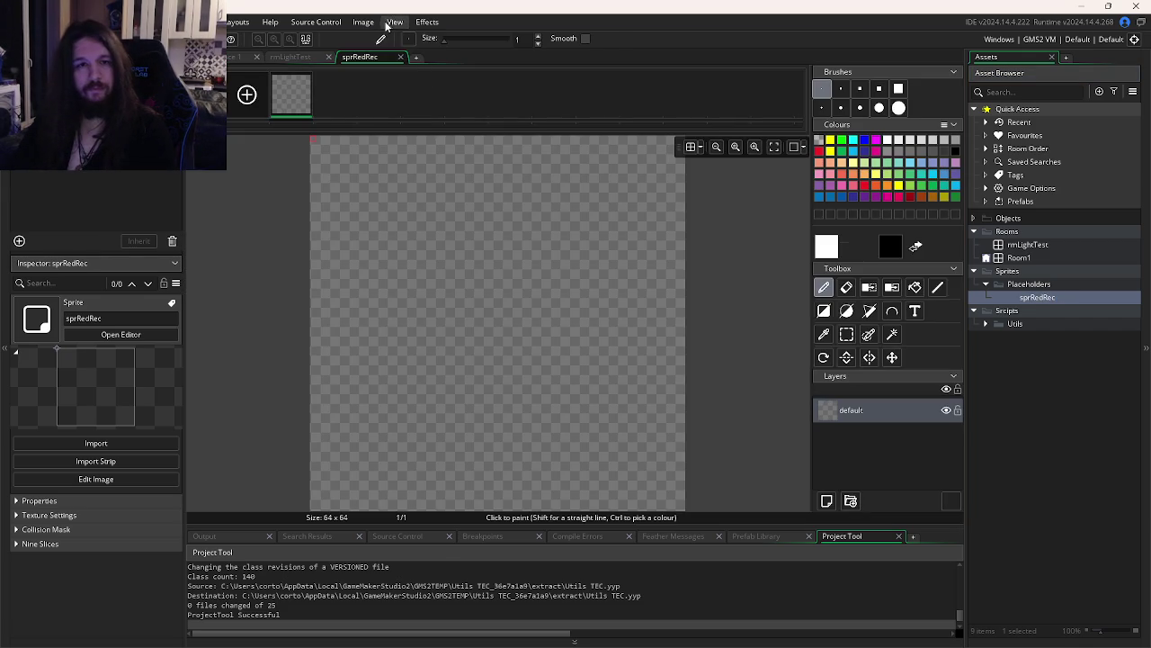
left_click(364, 22)
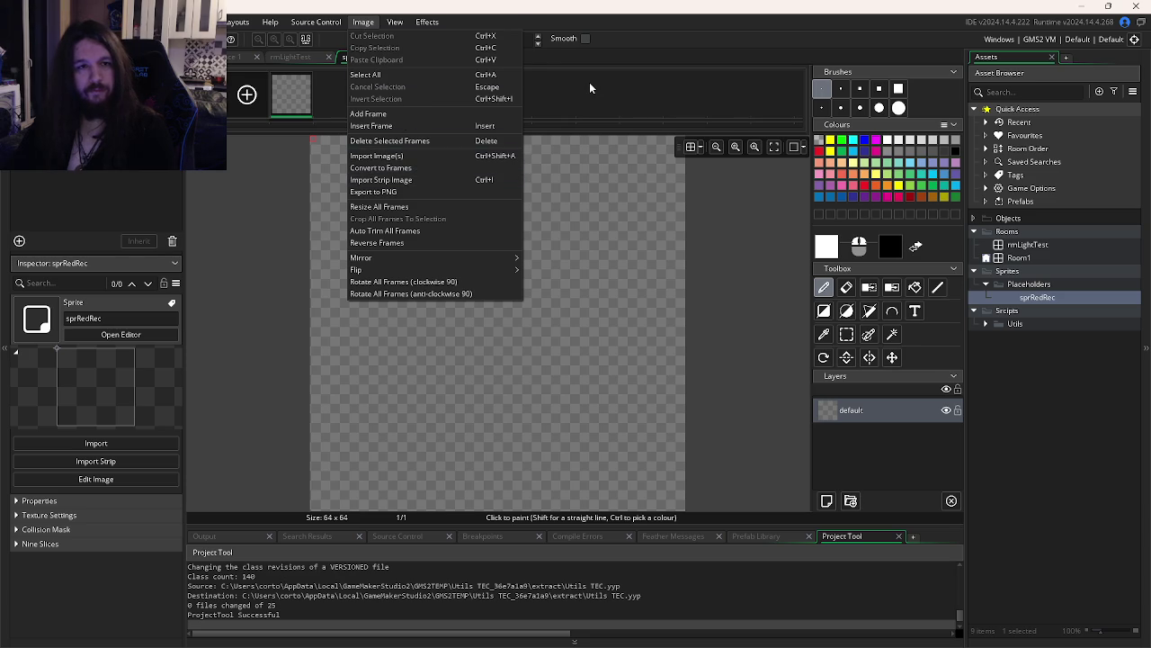
left_click(594, 87)
left_click(909, 196)
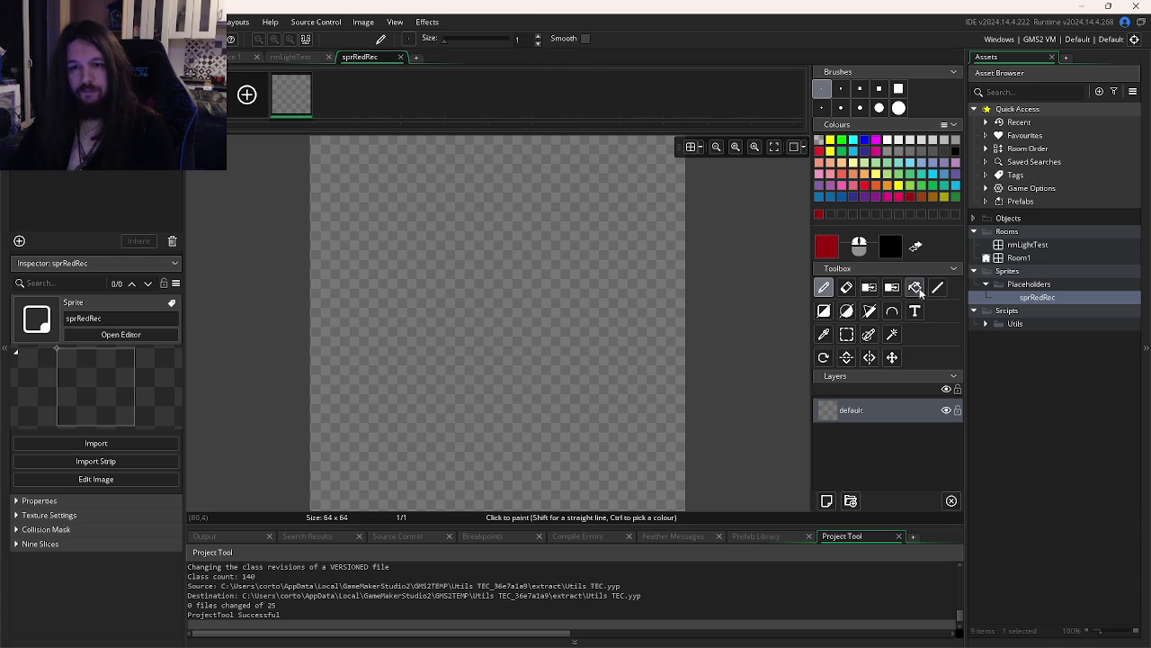
left_click(914, 287)
left_click(522, 234)
left_click(400, 56)
Duplicate sprRedRec twice, naming the copies sprGreenRec and sprPurpleRec
left_click(1037, 297)
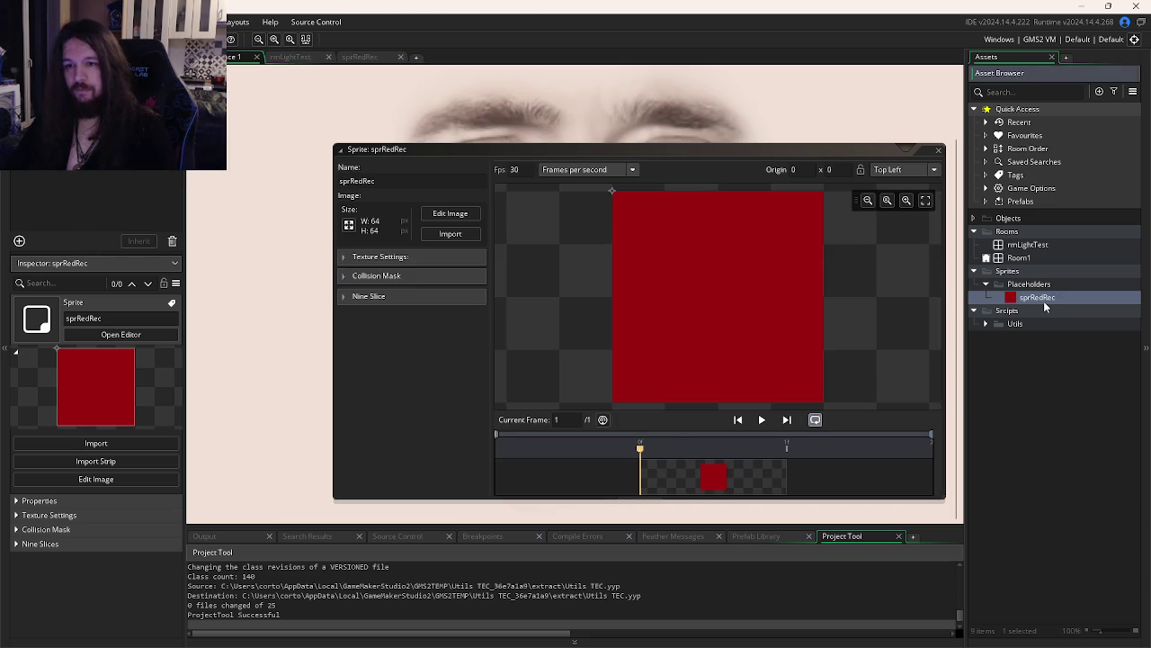
key("ctrl+d")
type("sprGreeenR")
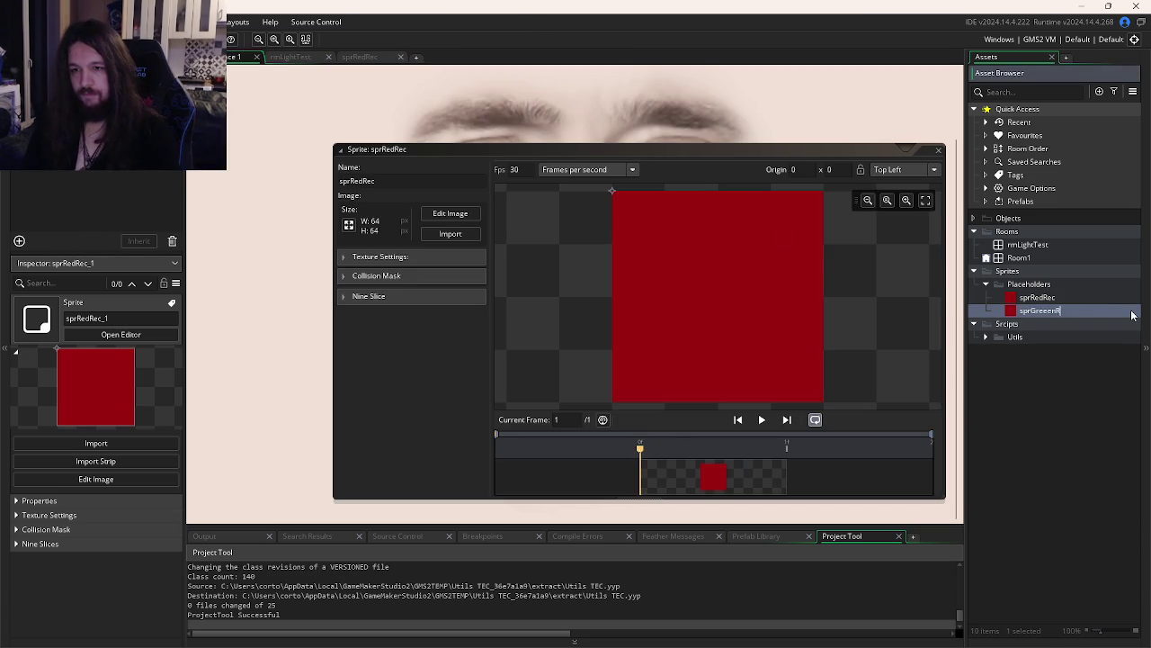
type("n")
type("c")
key("Return")
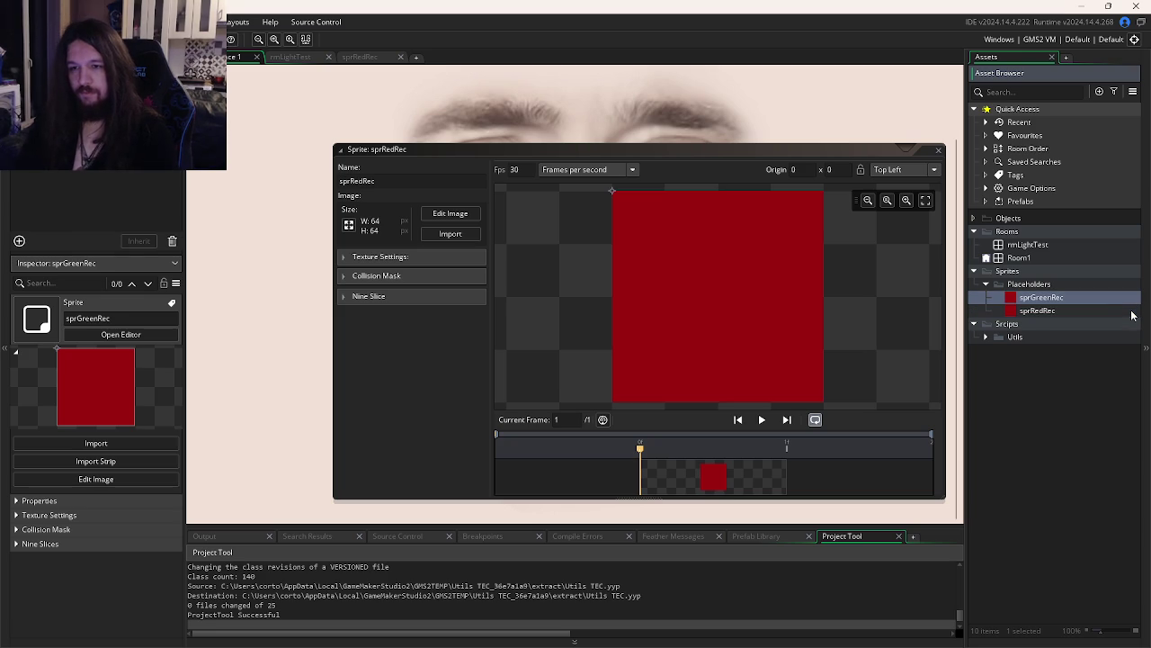
key("ctrl+d")
type("sprR")
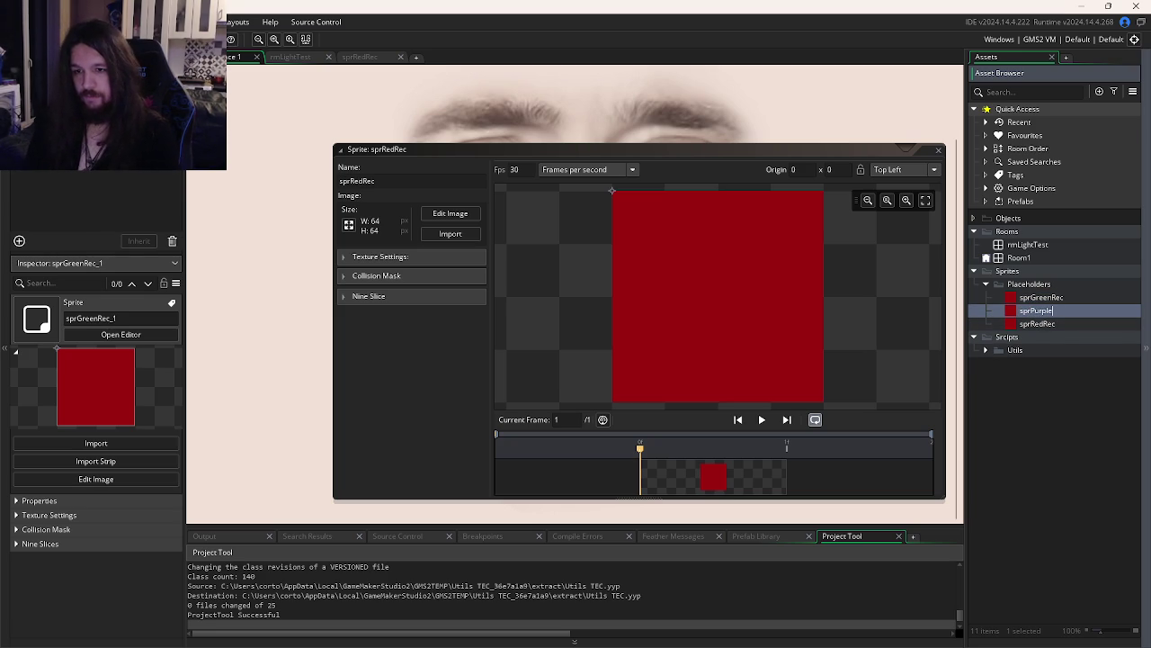
type("edRec")
key("Return")
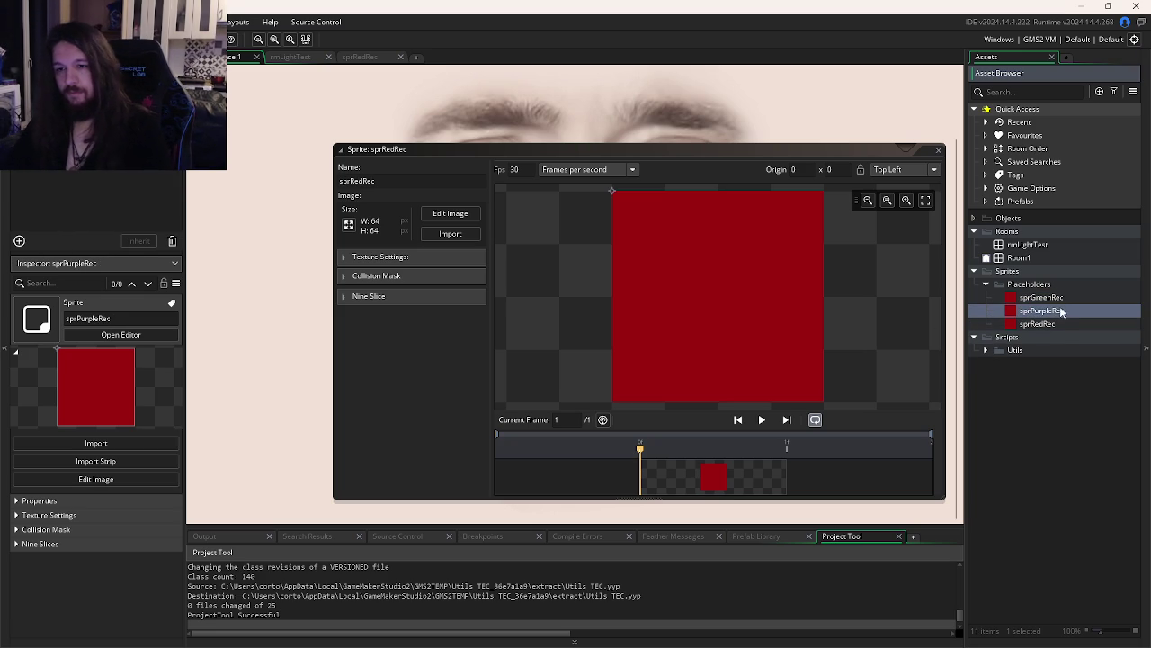
Flood-fill sprPurpleRec's frame with purple
double_click(1044, 310)
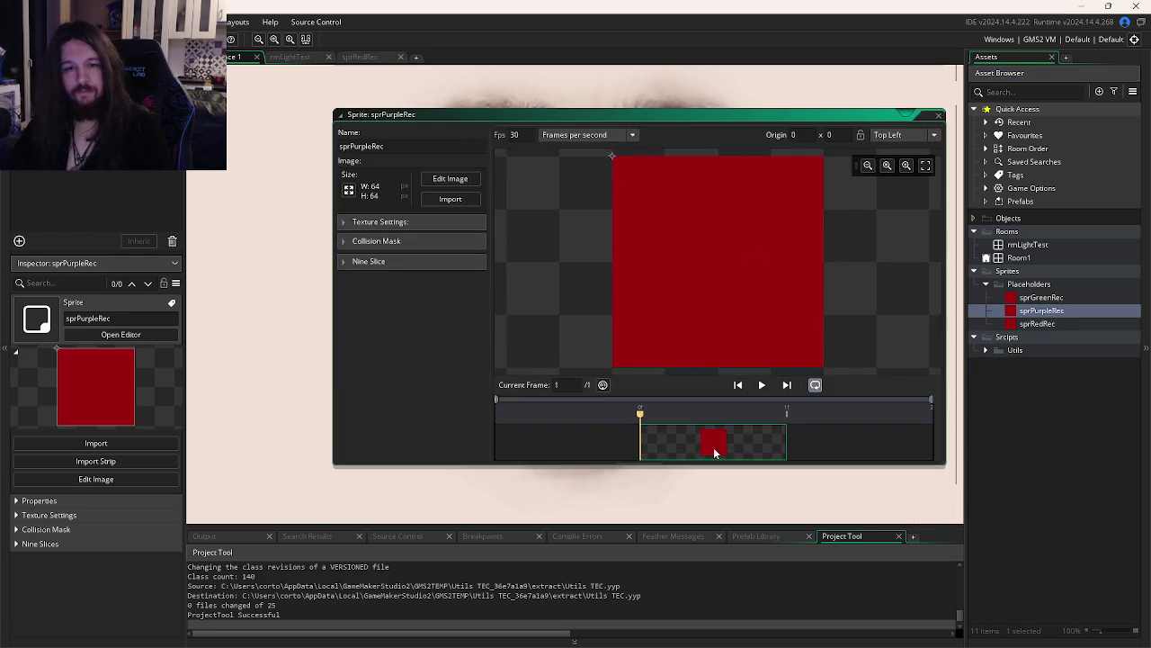
double_click(714, 447)
left_click(863, 196)
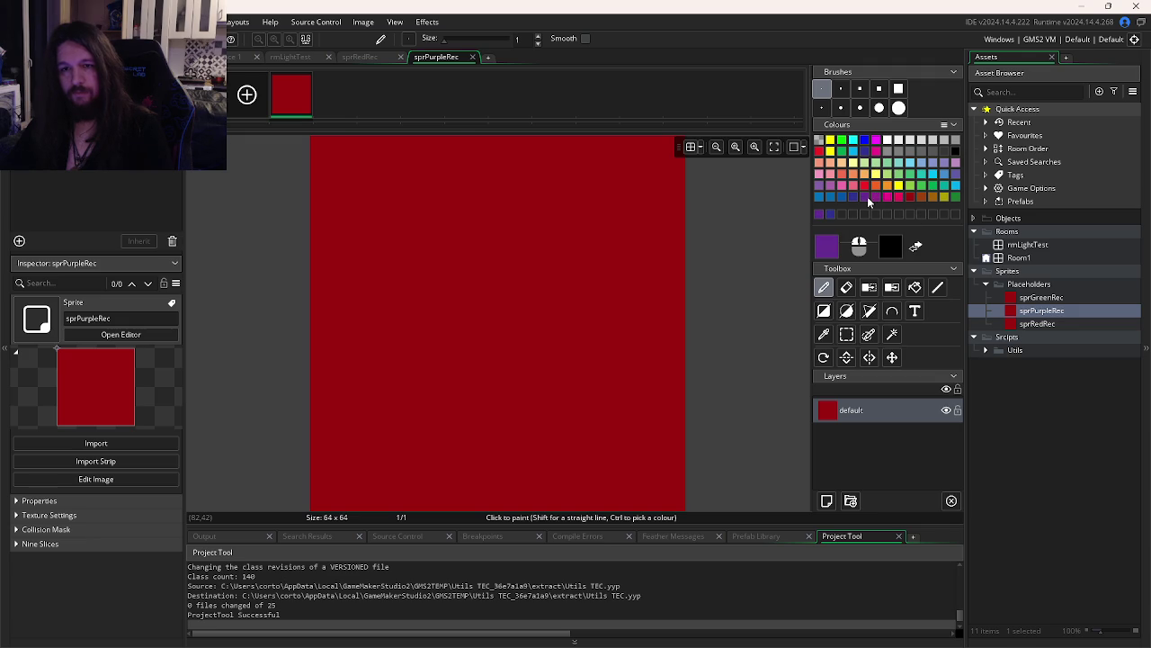
left_click(915, 286)
left_click(506, 268)
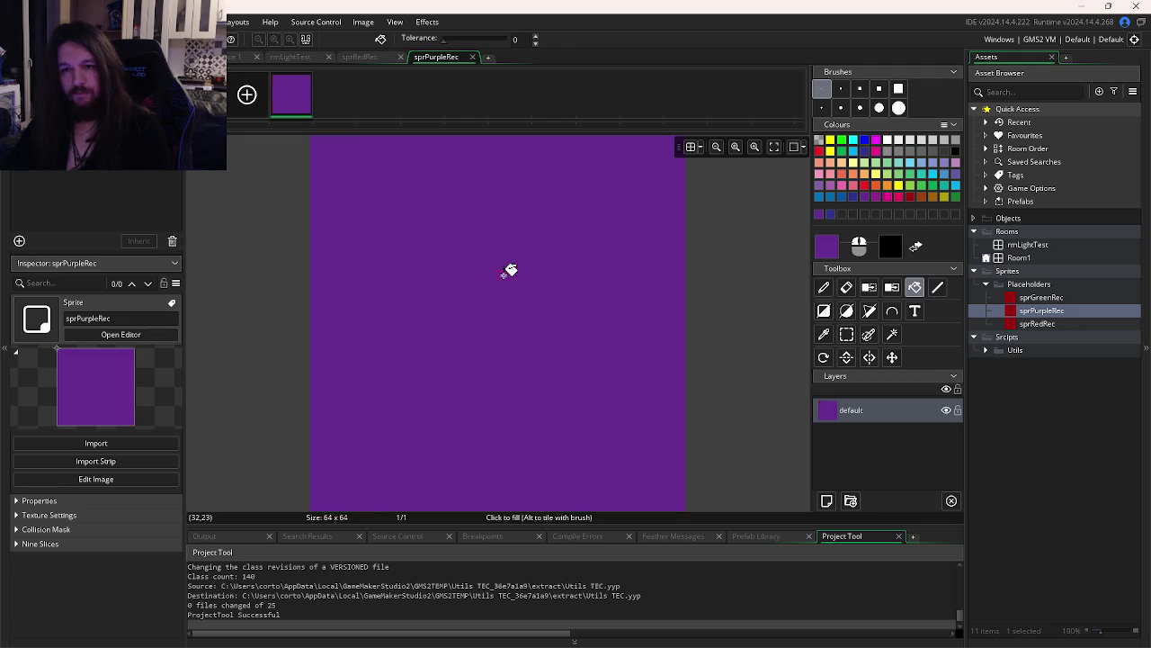
left_click(472, 57)
left_click(402, 56)
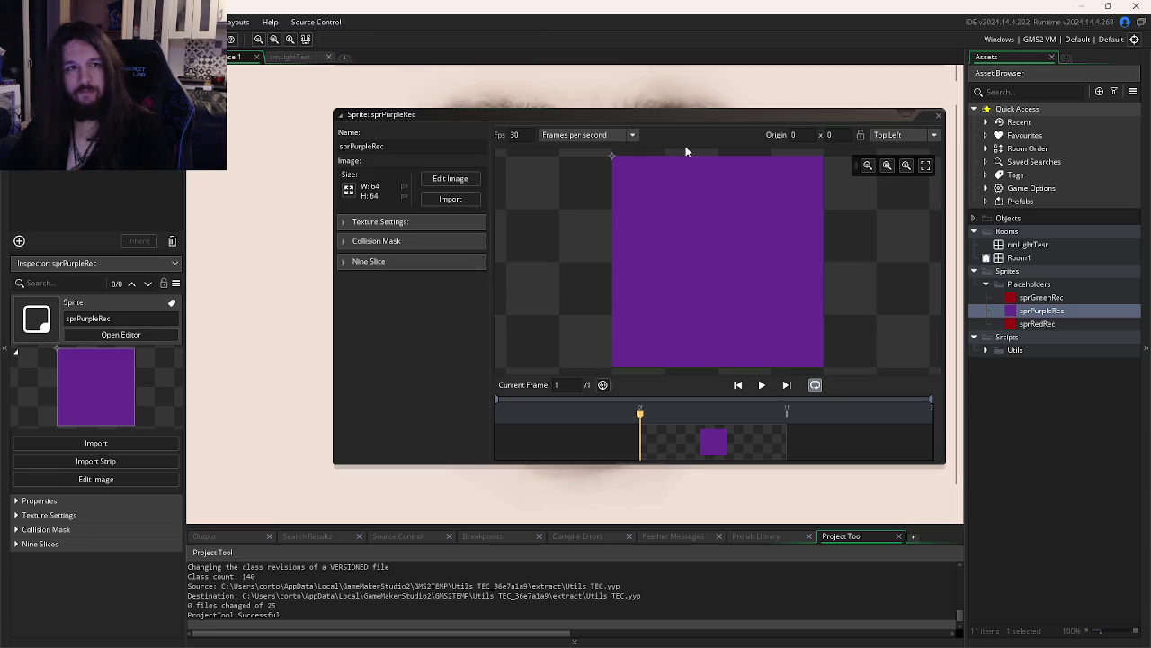
Flood-fill sprGreenRec's frame with green and close its editor
double_click(1036, 297)
scroll(748, 350, "down", 3)
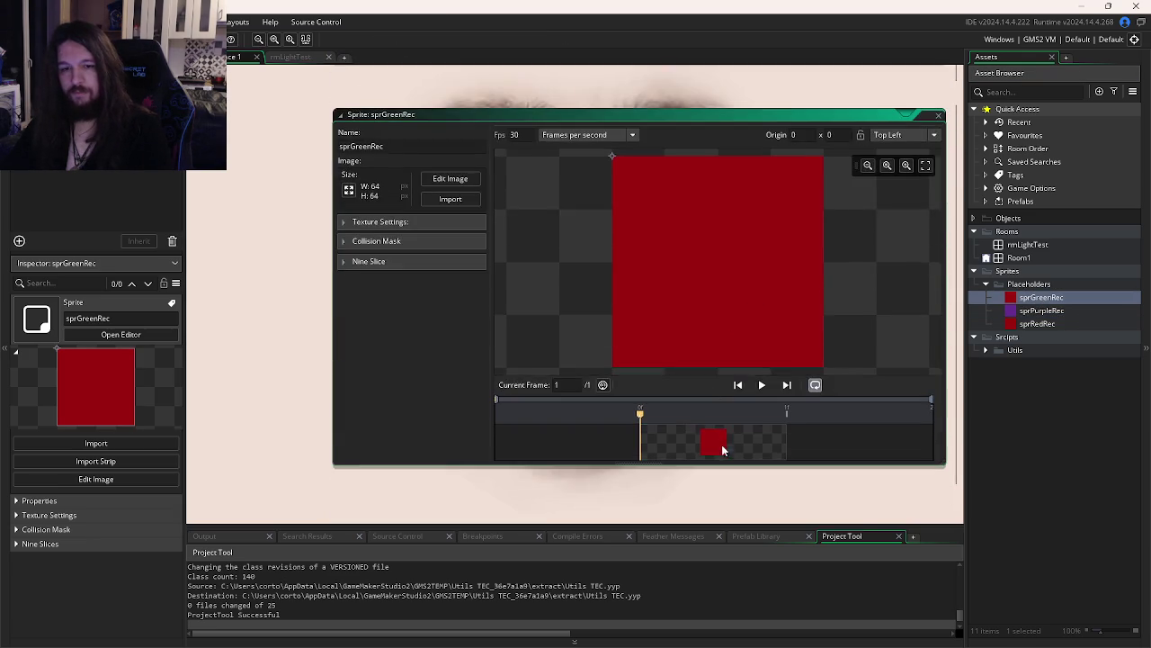
double_click(722, 444)
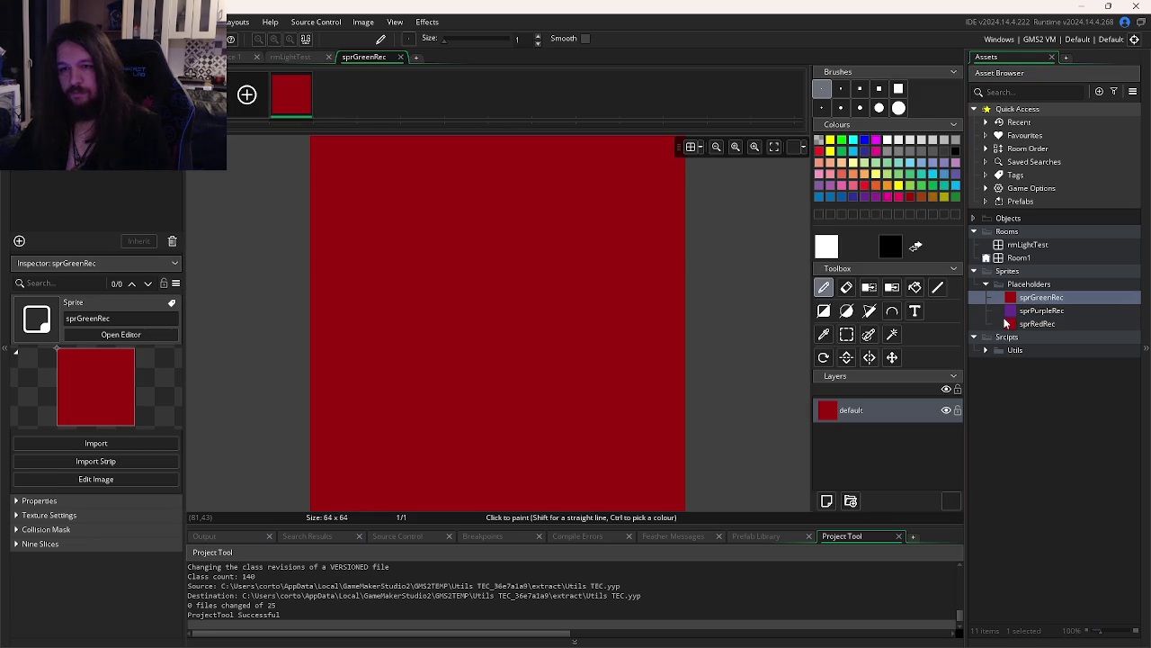
left_click(924, 190)
left_click(914, 286)
left_click(576, 293)
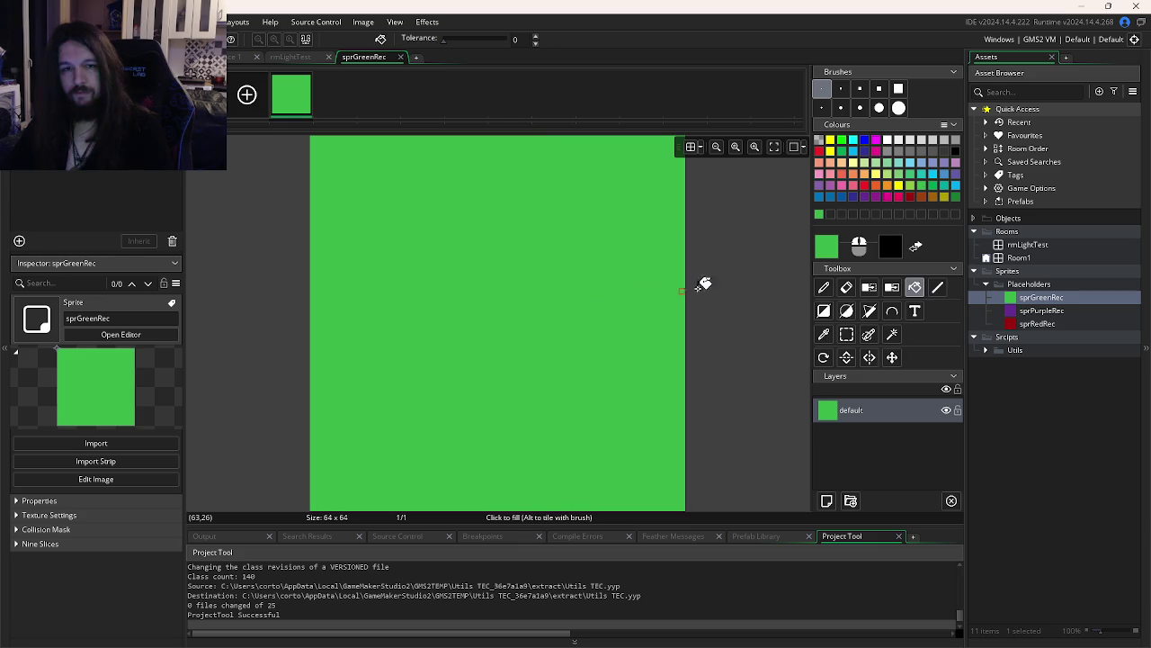
left_click(400, 57)
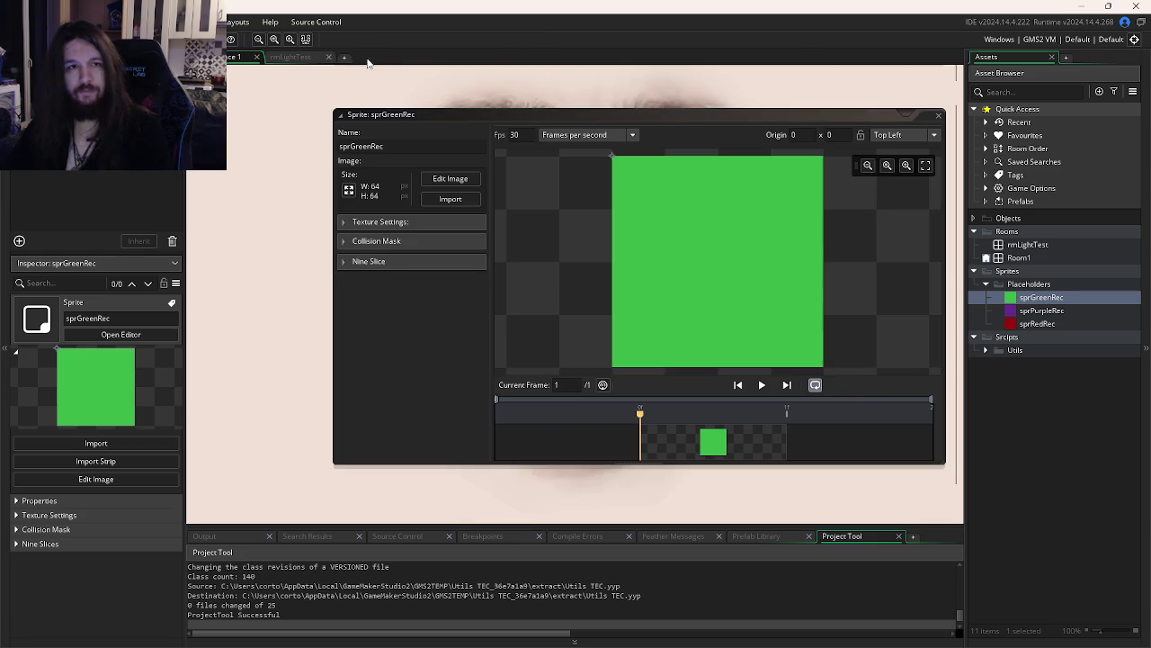
left_click(938, 115)
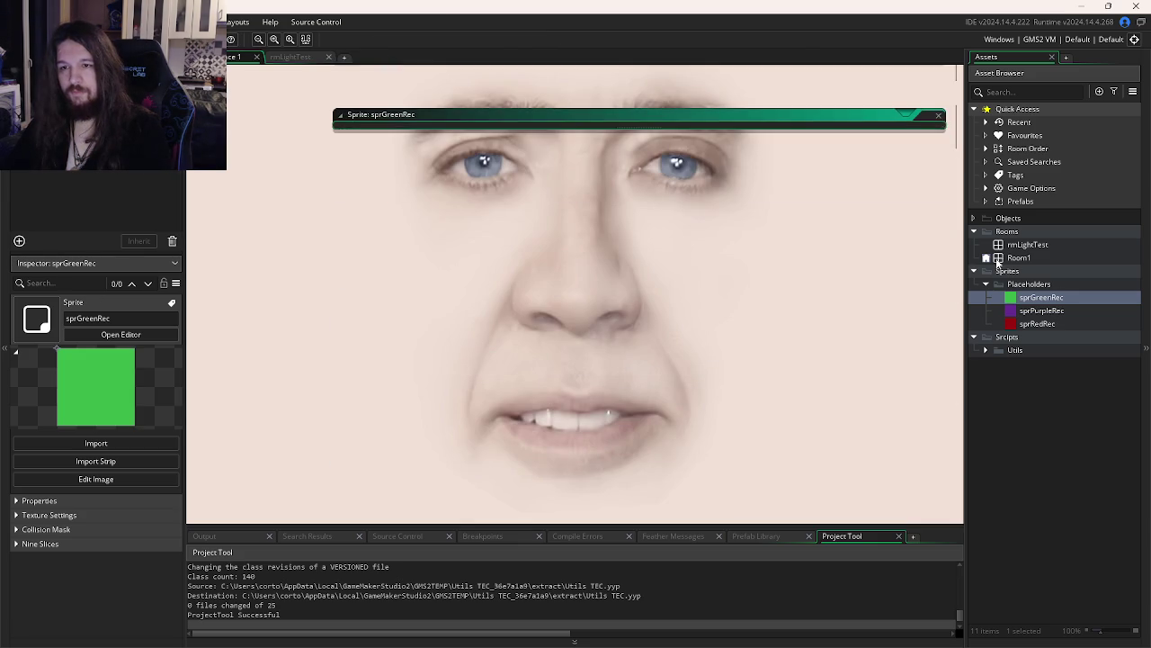
Create a new object in the Objects folder named obj
left_click(974, 271)
right_click(1003, 218)
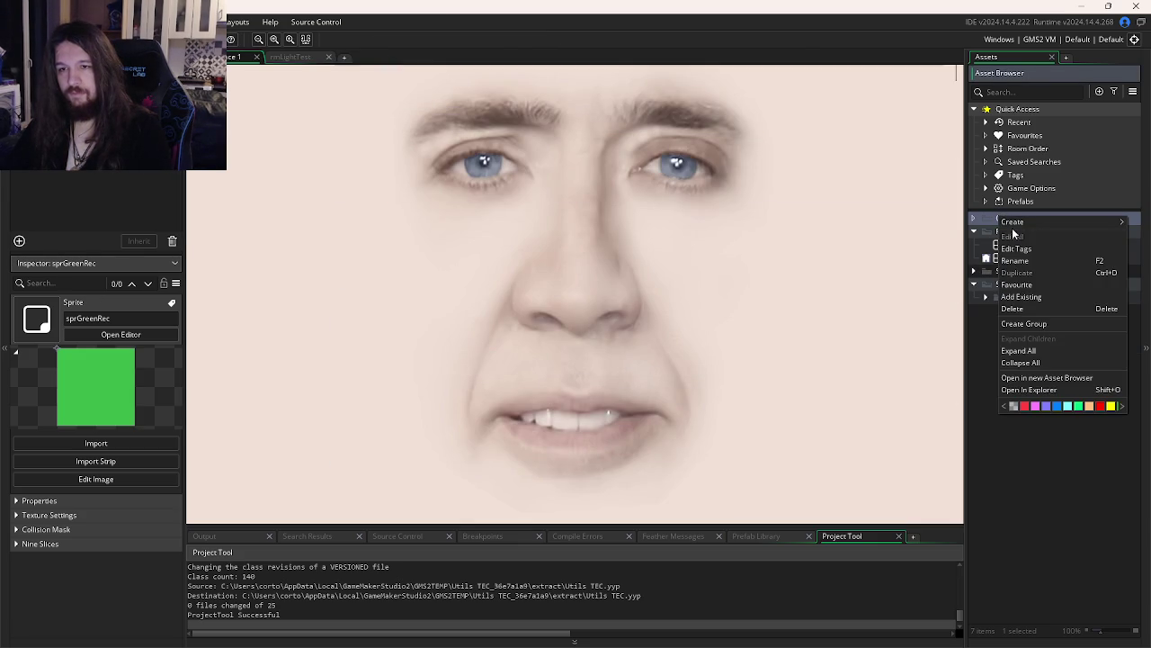
left_click(991, 375)
mouse_move(1017, 234)
left_mouse_down()
mouse_move(1024, 306)
mouse_move(1016, 219)
left_mouse_up()
right_click(1016, 219)
mouse_move(1034, 223)
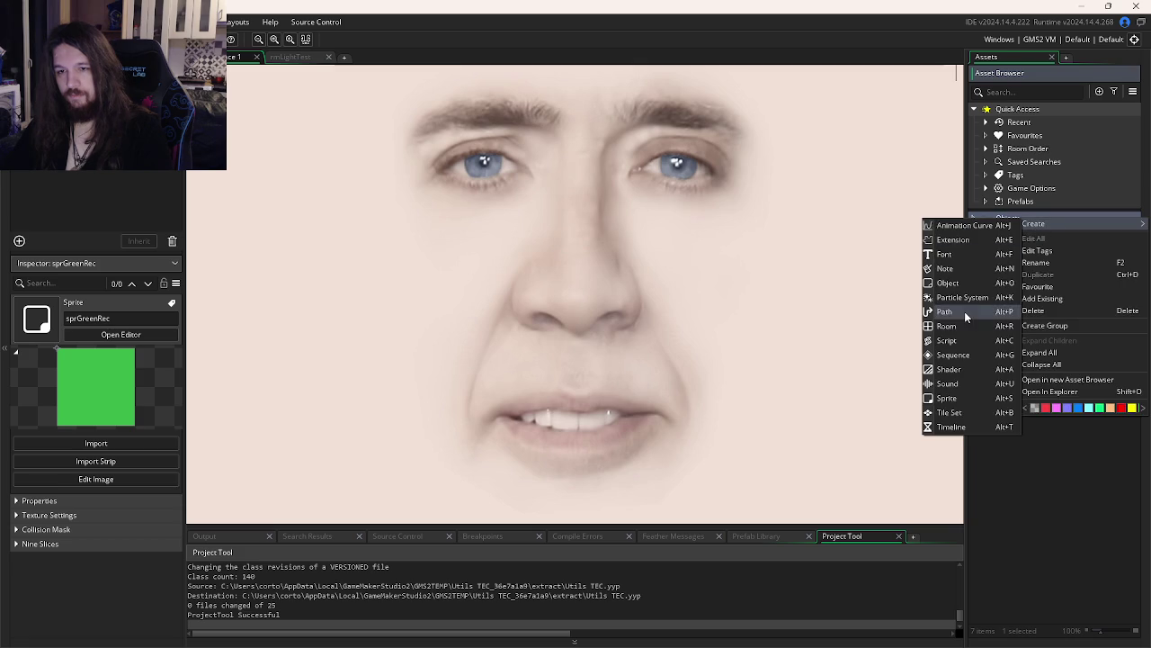
left_click(957, 282)
type("obj")
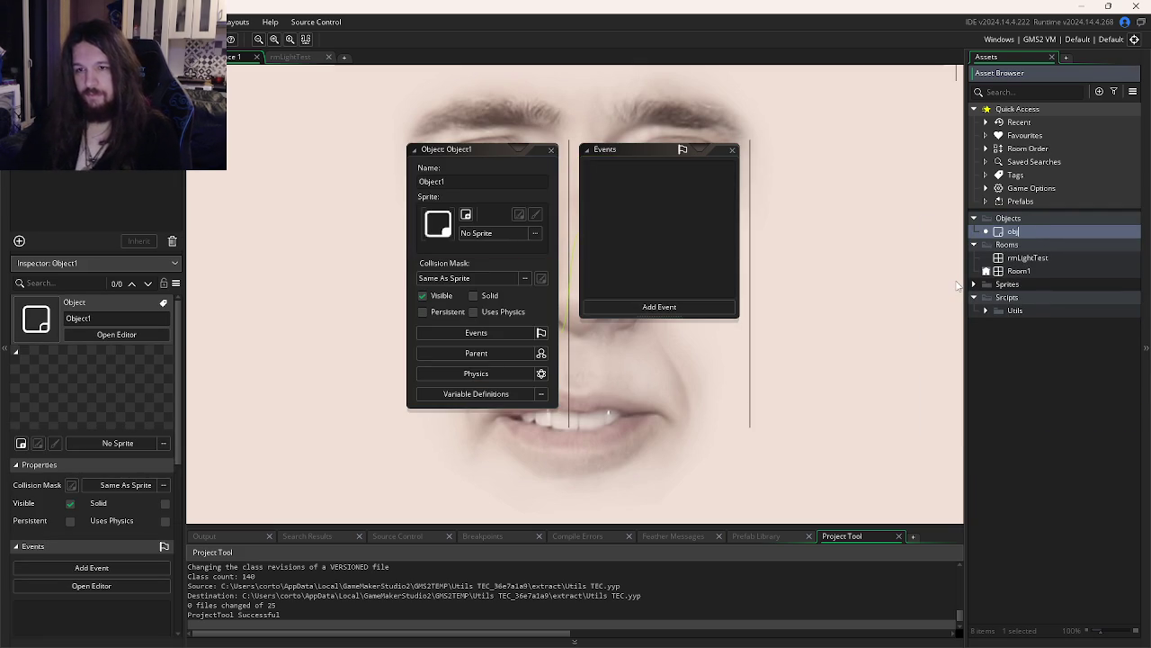
left_click(784, 292)
left_click(550, 151)
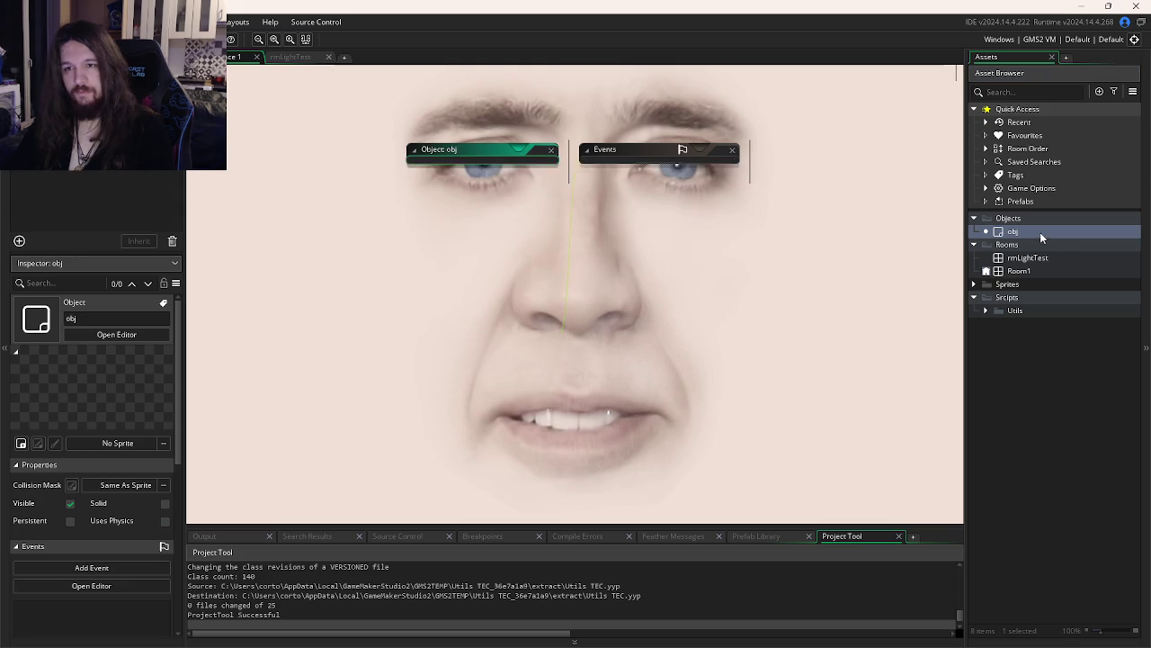
Delete the obj object and bring up the Windows Start menu
right_click(1041, 233)
left_click(1075, 355)
left_click(606, 351)
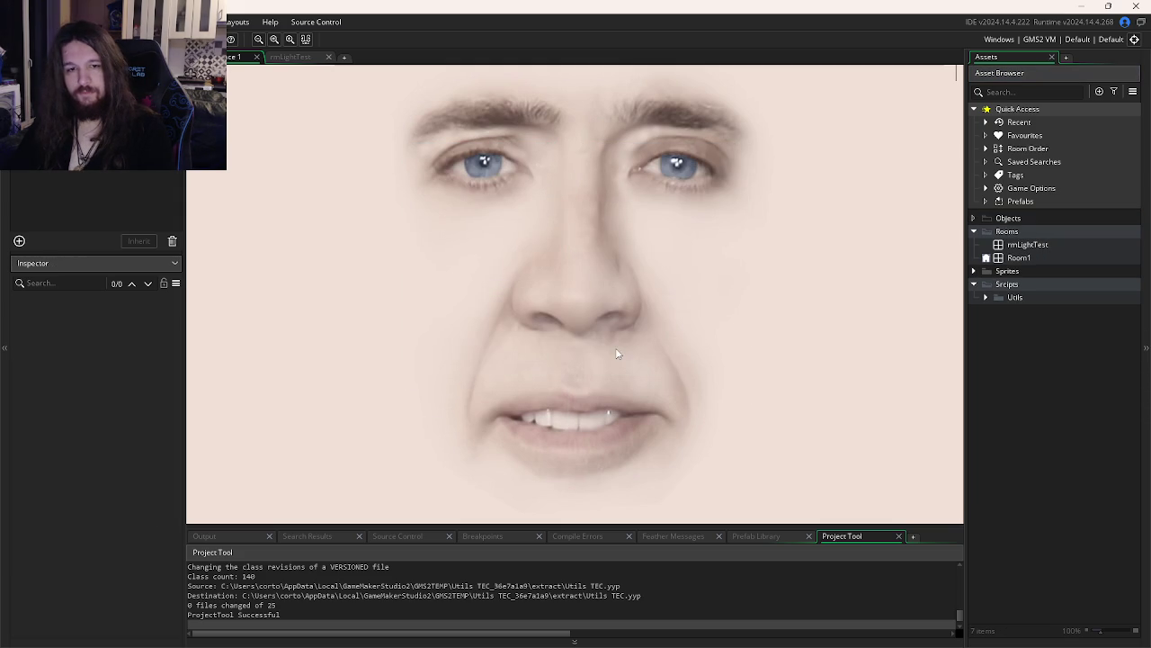
key("super")
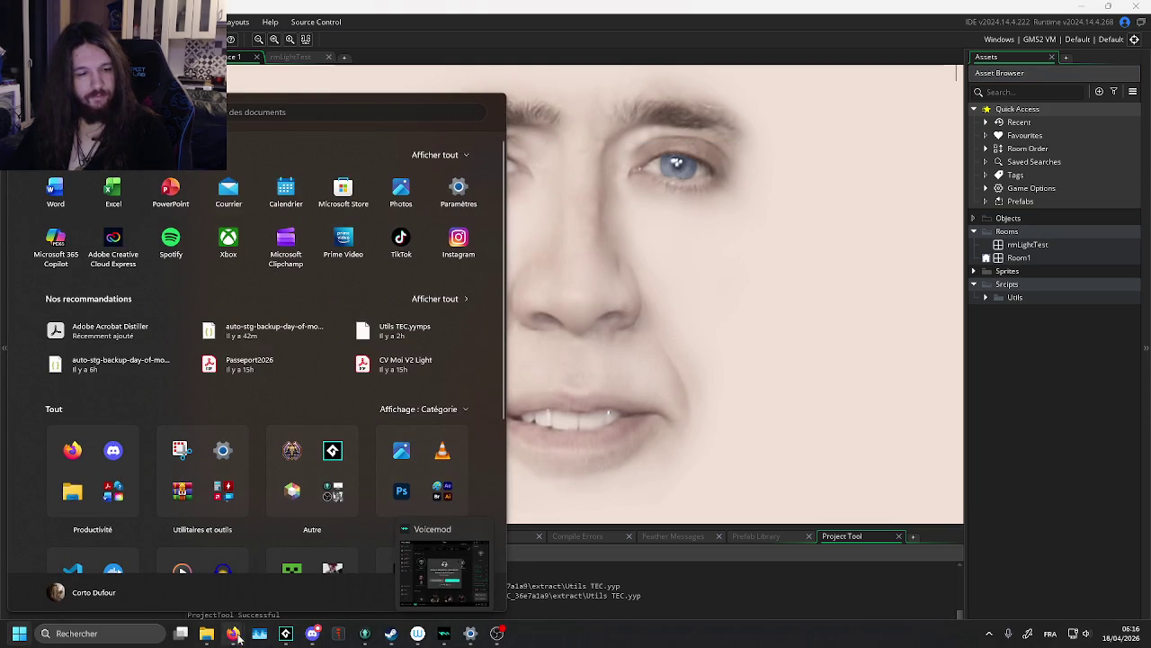
Launch GameMaker from the taskbar and load The Eldritch Crown from Recent Projects
right_click(285, 633)
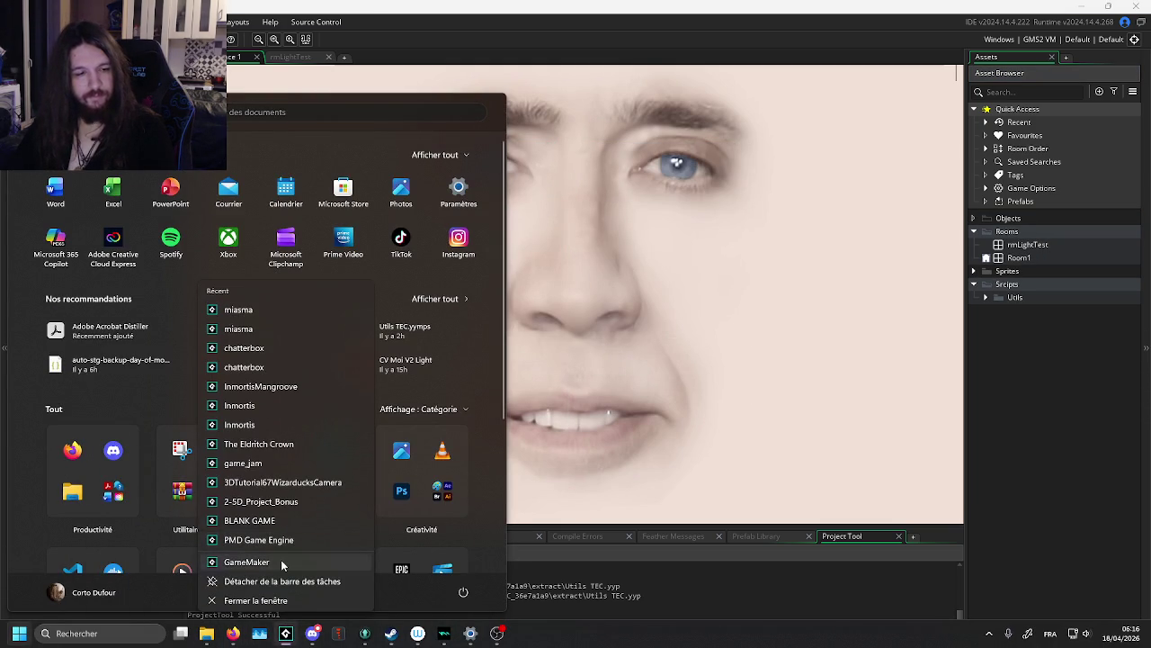
left_click(286, 561)
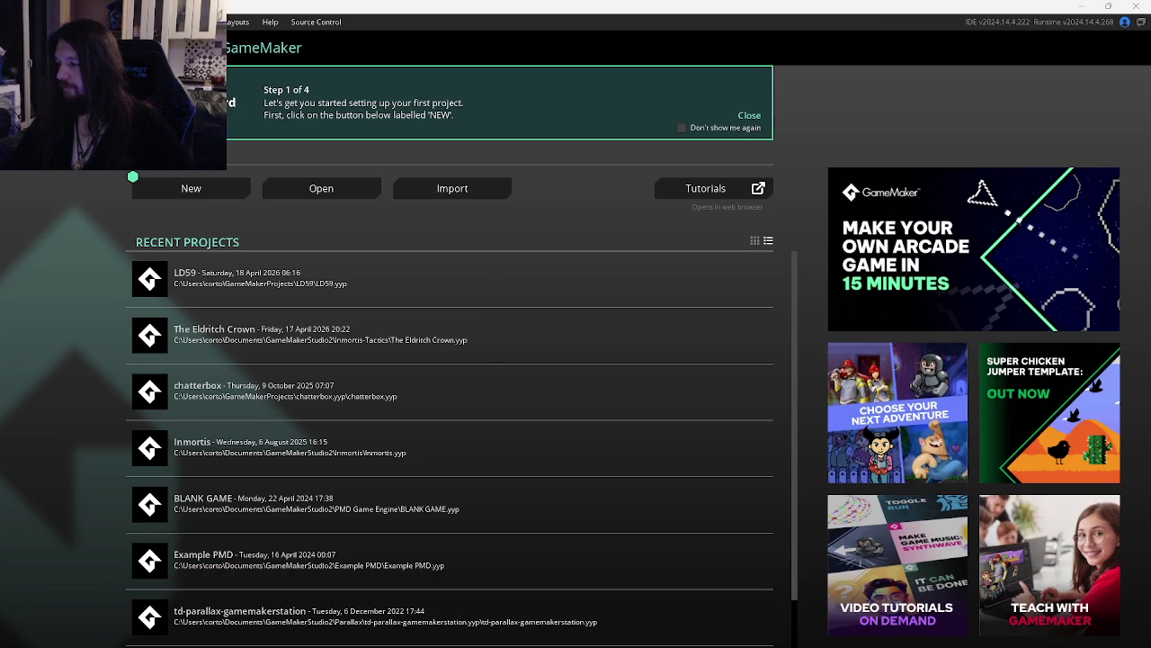
left_click(293, 348)
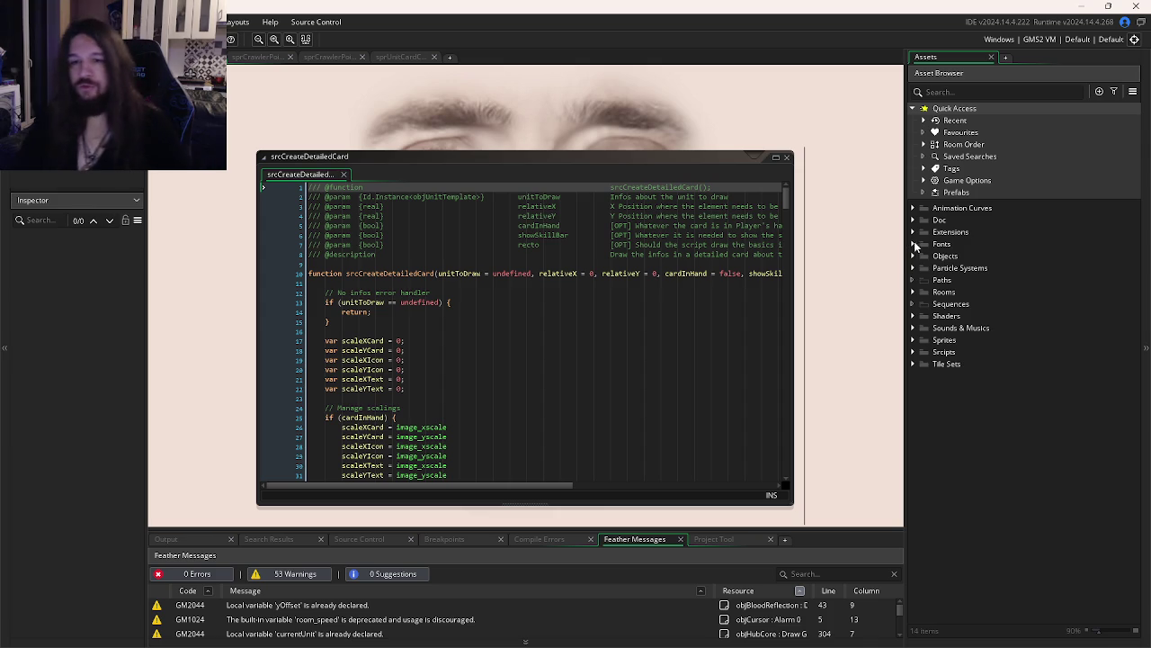
Expand Objects > Core > Fx in the Asset Browser
double_click(937, 256)
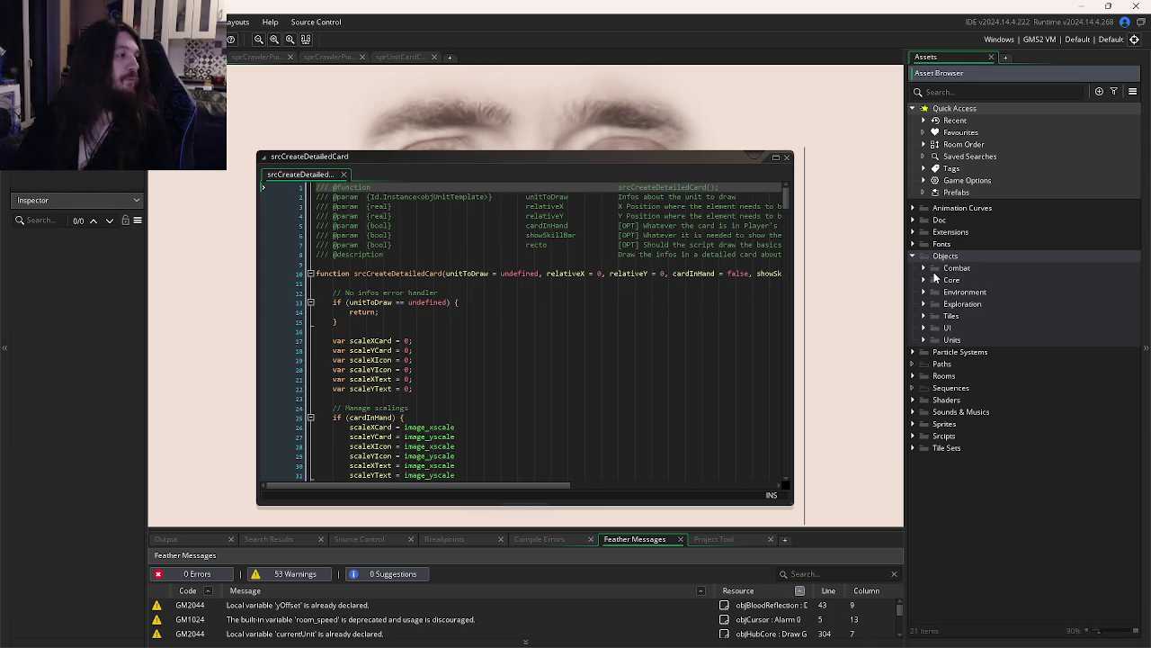
left_click(926, 328)
left_click(926, 328)
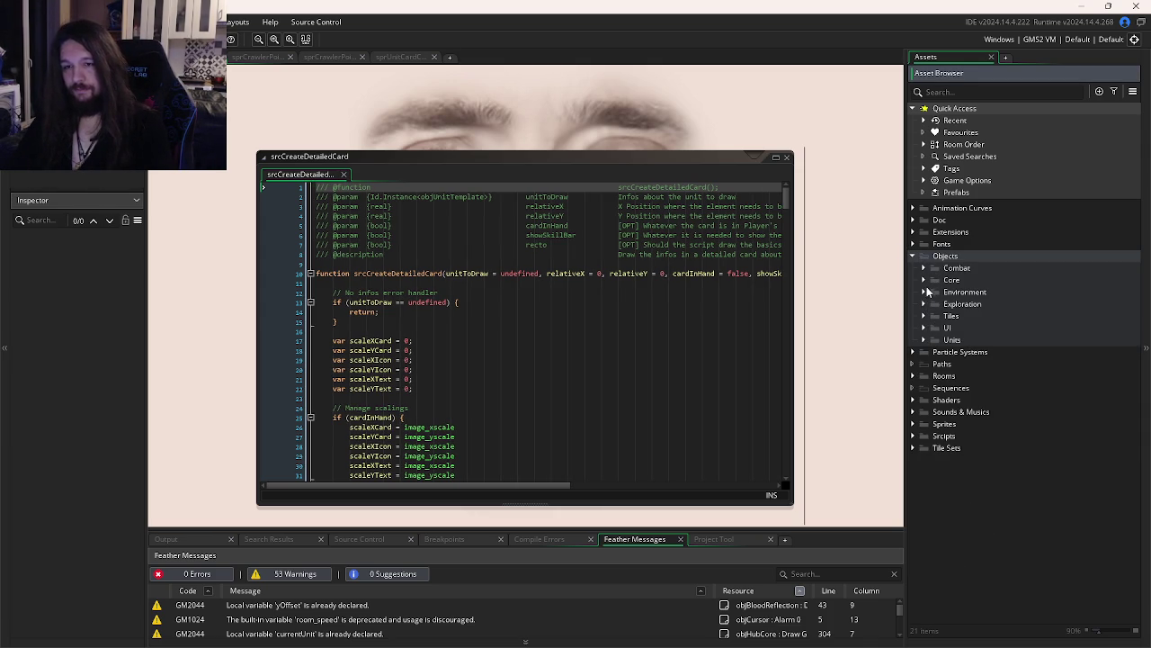
left_click(924, 280)
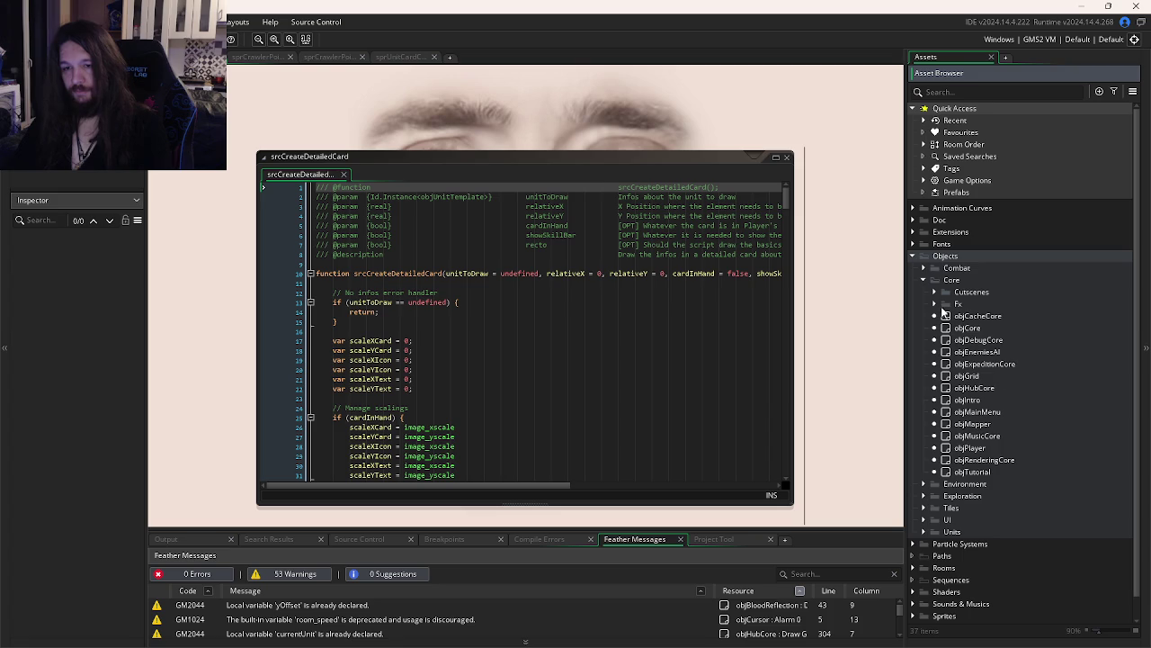
left_click(935, 304)
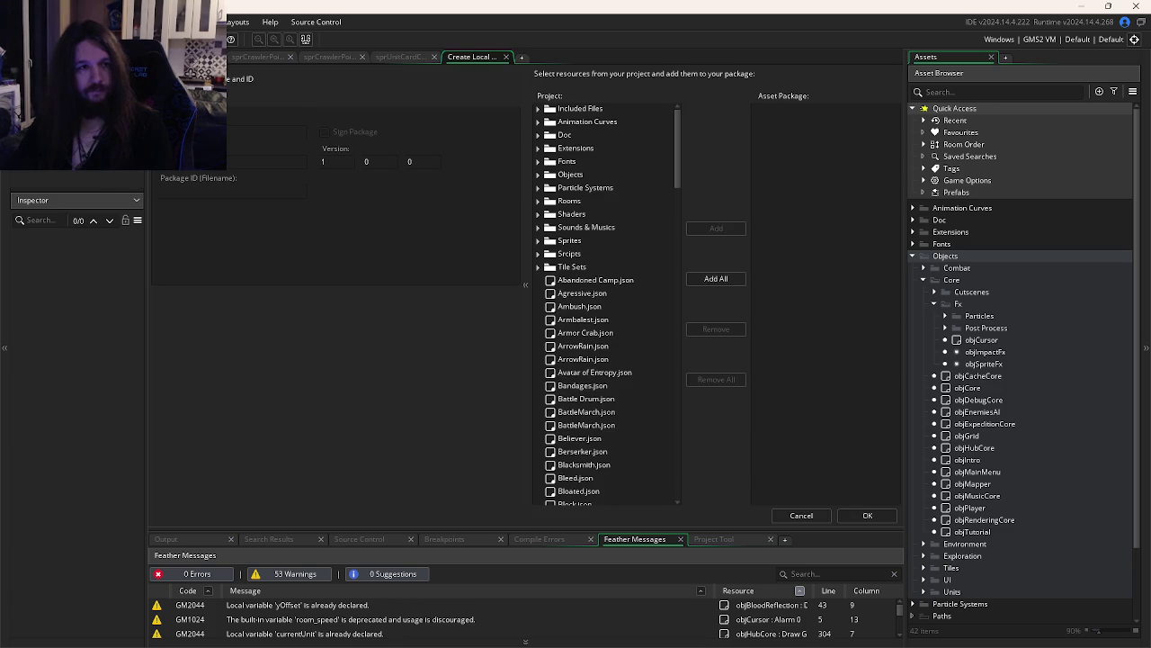
Name the package 'Light Shader' and add the Core Fx folder and objRenderingCore
left_click(266, 161)
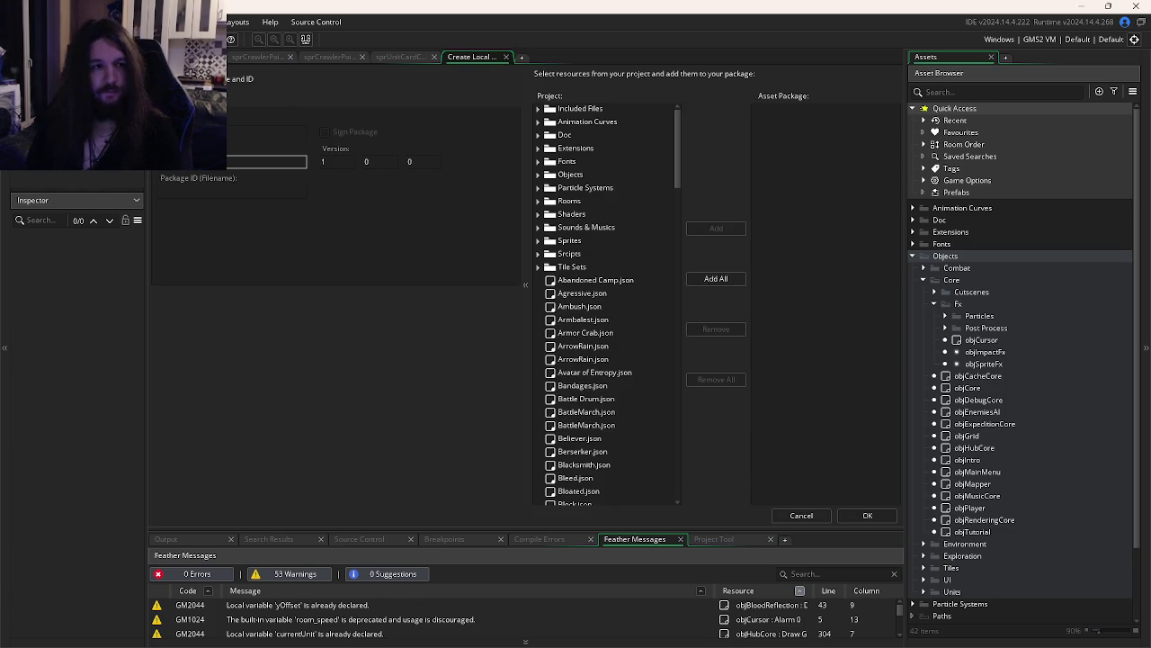
key("Tab")
key("Tab")
key("Tab")
type("Light Shader")
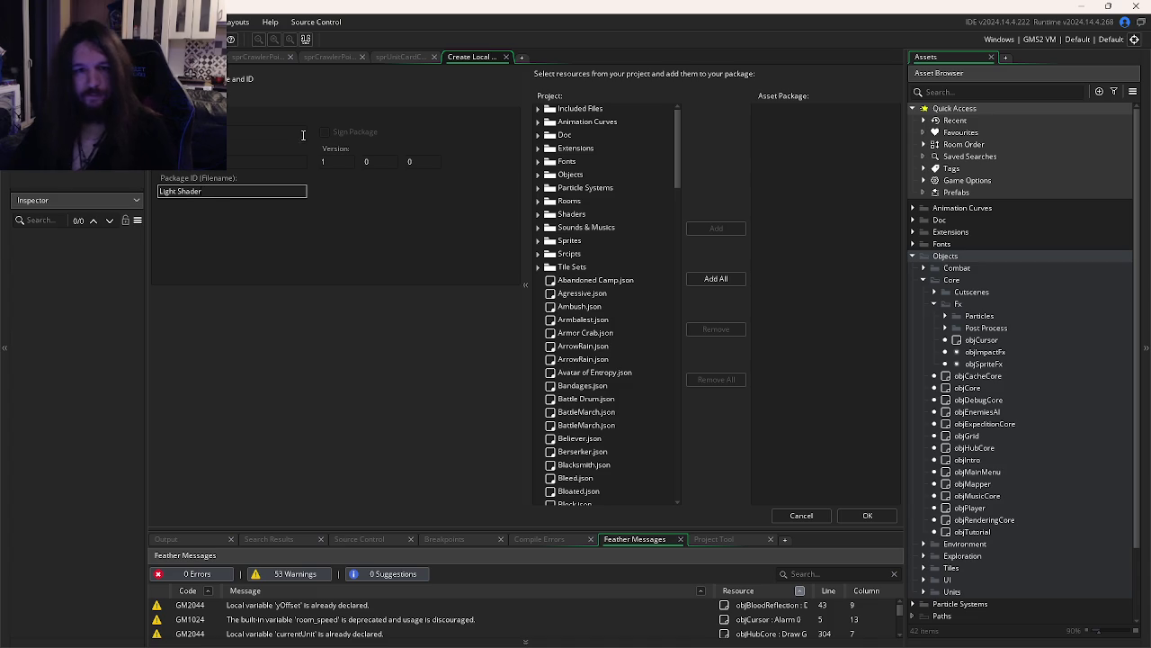
left_click(539, 177)
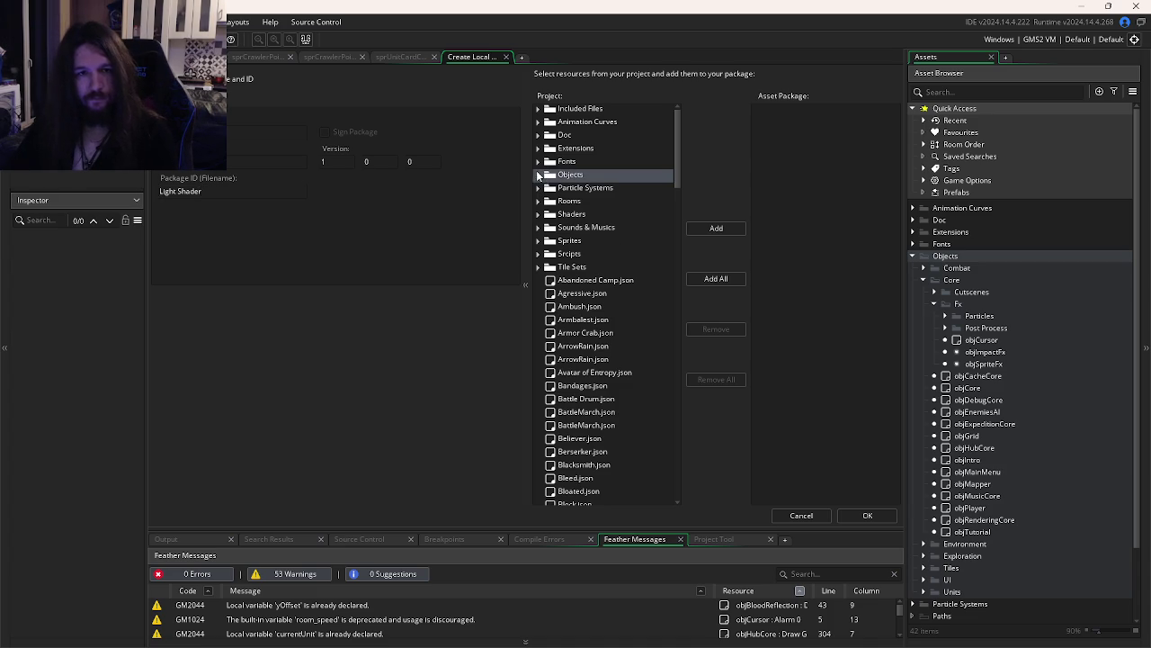
left_click(539, 175)
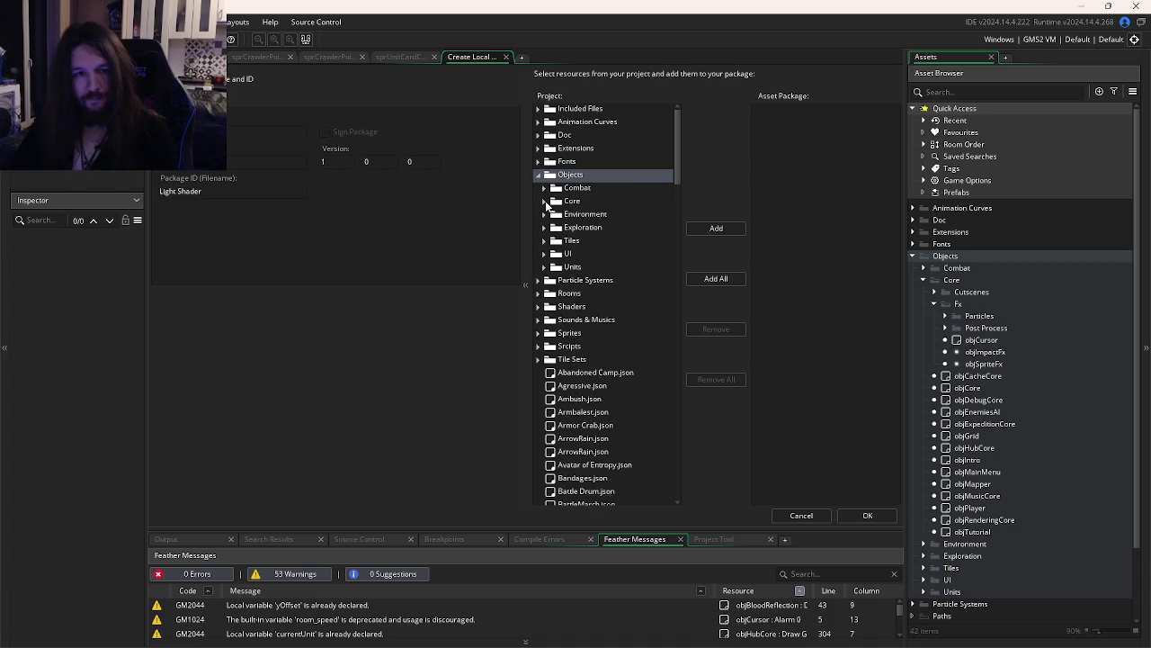
left_click(546, 203)
double_click(569, 228)
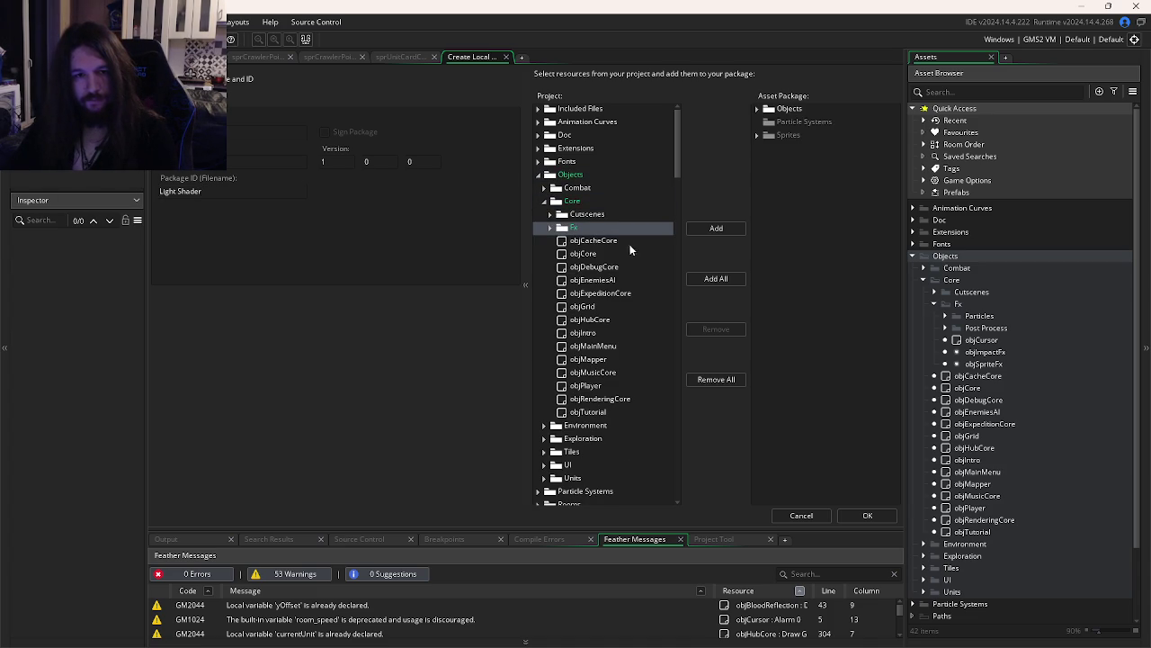
scroll(593, 412, "down", 3)
left_click(603, 309)
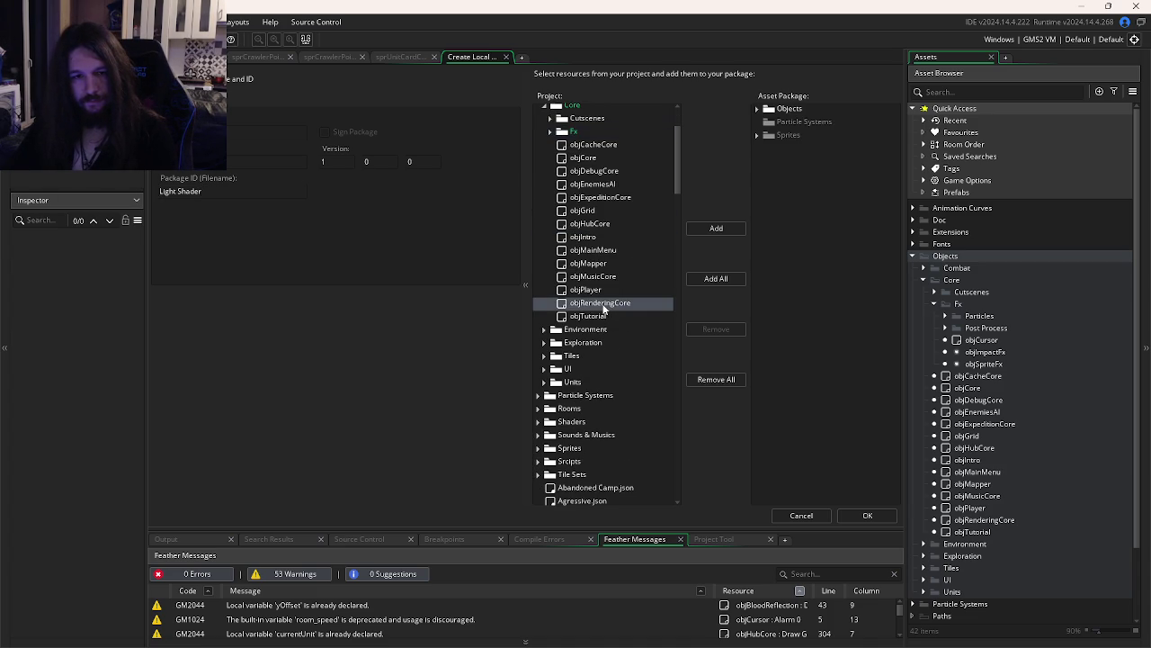
Review the package contents by expanding its Objects, Core, Fx, Units, Environment and Post Process folders
scroll(605, 303, "up", 2)
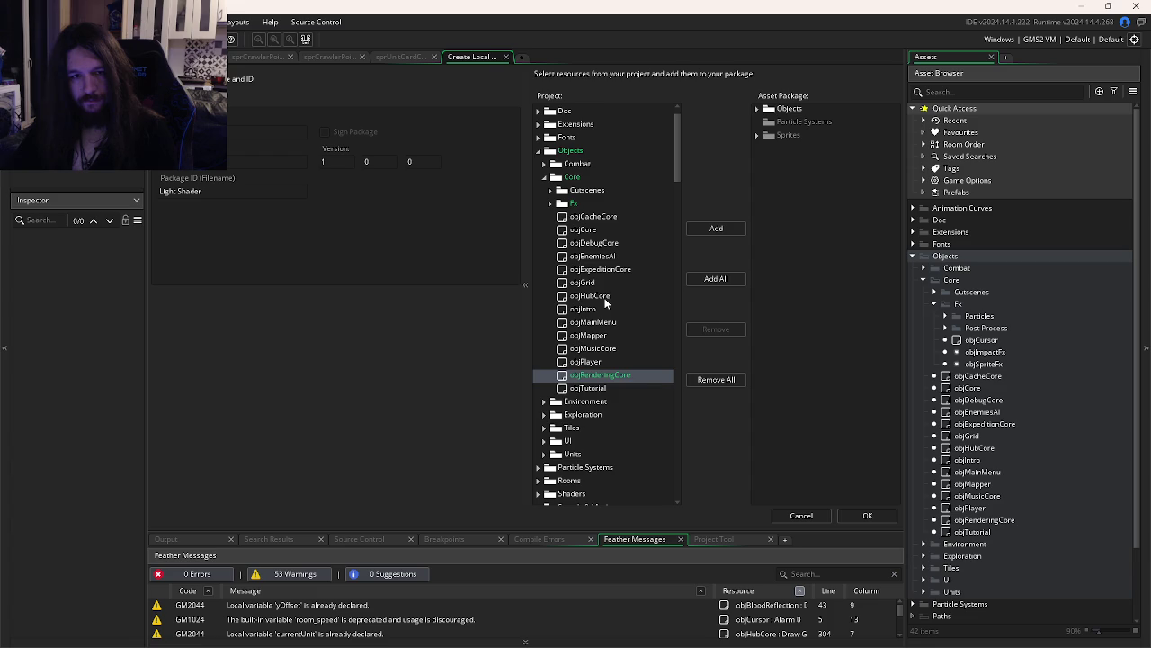
scroll(619, 286, "up", 1)
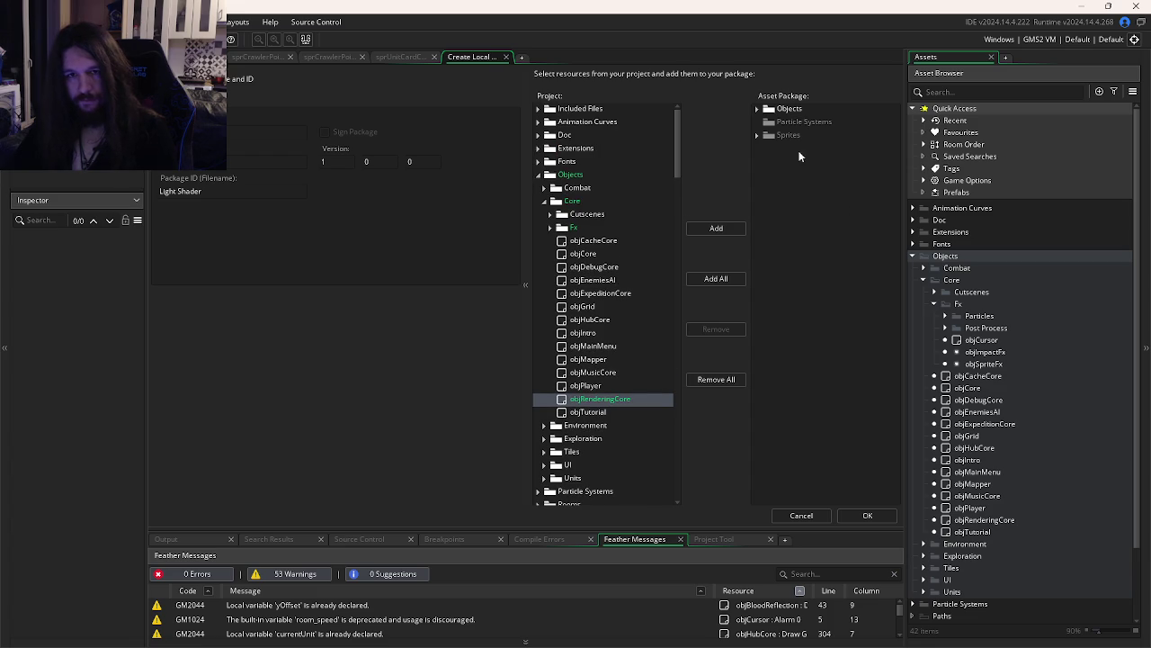
left_click(758, 108)
left_click(762, 122)
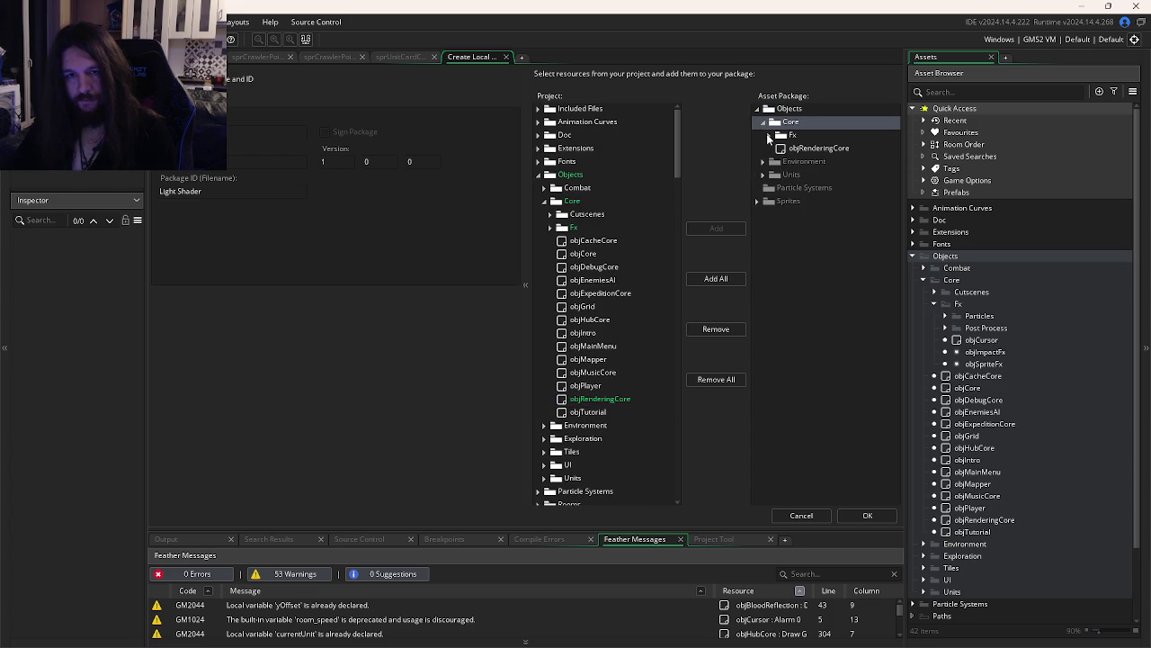
left_click(769, 135)
left_click(762, 267)
left_click(765, 280)
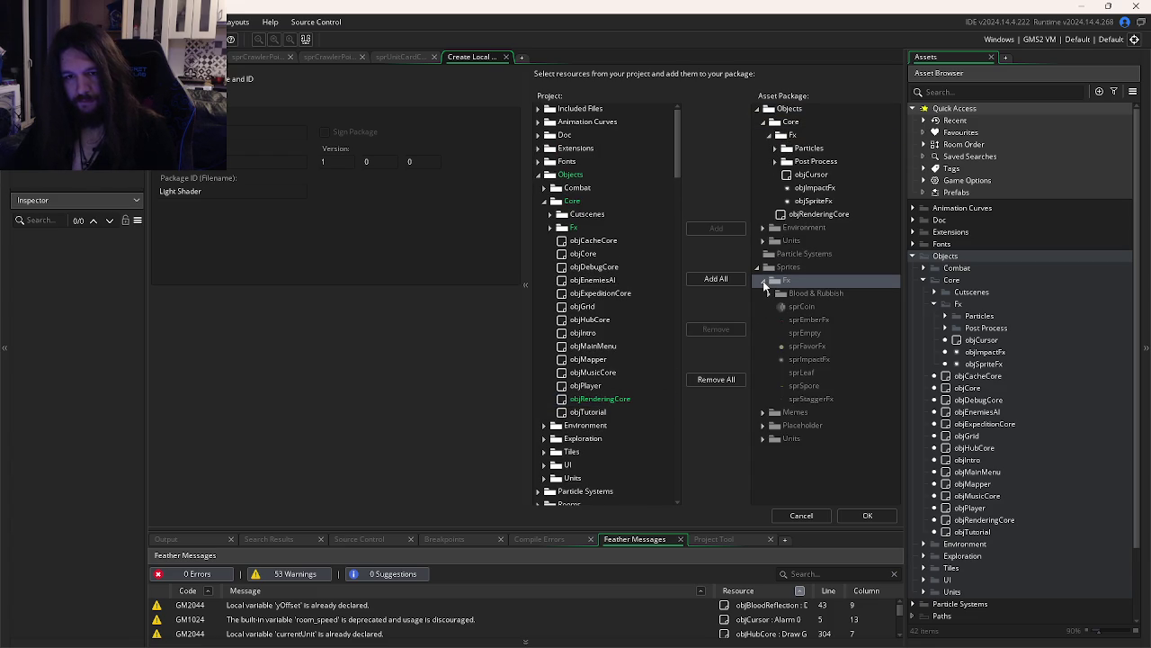
left_click(755, 267)
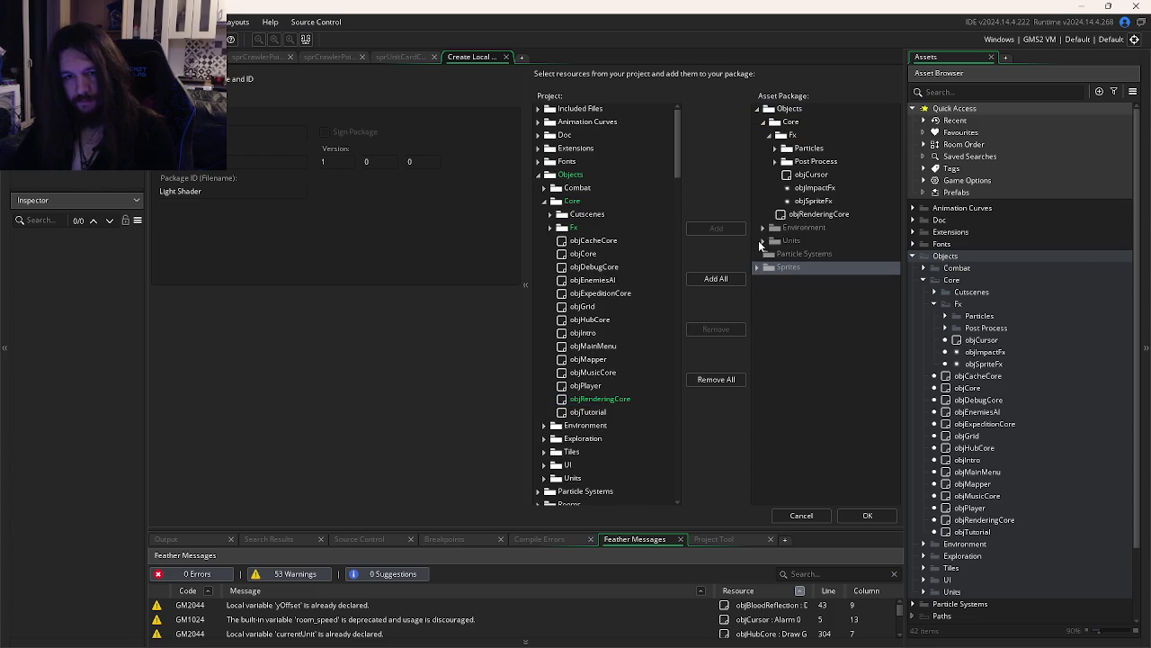
left_click(761, 241)
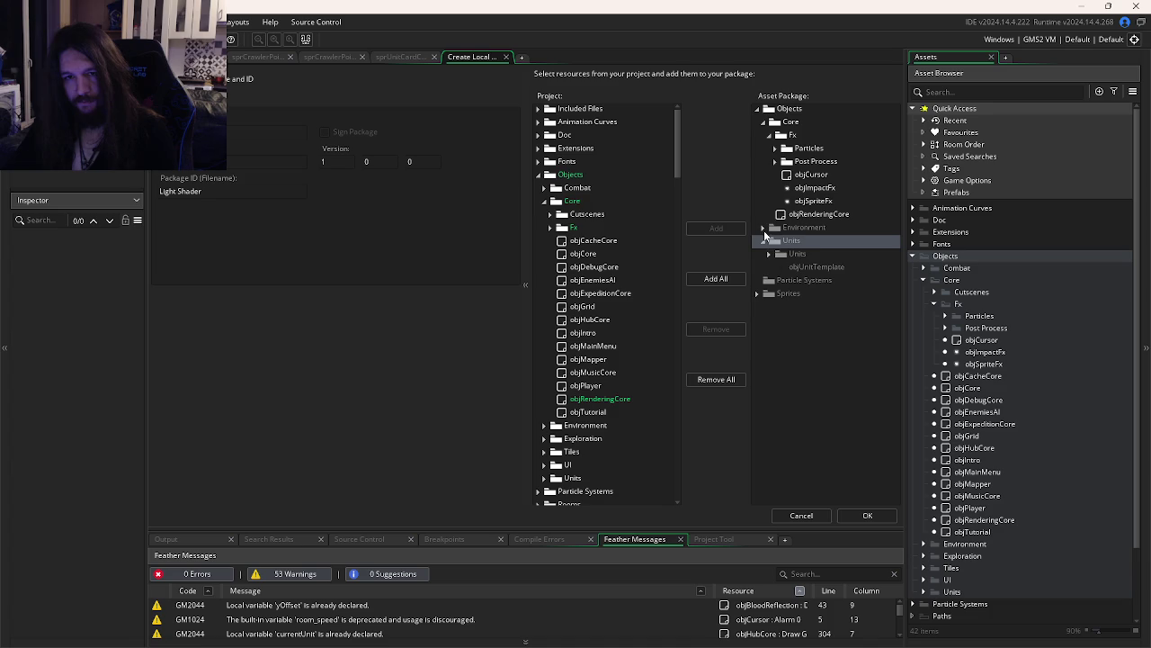
left_click(765, 229)
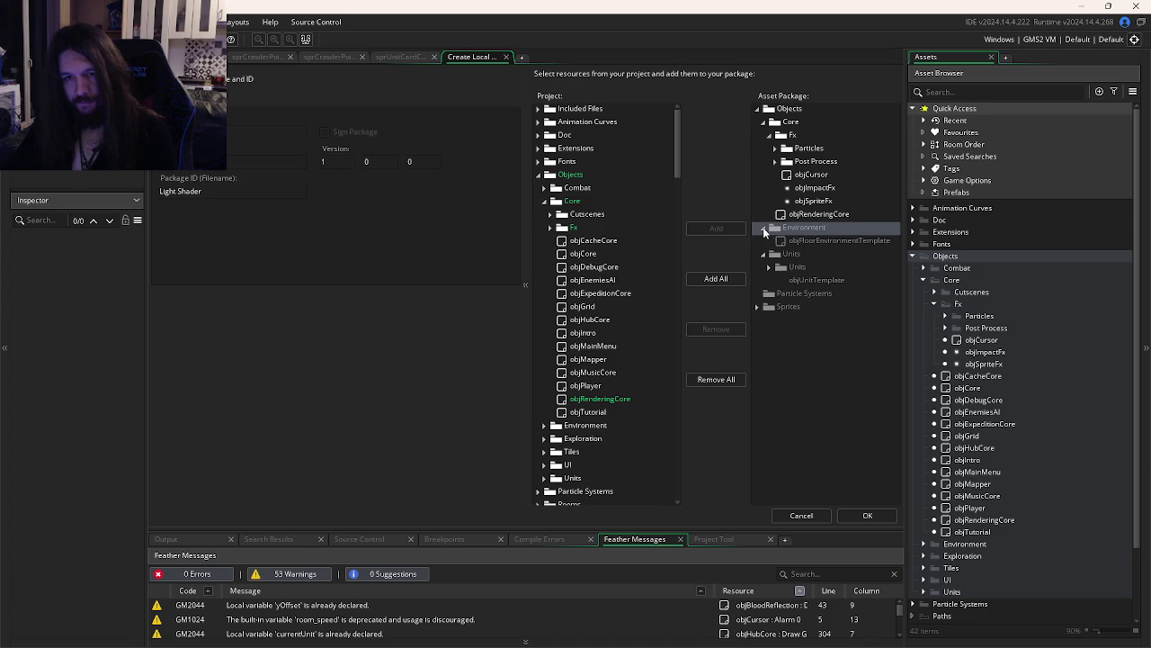
left_click(776, 162)
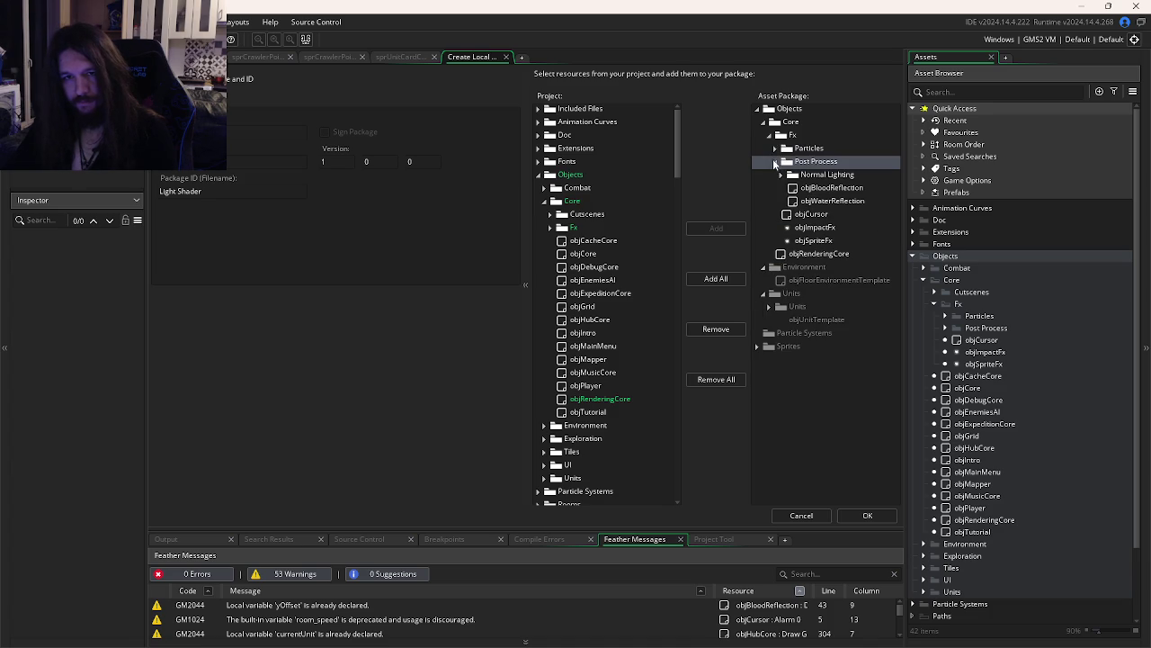
left_click(797, 150)
left_click(775, 148)
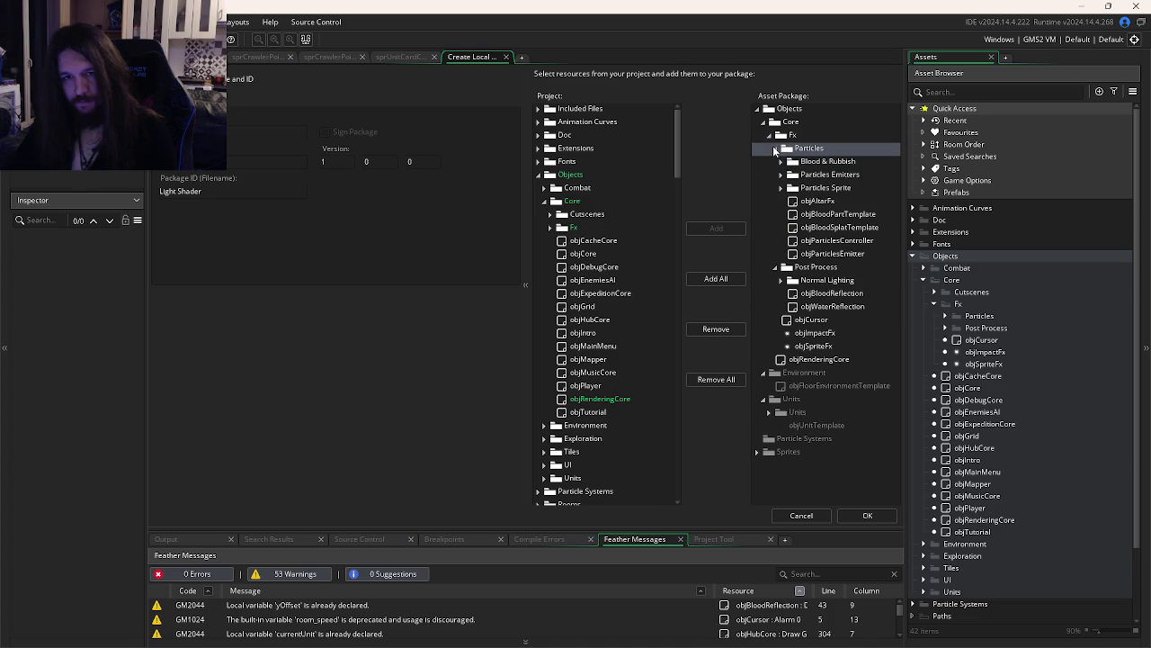
left_click(775, 149)
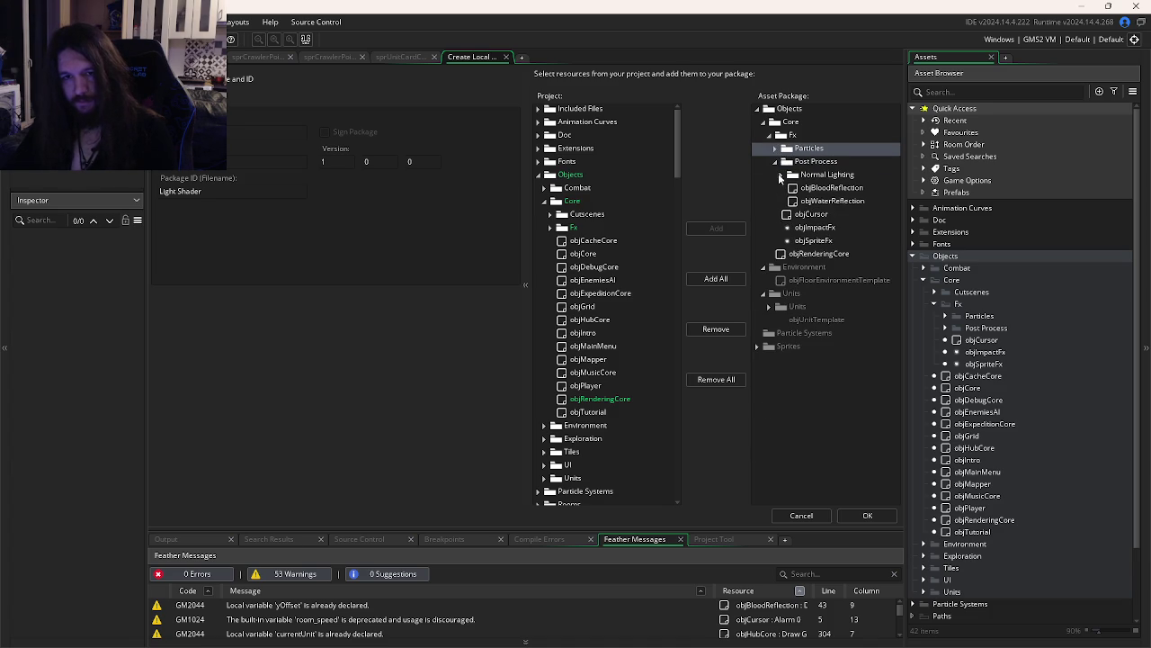
Remove objBloodReflection from the package and re-add the Fx folder contents
left_click(817, 253)
left_click(818, 212)
left_click(818, 188)
key("Delete")
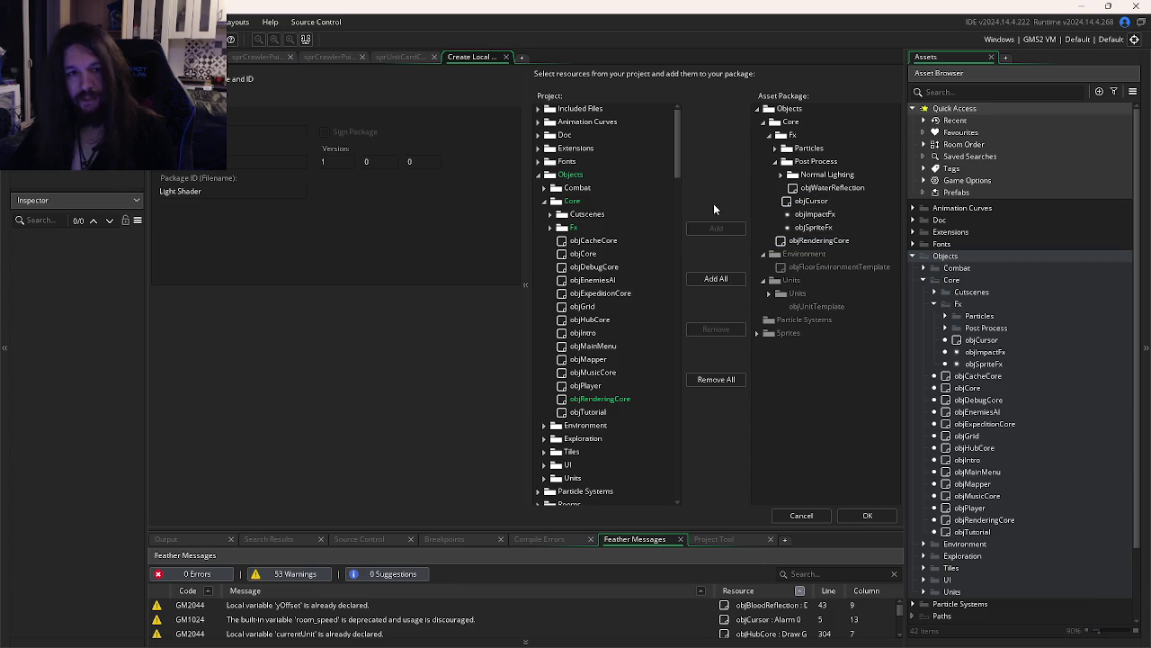
left_click(574, 228)
double_click(574, 228)
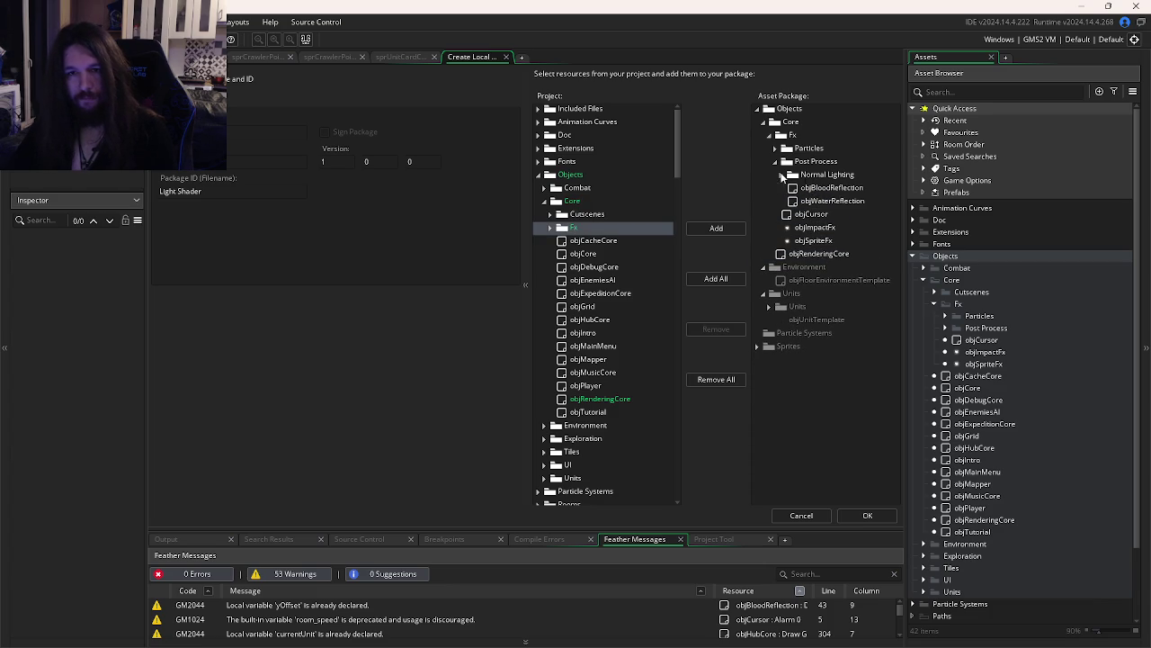
left_click(716, 227)
left_click(788, 188)
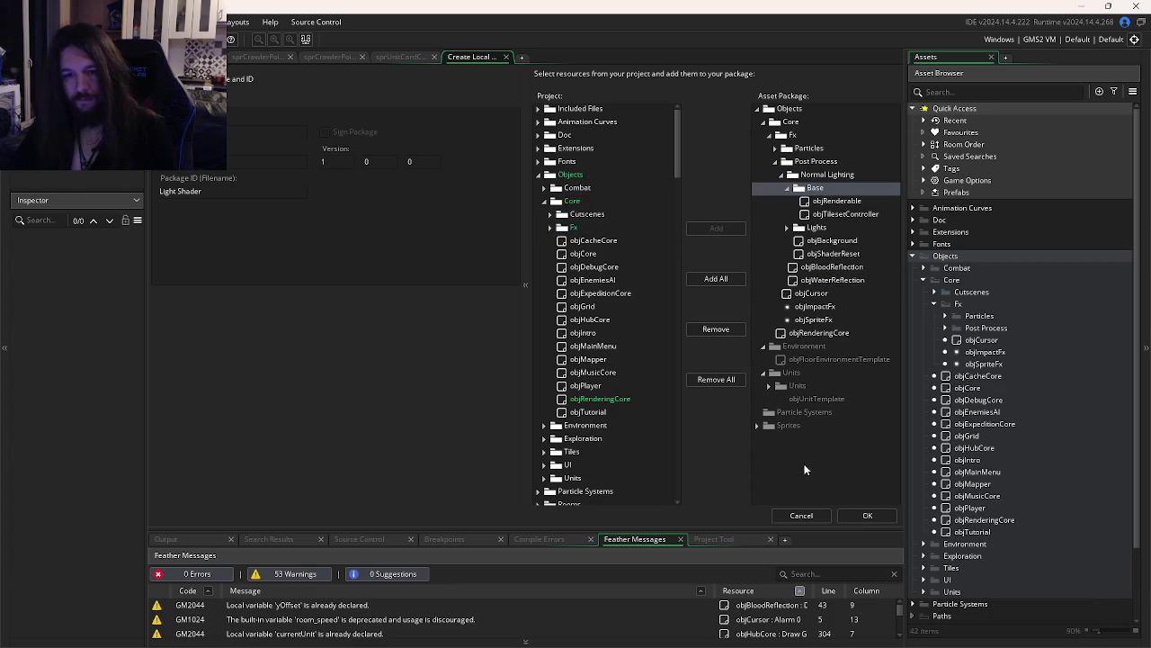
Start the export, cancel the save dialog, and return to the srcCreateDetailedCard script
scroll(620, 409, "down", 5)
scroll(612, 413, "down", 3)
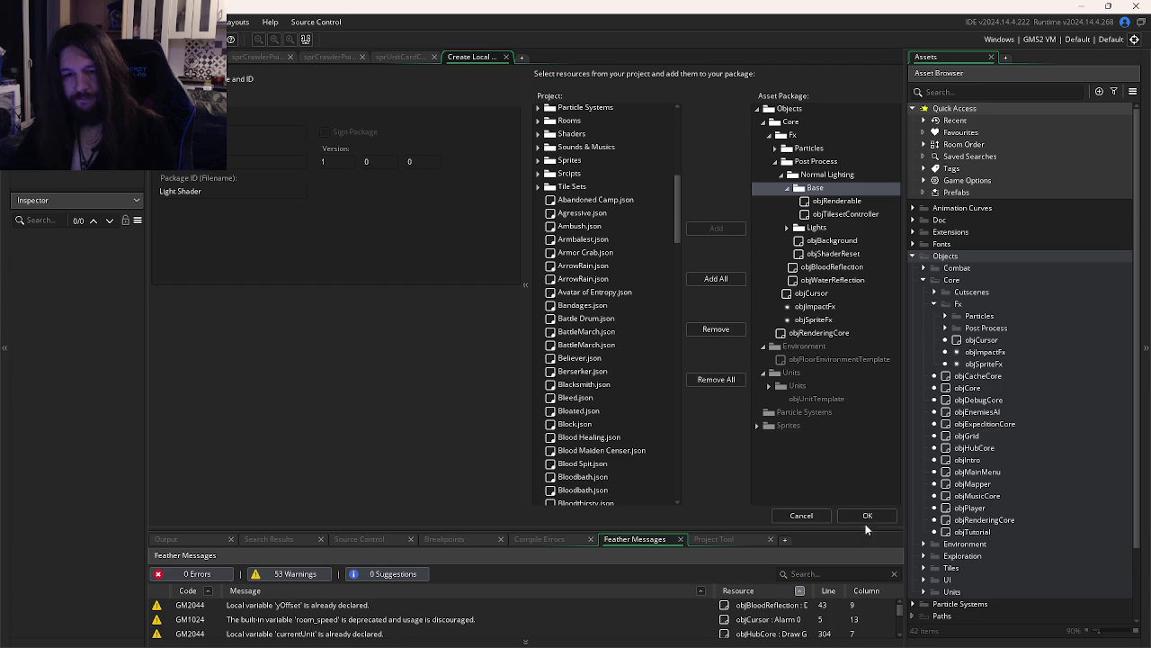
left_click(870, 515)
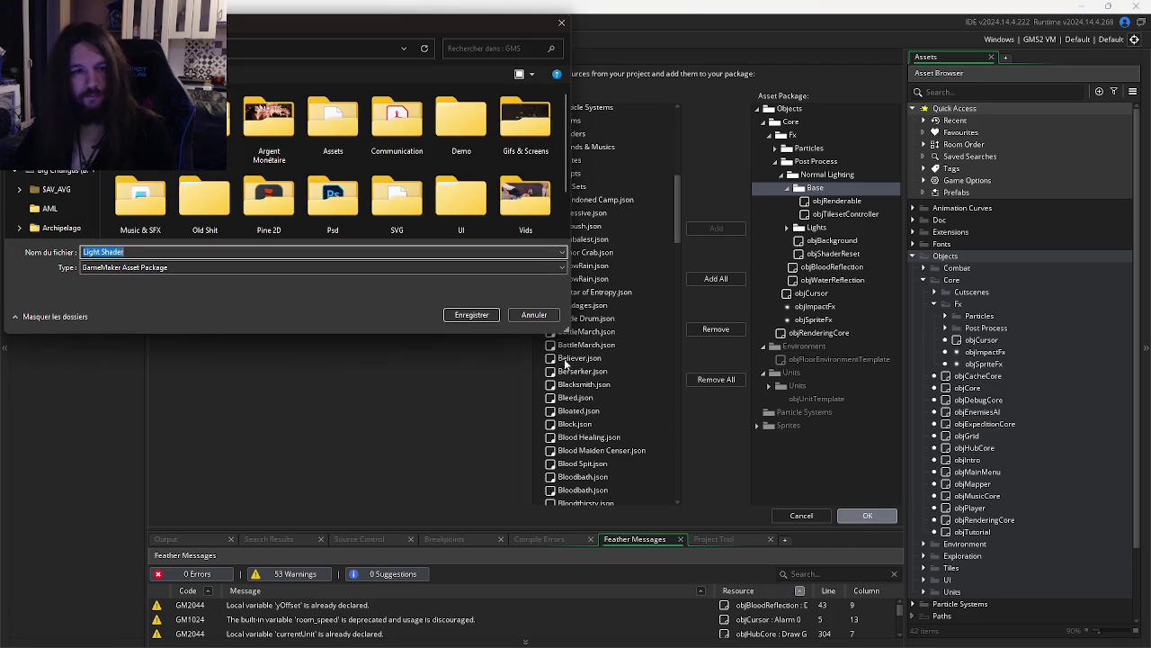
left_click(530, 312)
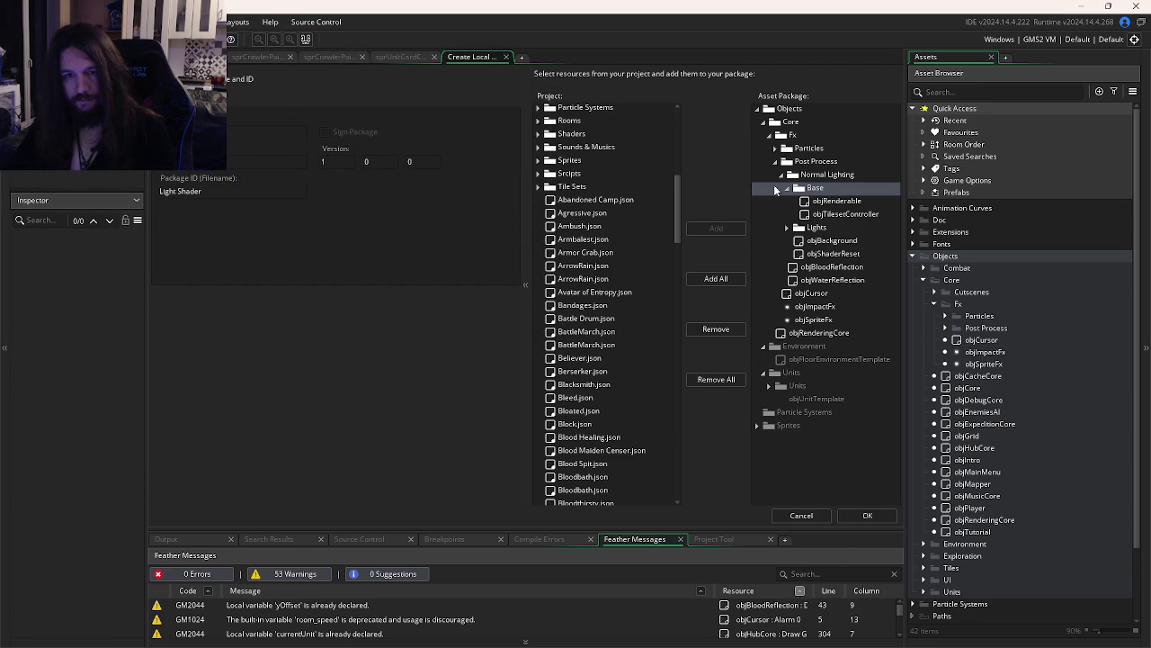
left_click(759, 110)
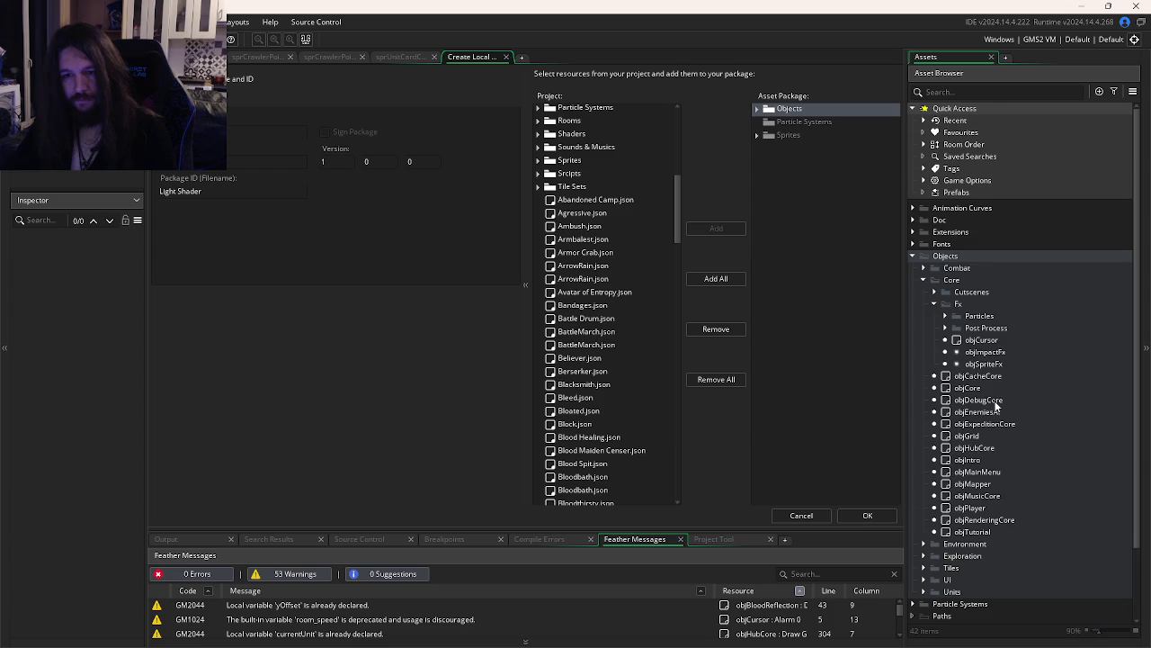
scroll(996, 406, "down", 2)
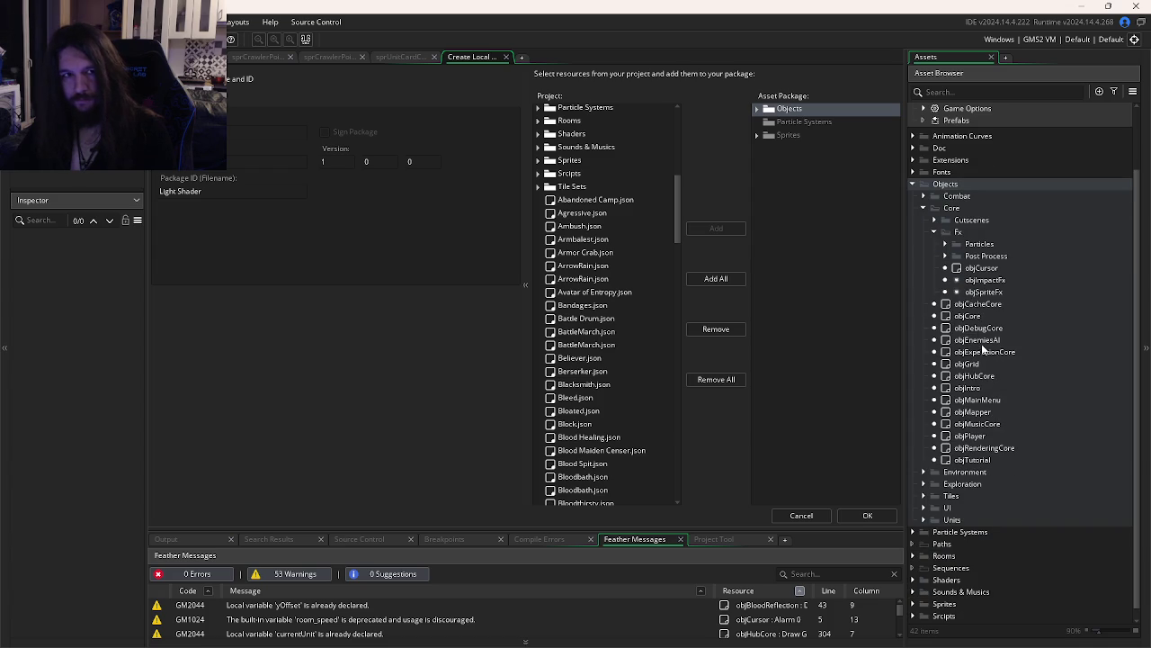
key("ctrl+Tab")
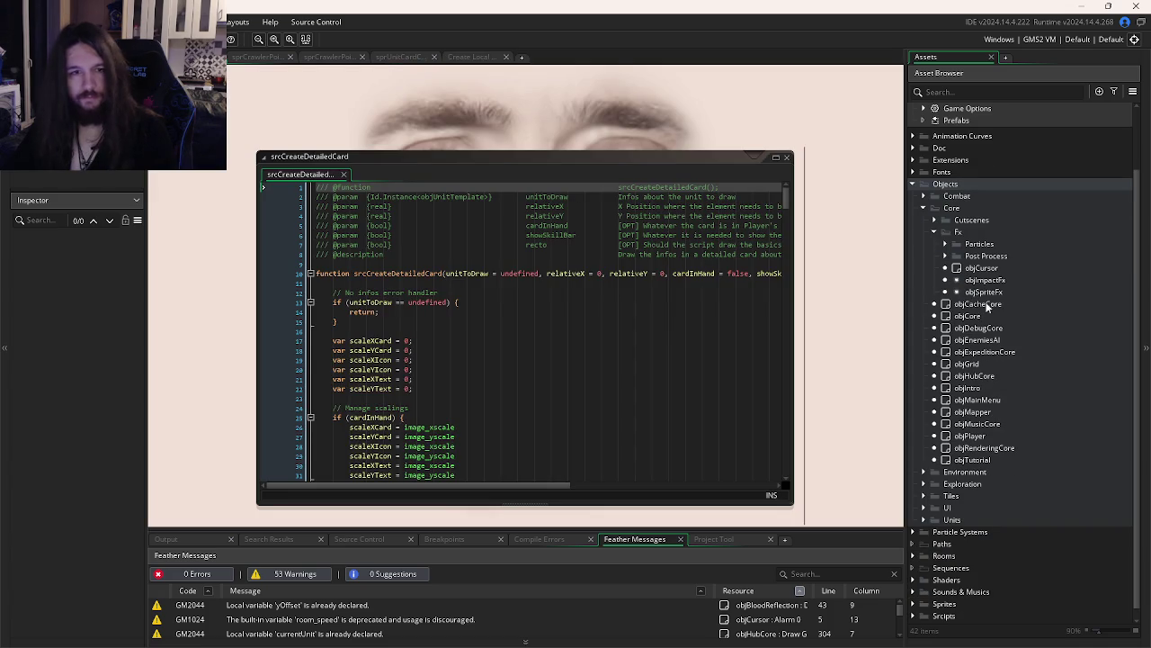
Open objRenderable from Post Process > Normal Lighting > Base in the Asset Browser
scroll(1010, 315, "up", 2)
left_click(945, 327)
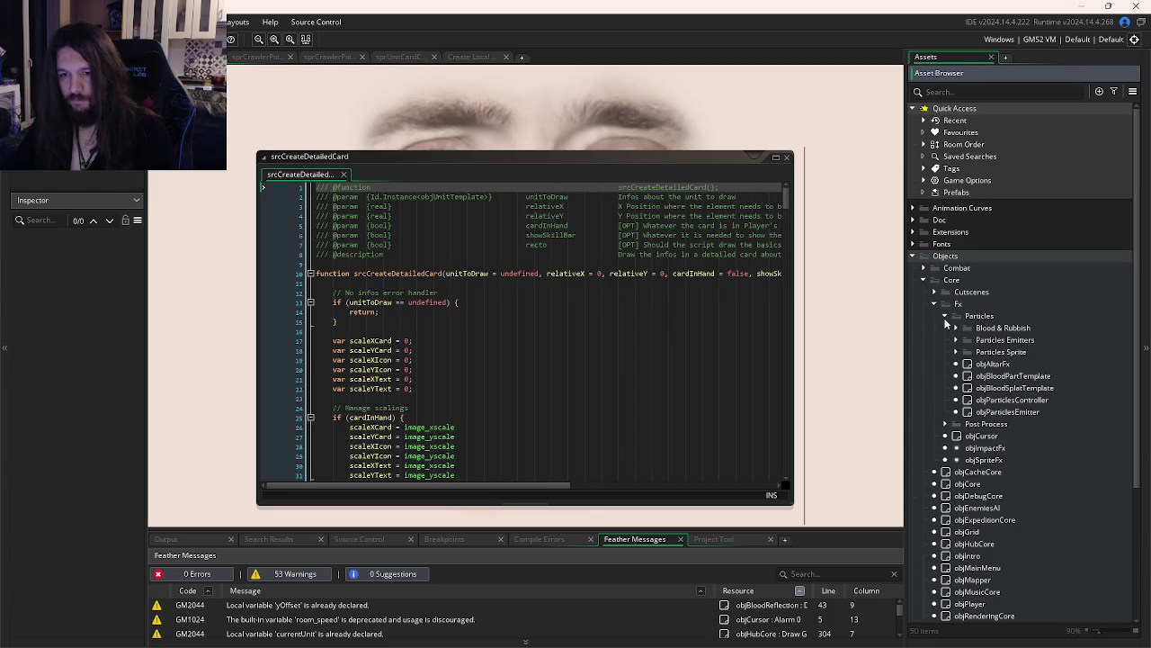
left_click(955, 341)
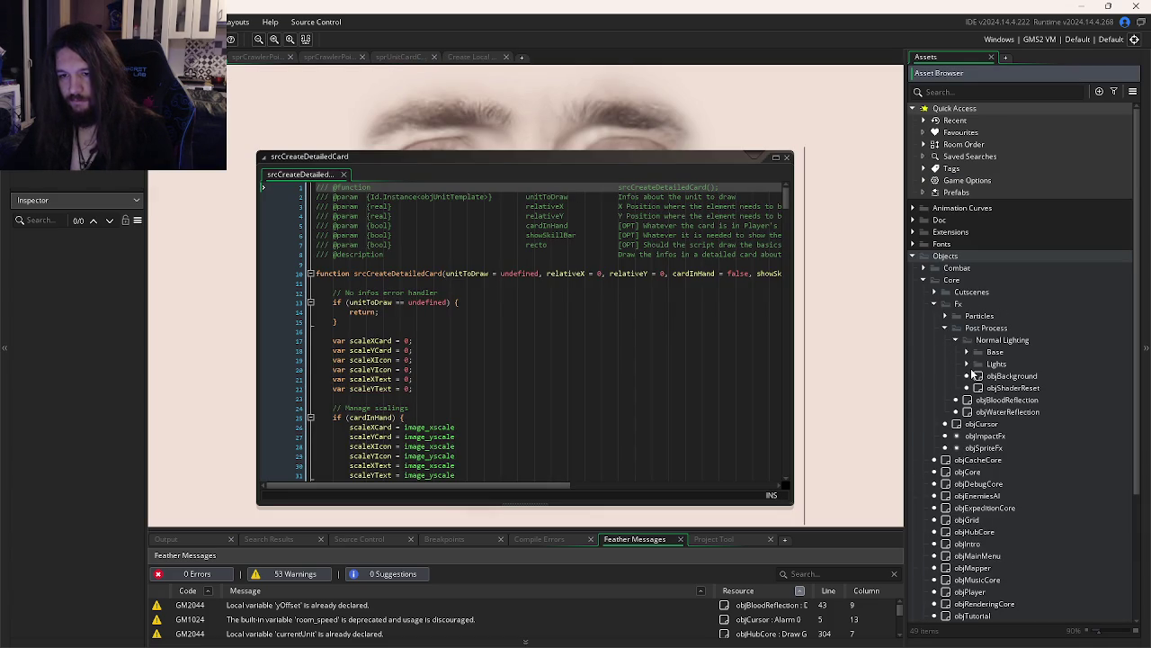
left_click(967, 352)
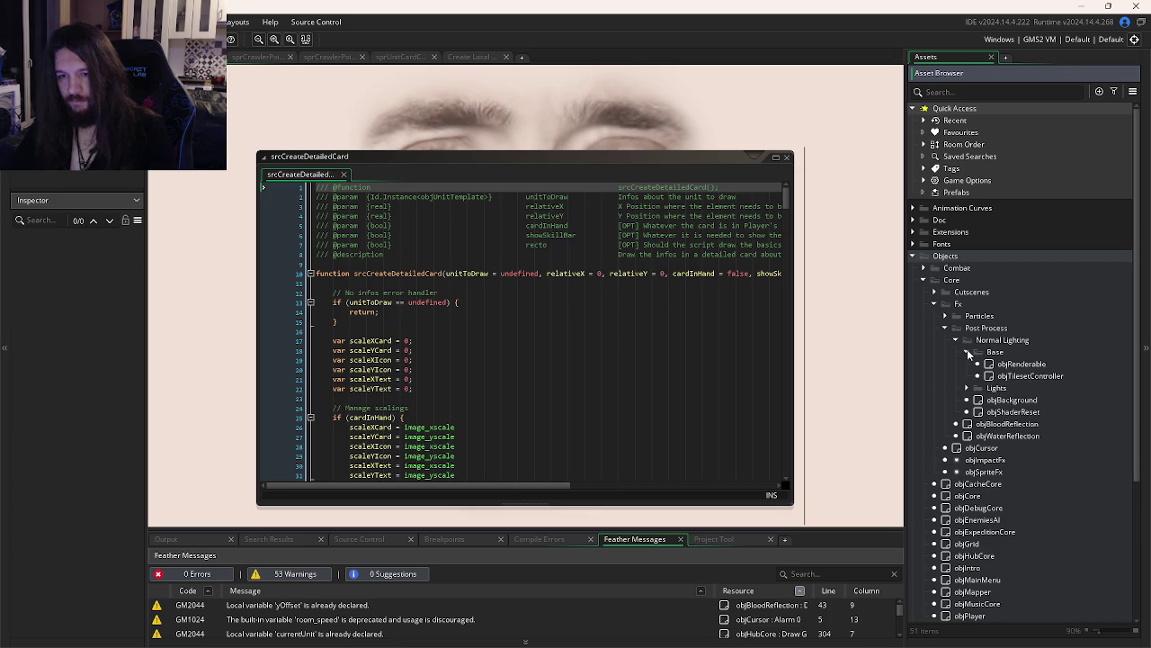
double_click(989, 364)
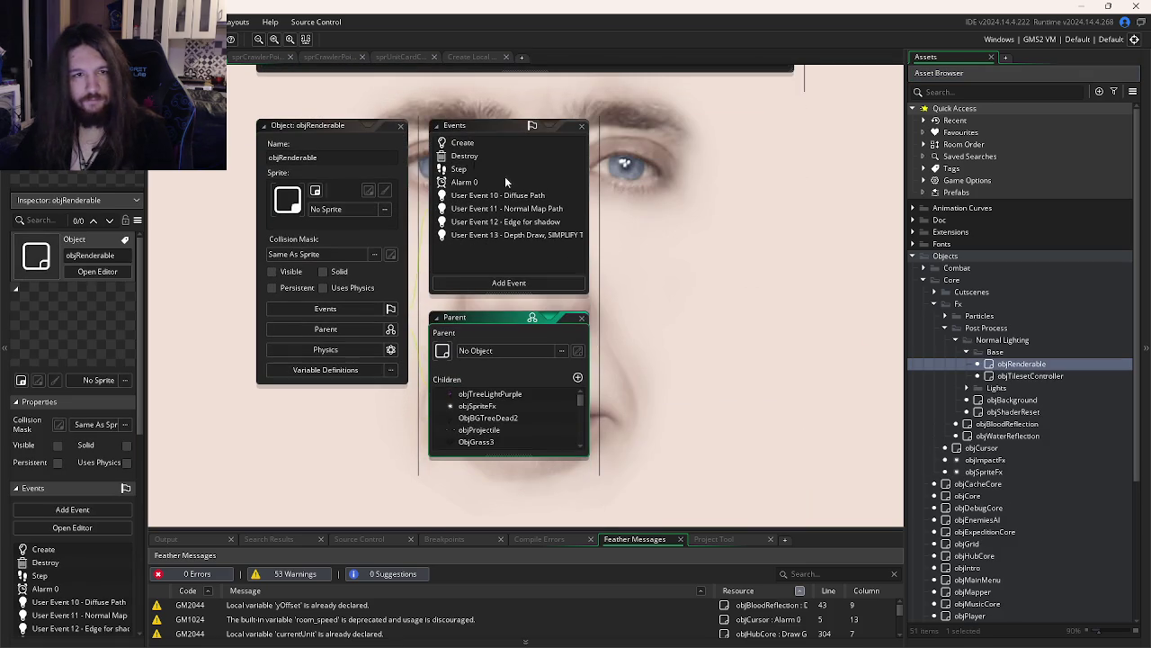
Review objRenderable's Step, Destroy and User Events 10–13 code
double_click(461, 162)
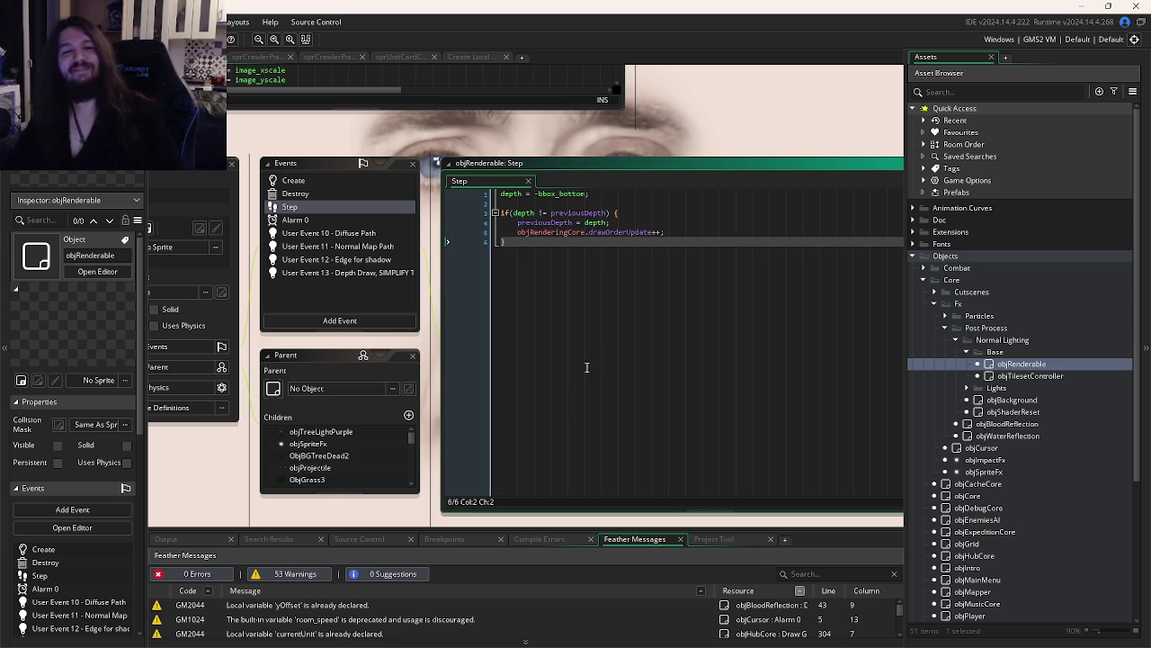
left_click(322, 194)
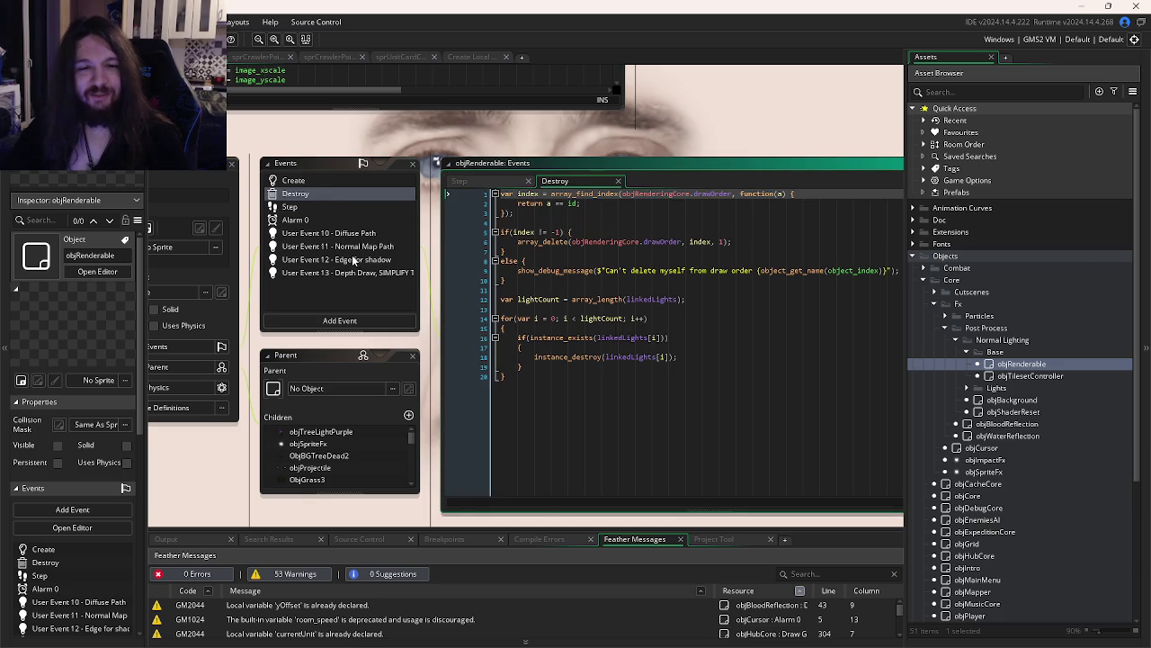
left_click(255, 215)
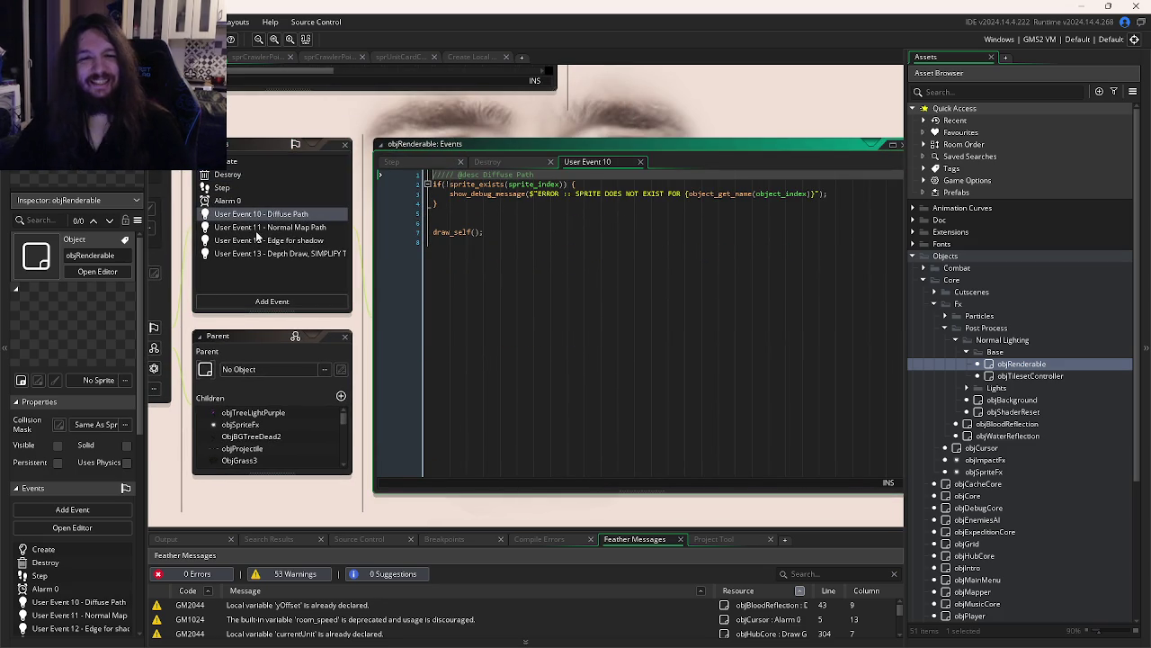
left_click(261, 229)
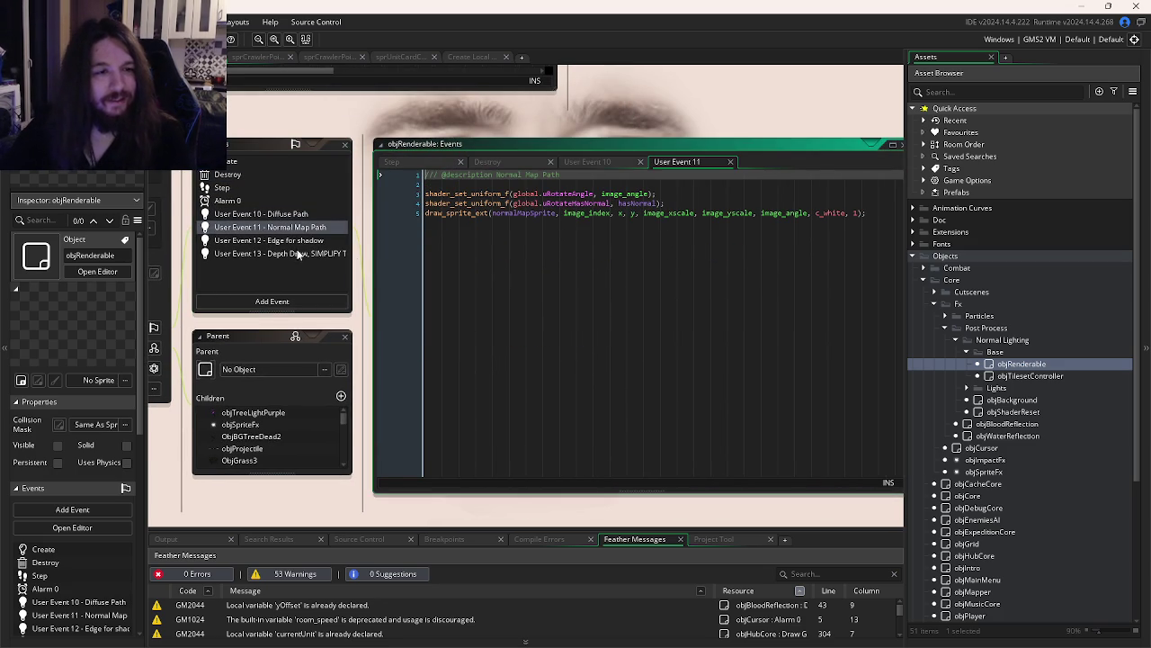
left_click(269, 241)
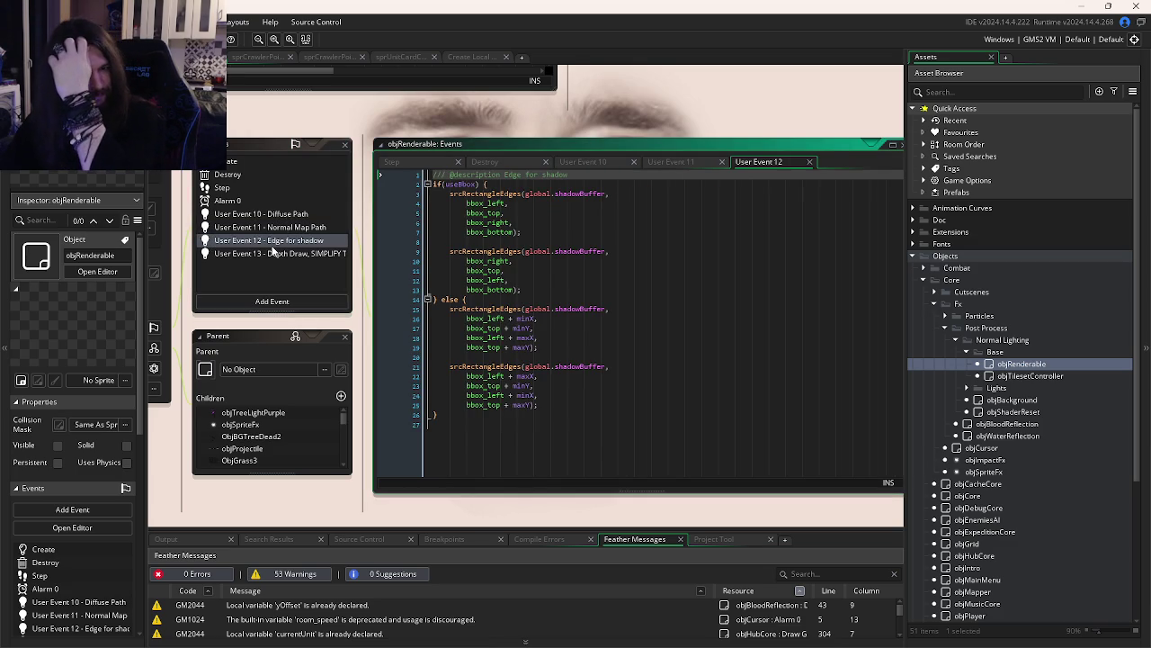
left_click(284, 254)
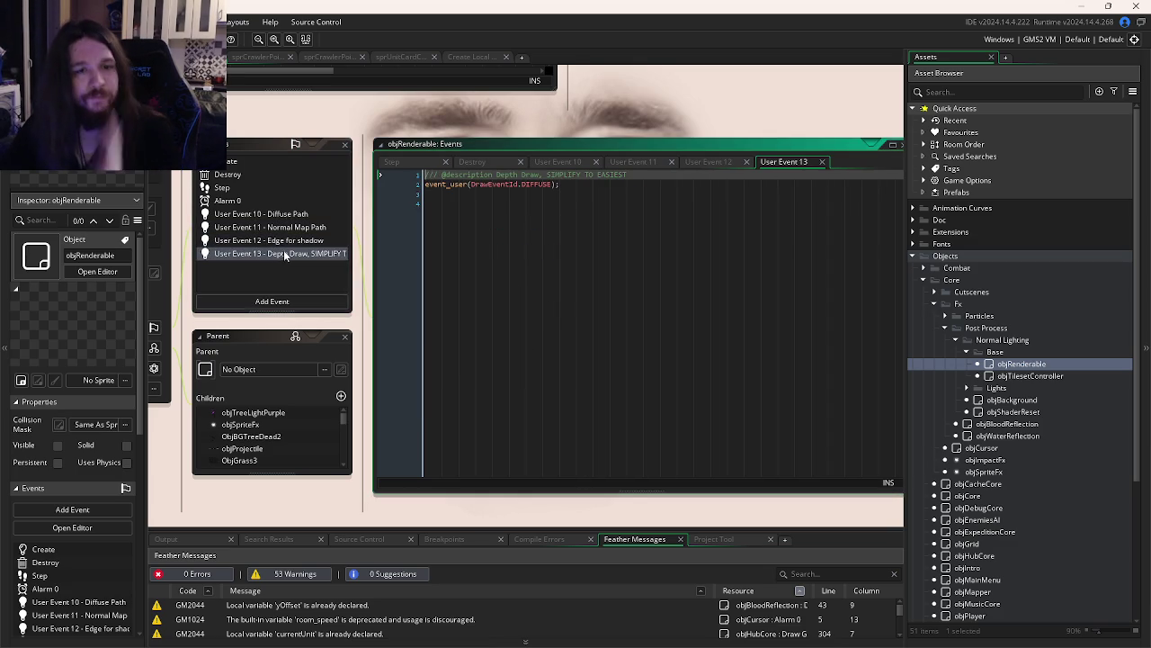
Recheck objRenderable's Alarm 0, Step, Destroy and Create event code
left_click(519, 211)
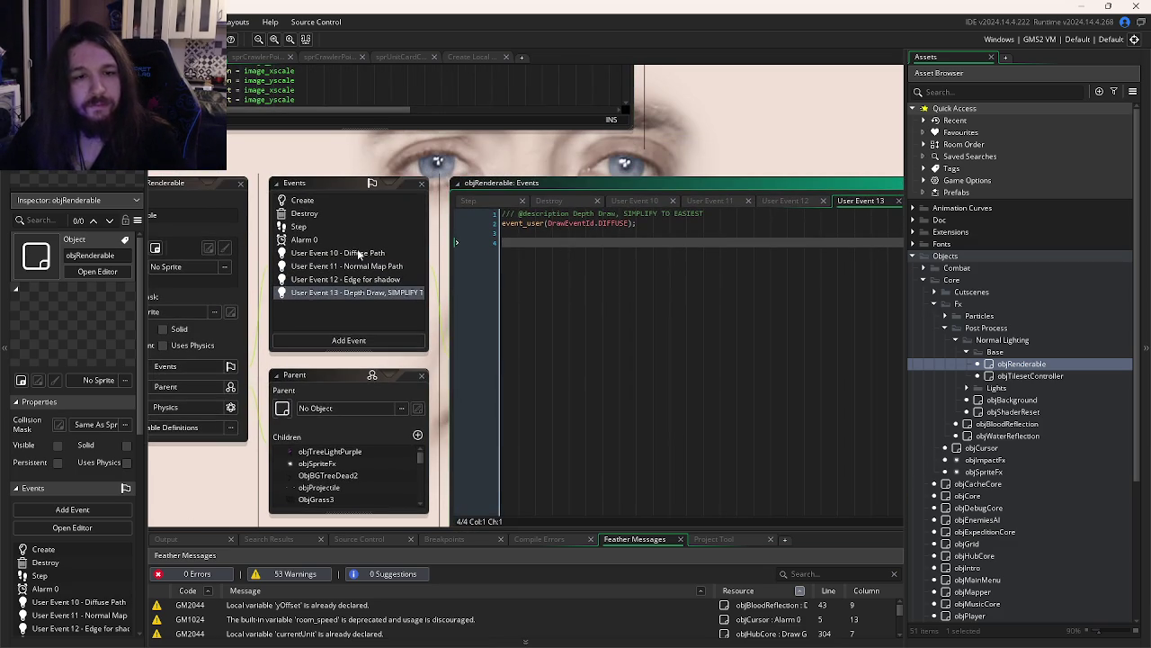
left_click(317, 240)
left_click(315, 226)
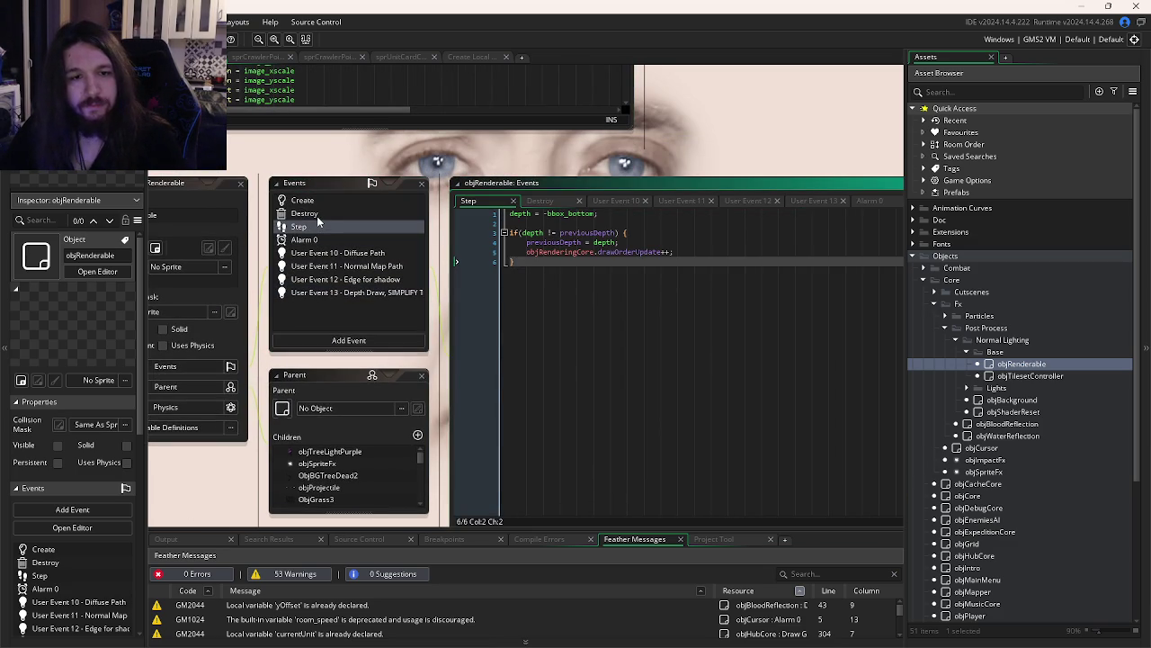
left_click(316, 216)
left_click(331, 202)
left_click_drag(685, 355, 514, 307)
scroll(423, 260, "left", 5)
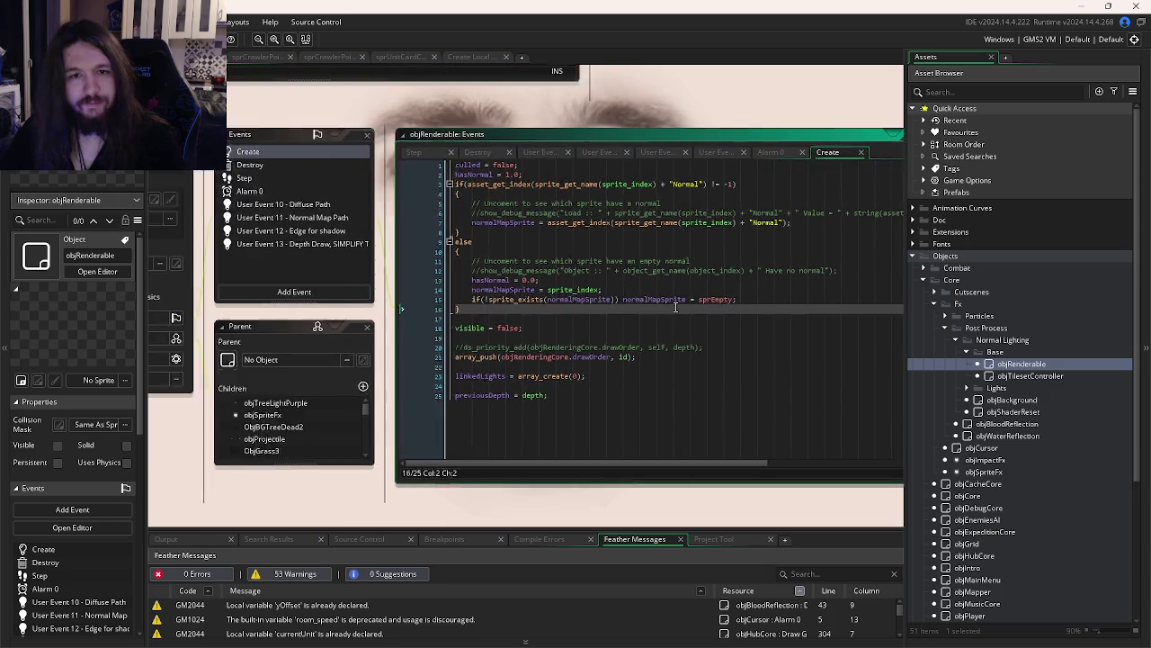
scroll(336, 198, "down", 3)
scroll(369, 223, "up", 3)
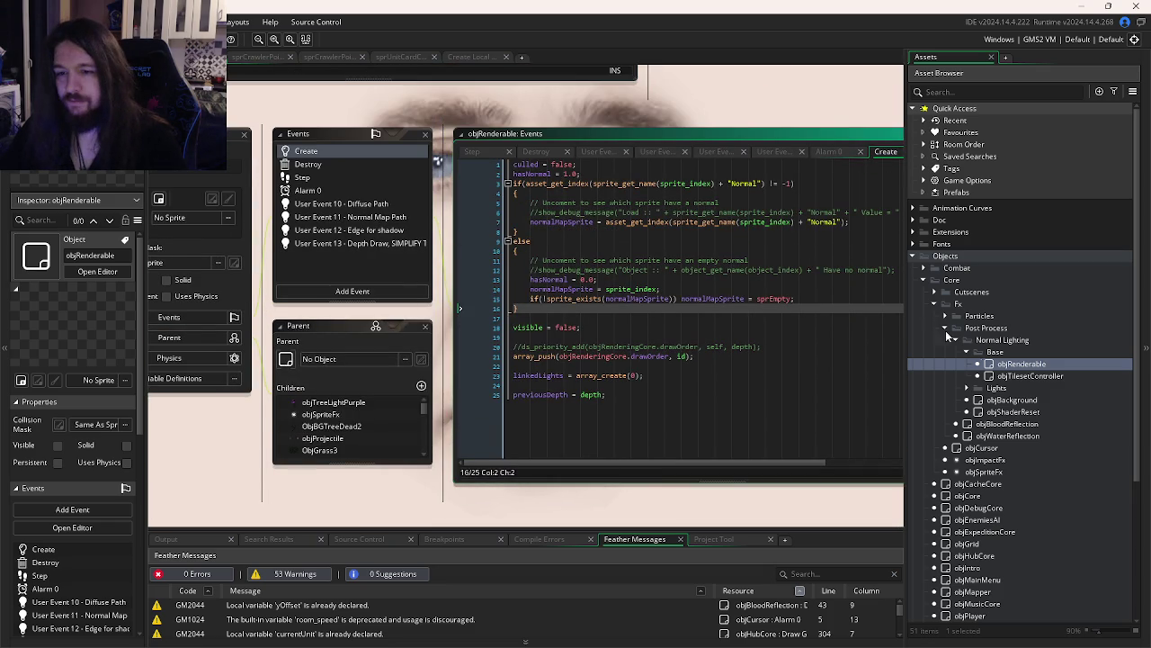
scroll(1045, 444, "down", 4)
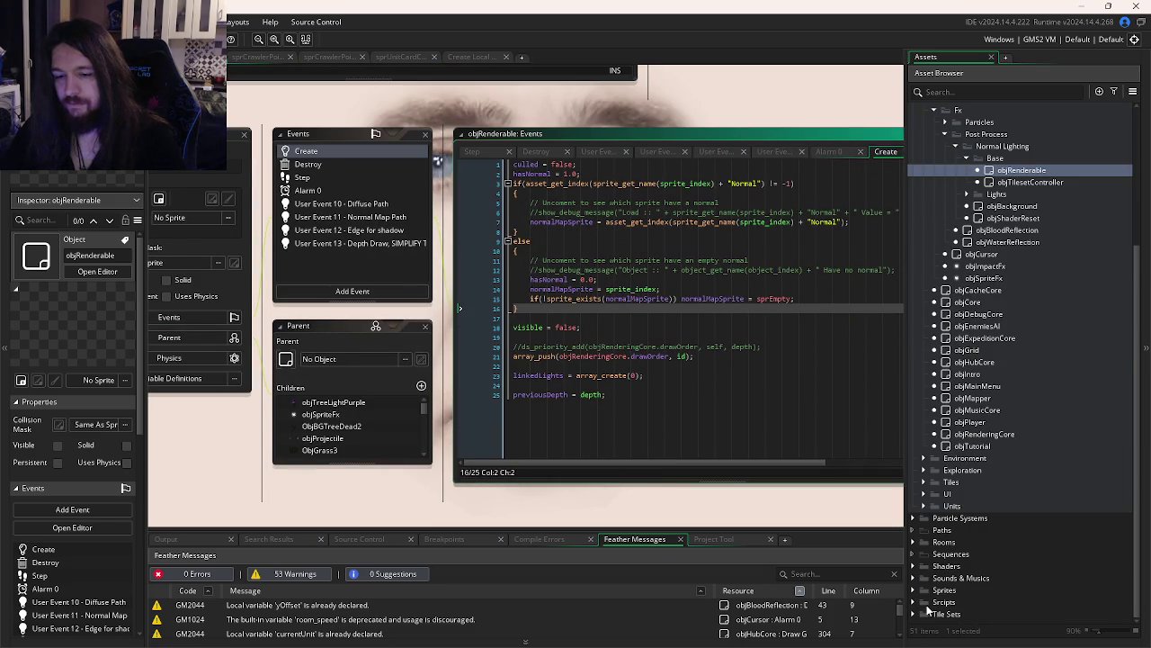
Inspect the Shaders > Normal Map folder, then return to the Create Local Package dialog
left_click(913, 565)
scroll(927, 522, "down", 2)
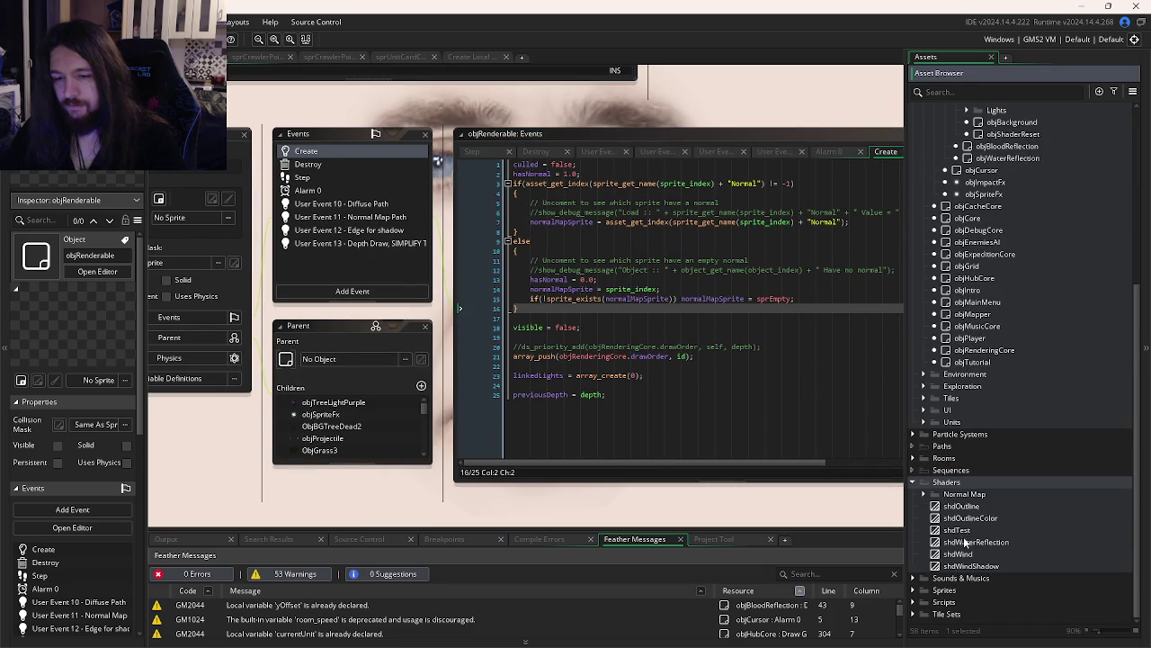
left_click(923, 494)
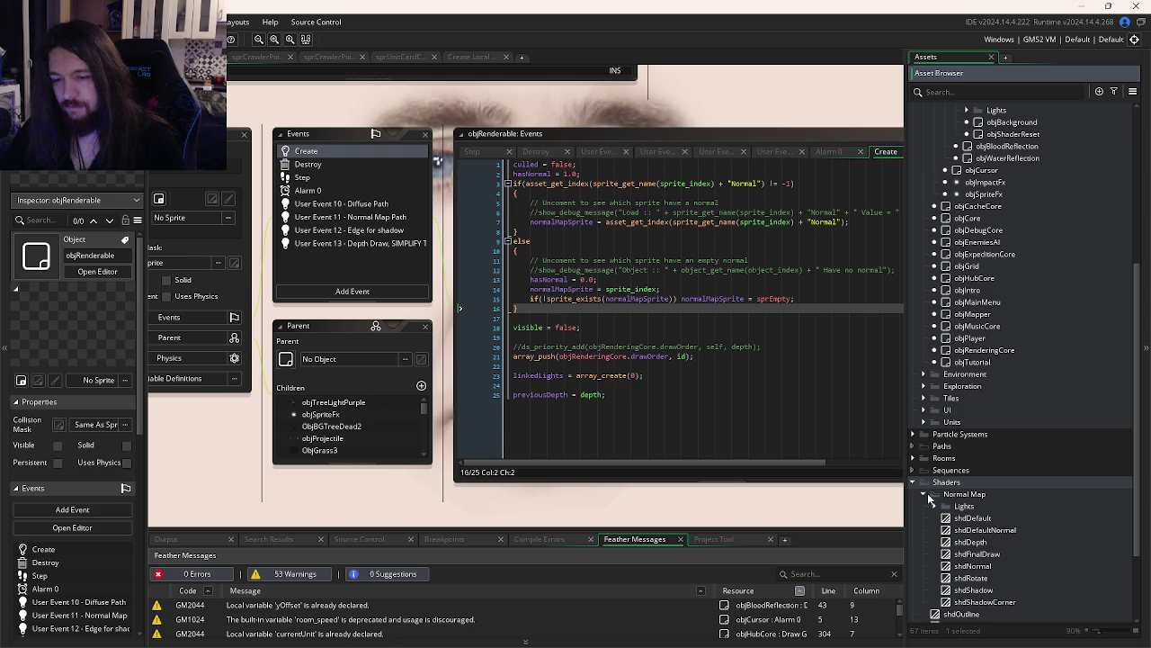
scroll(943, 531, "down", 2)
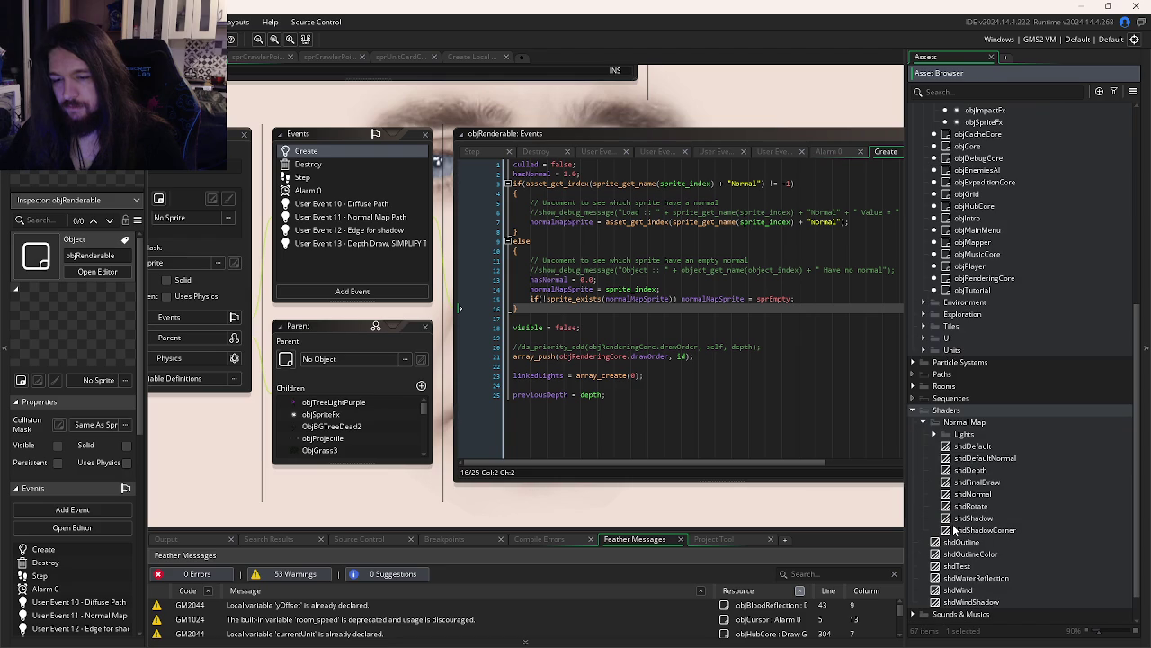
left_click(924, 423)
key("alt+Tab")
left_click(482, 57)
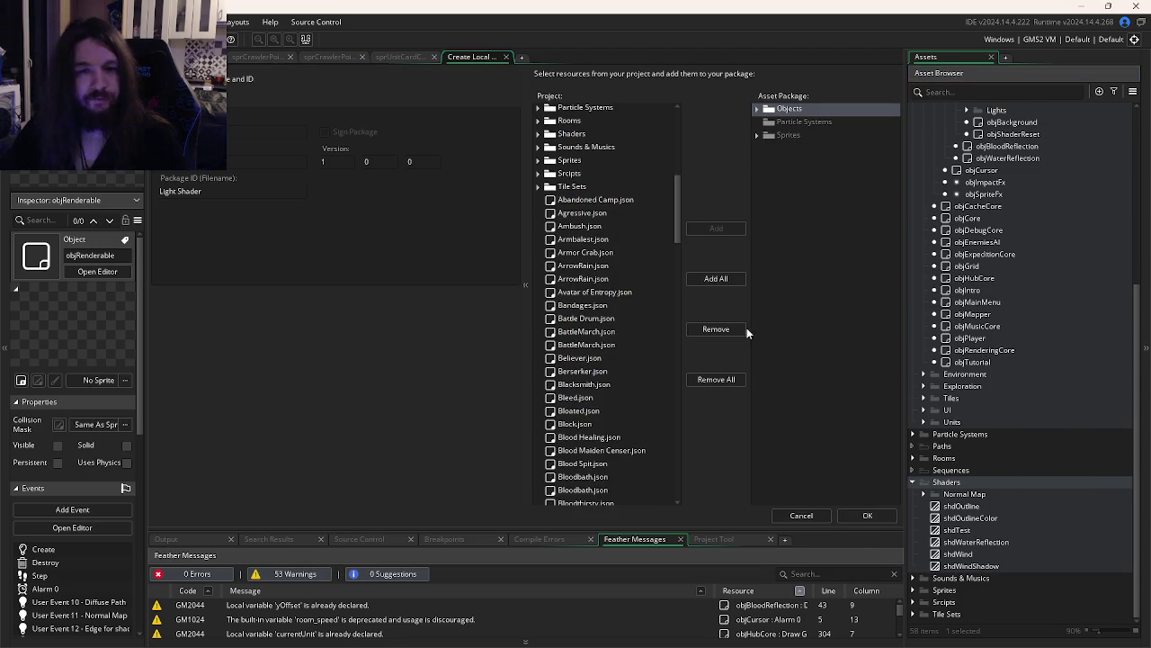
Add Shaders to the package, save it as Light Shader, and bring up the test project
scroll(546, 333, "up", 10)
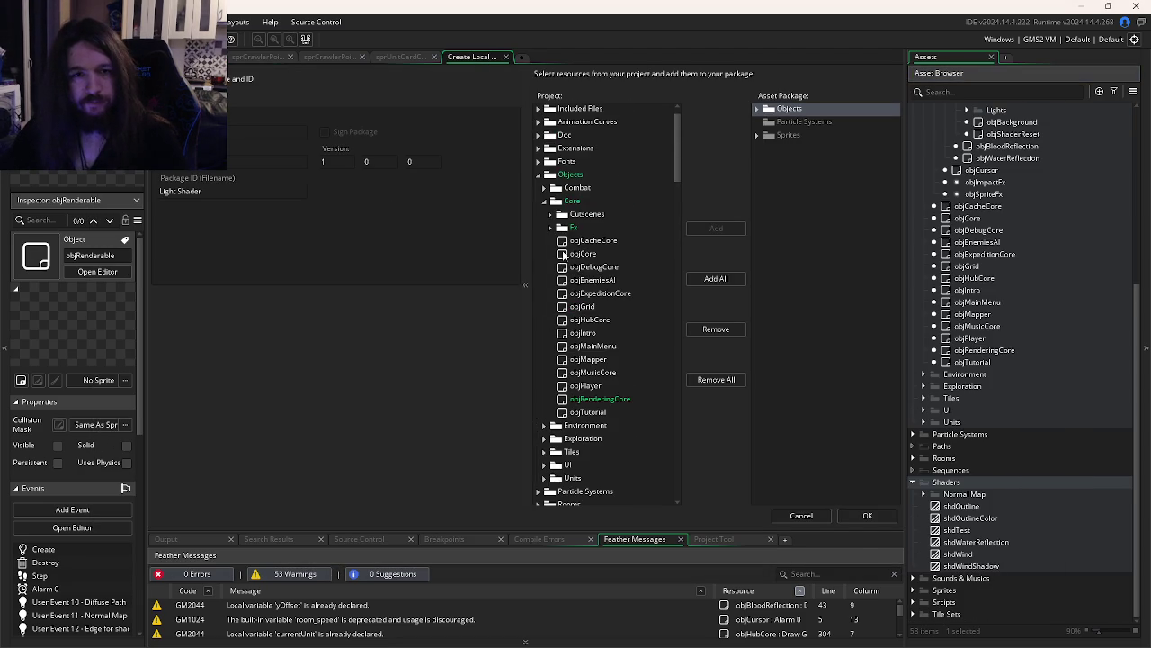
left_click(539, 176)
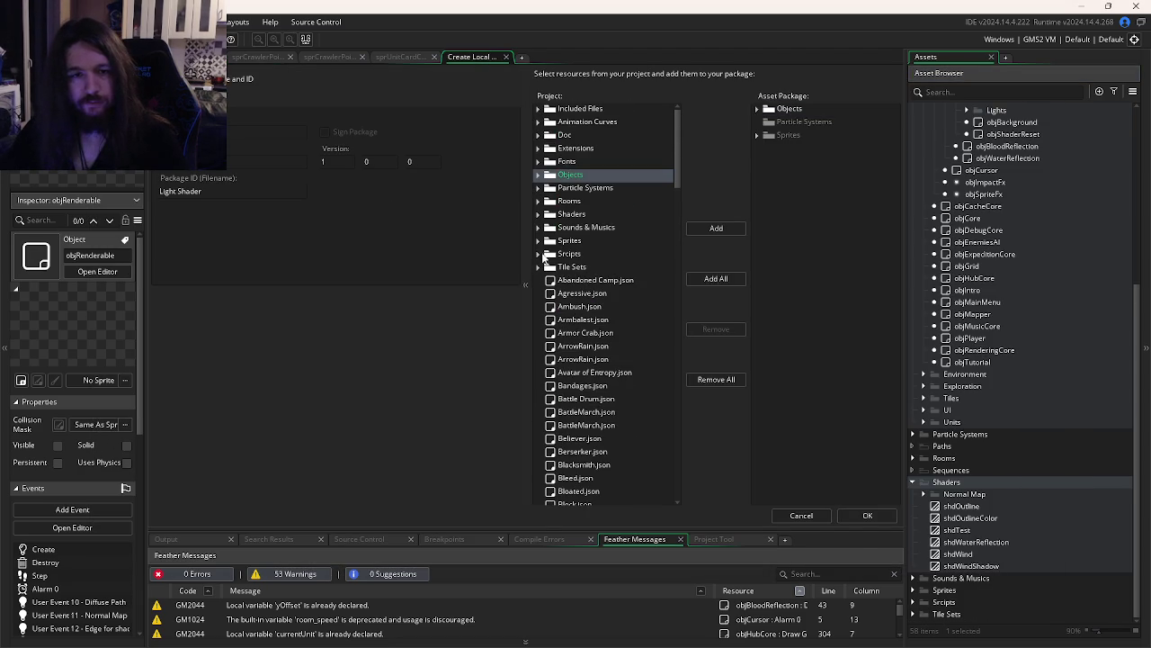
left_click(572, 214)
left_click(716, 228)
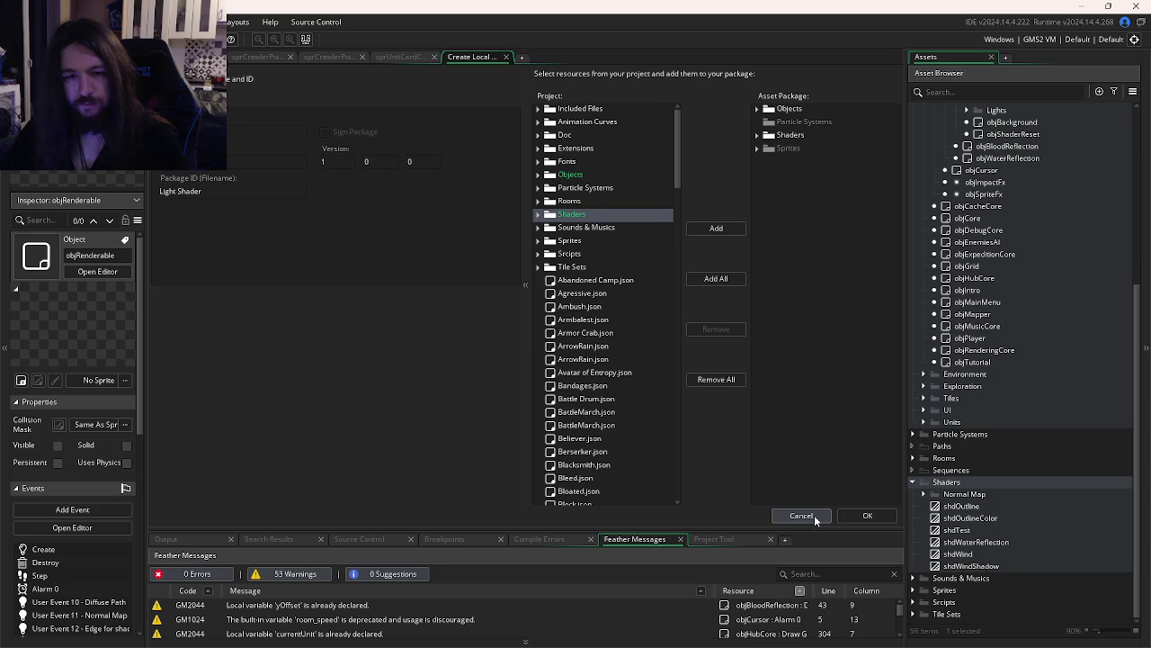
left_click(859, 518)
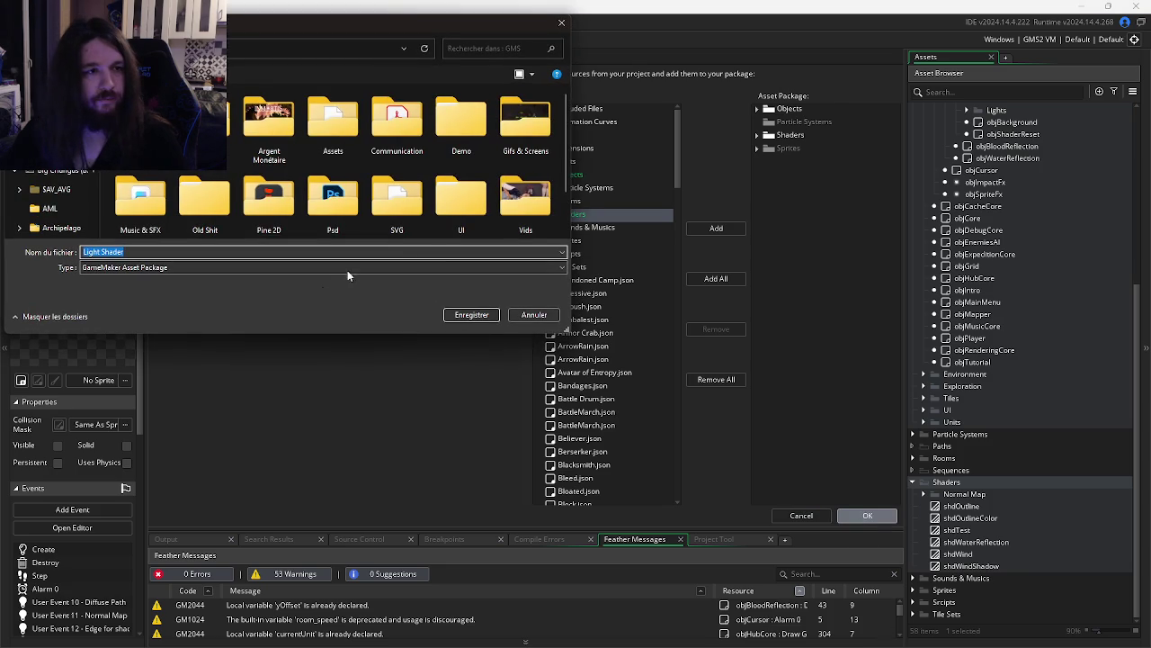
left_click(471, 315)
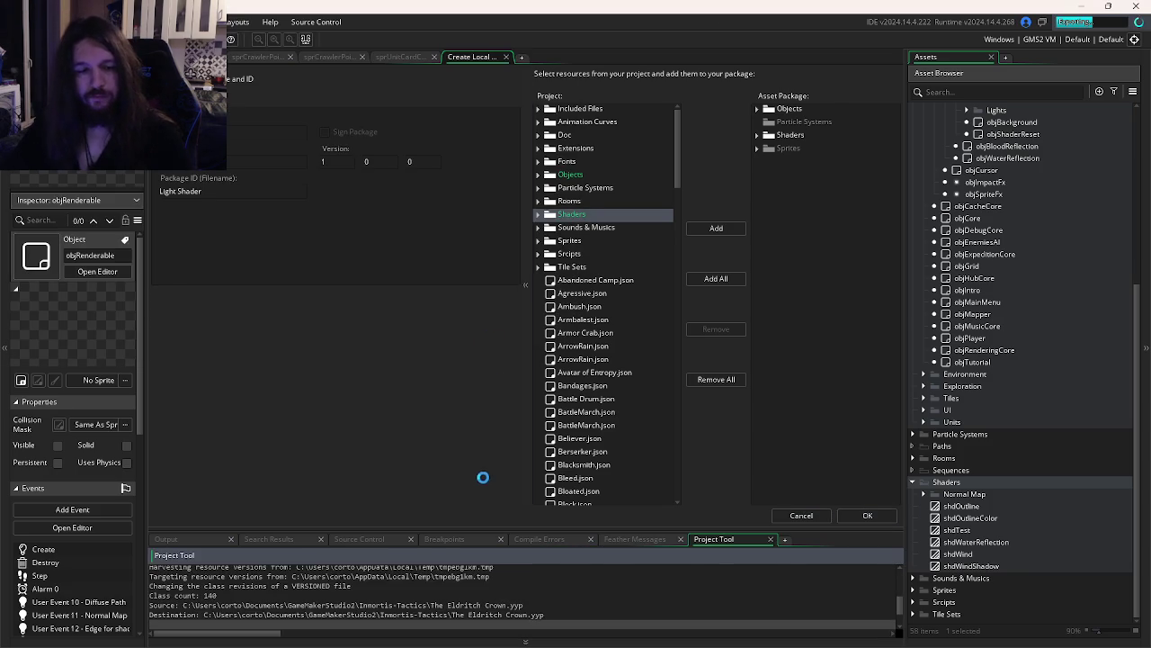
key("alt+Tab")
key("Tab")
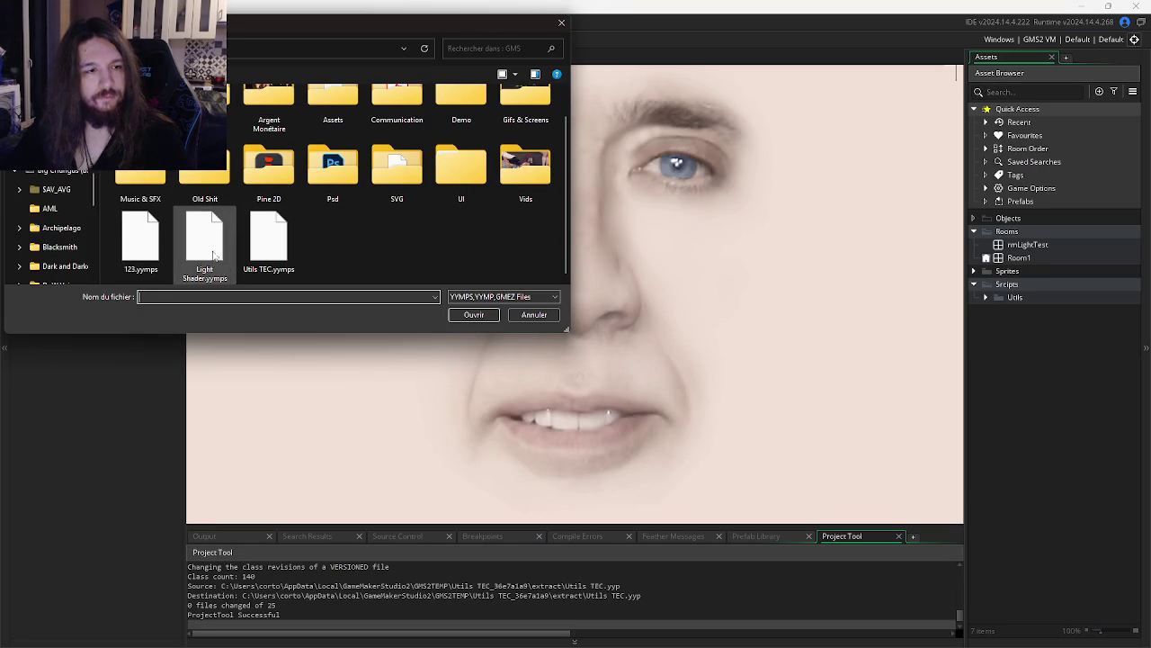
Import Objects, Shaders and Sprites from Light Shader.yymps and dismiss the partHeal link error
double_click(204, 245)
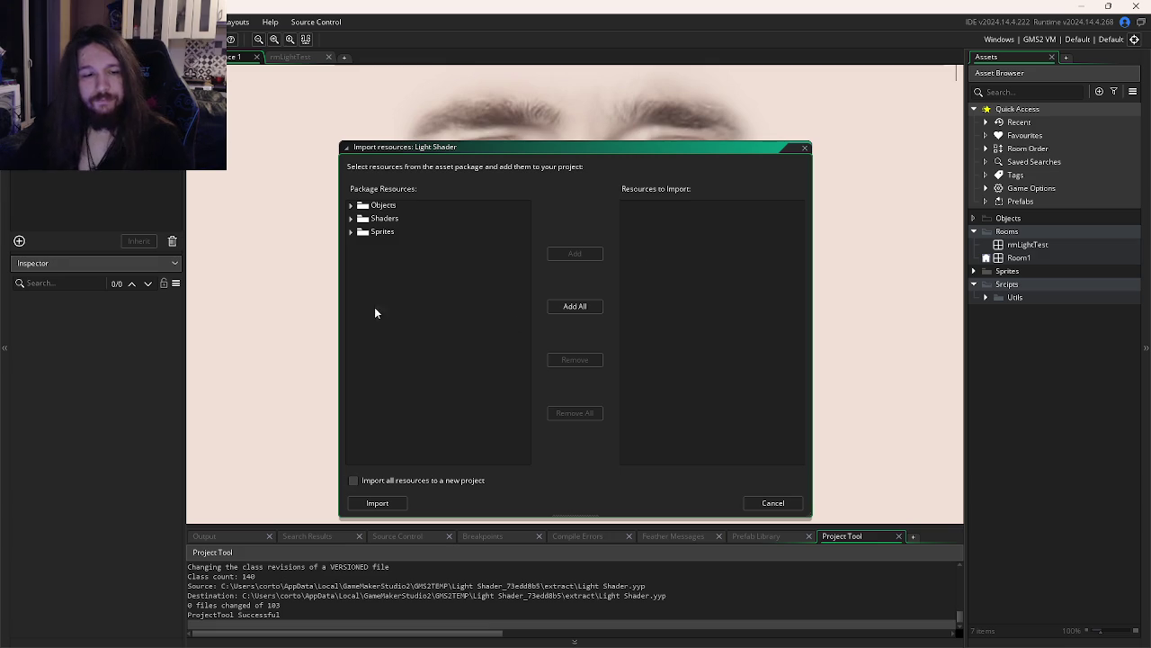
double_click(382, 205)
double_click(384, 218)
double_click(382, 232)
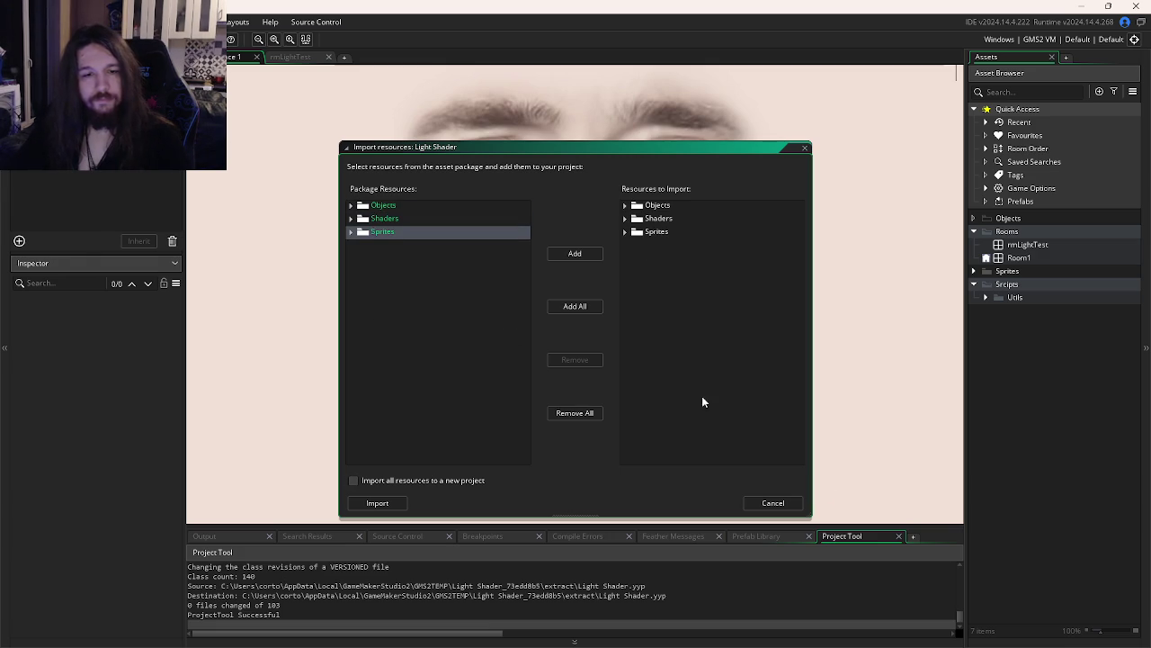
left_click(396, 503)
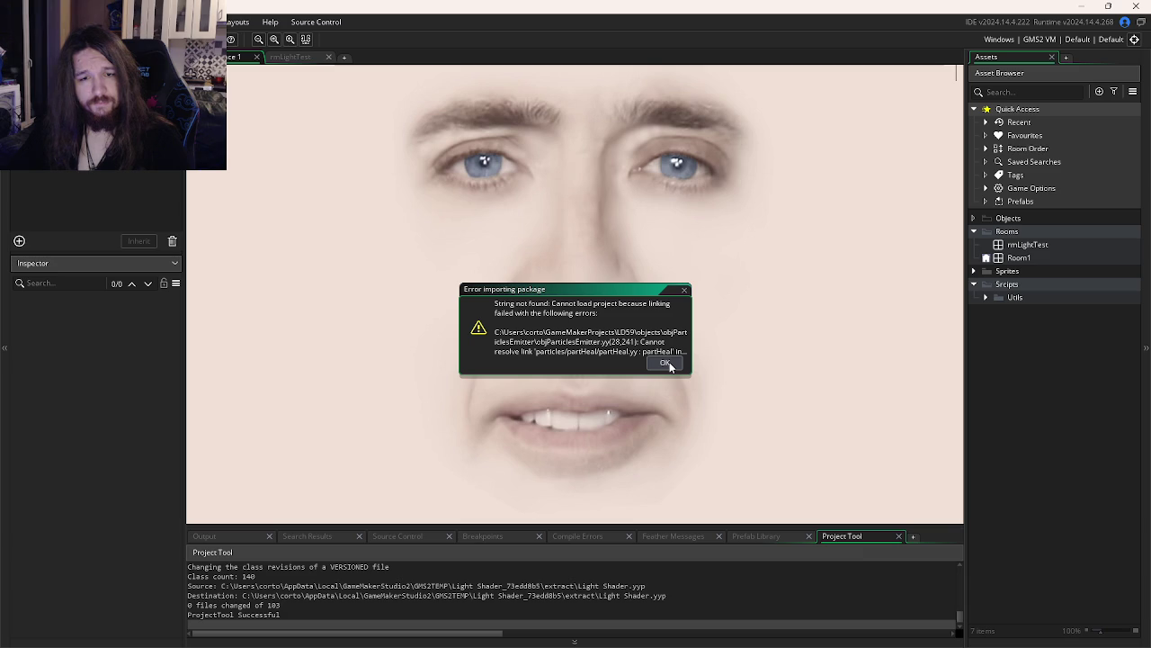
left_click(665, 364)
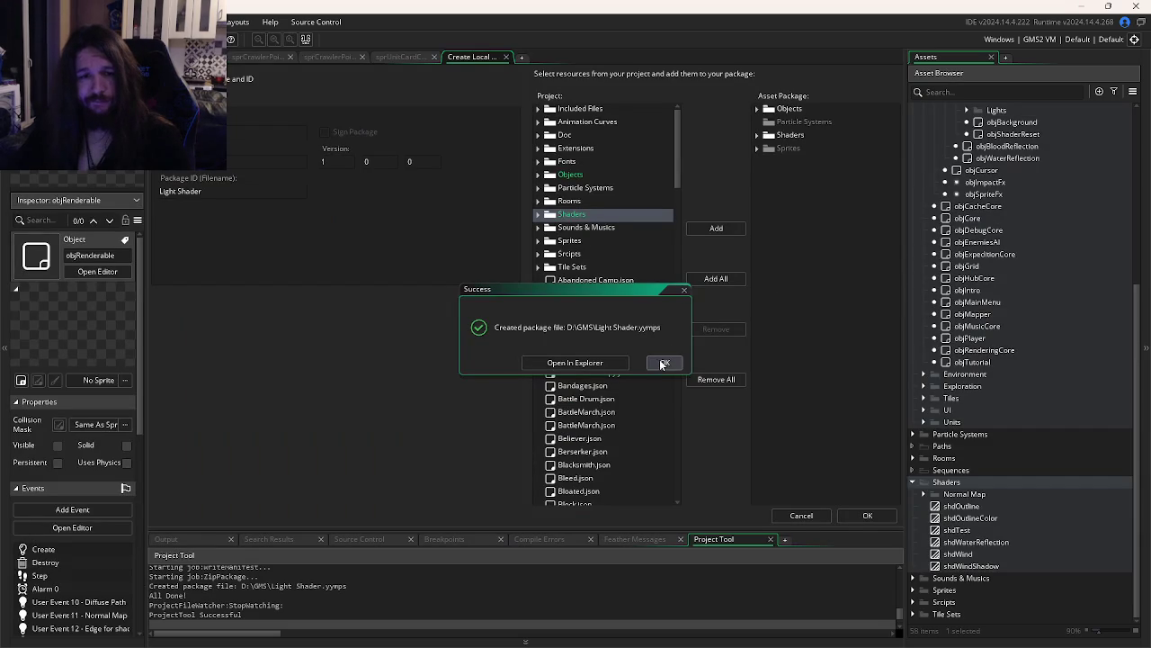
Add Particle Systems to the package and re-export, overwriting Light Shader.yymps
left_click(664, 363)
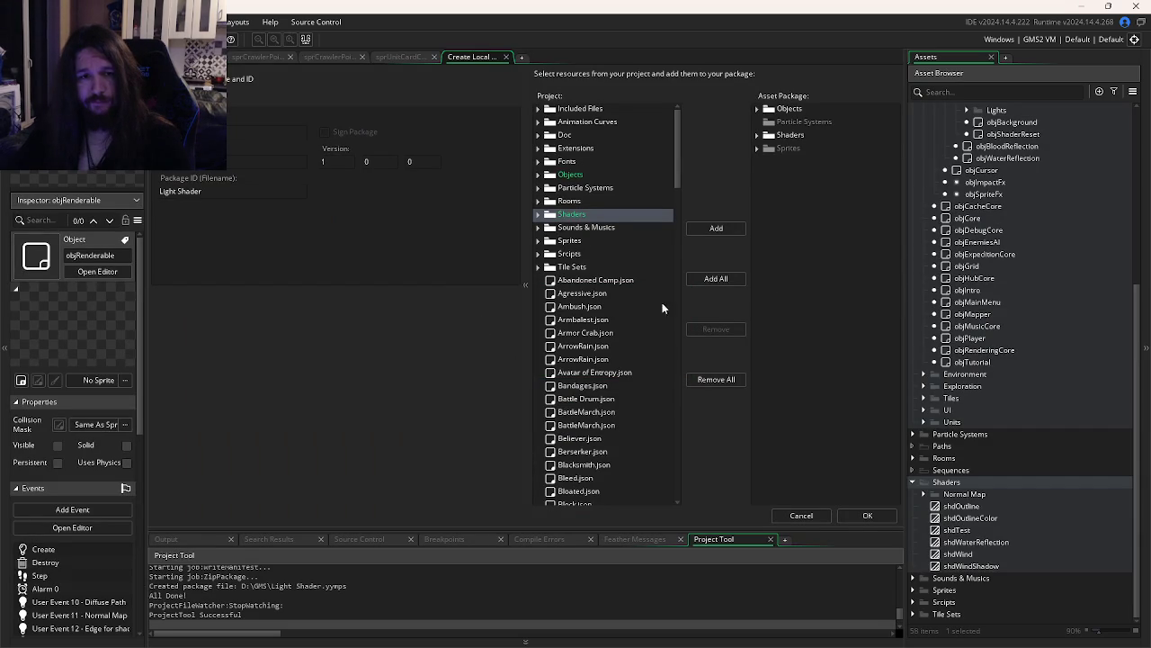
double_click(585, 188)
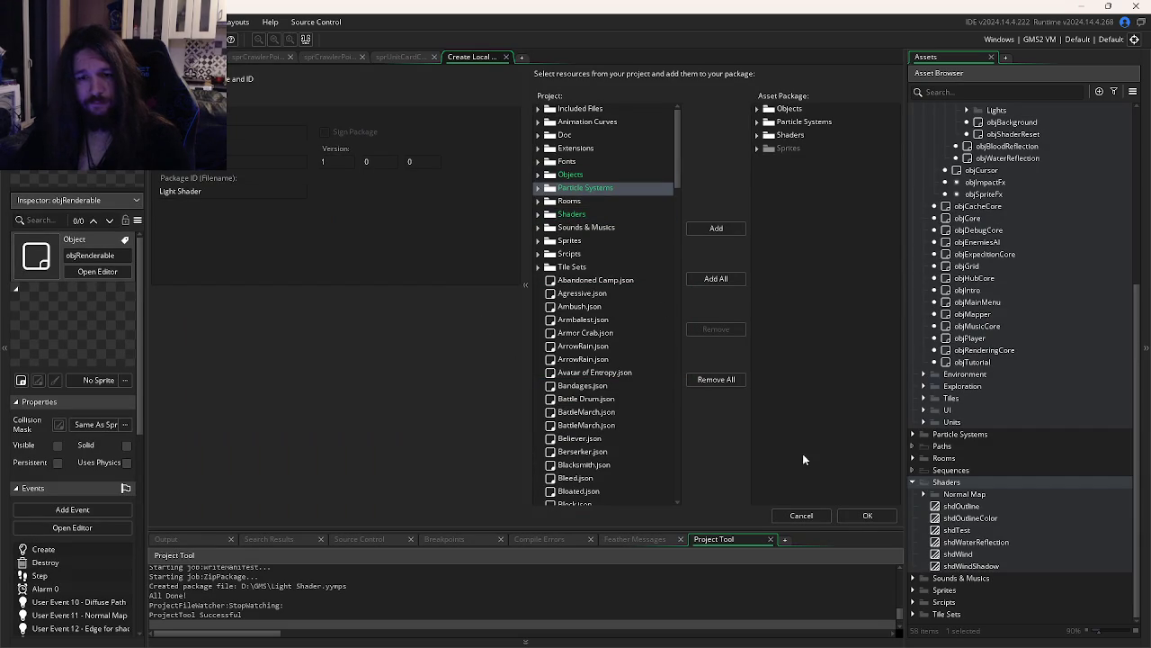
left_click(773, 151)
left_click(759, 150)
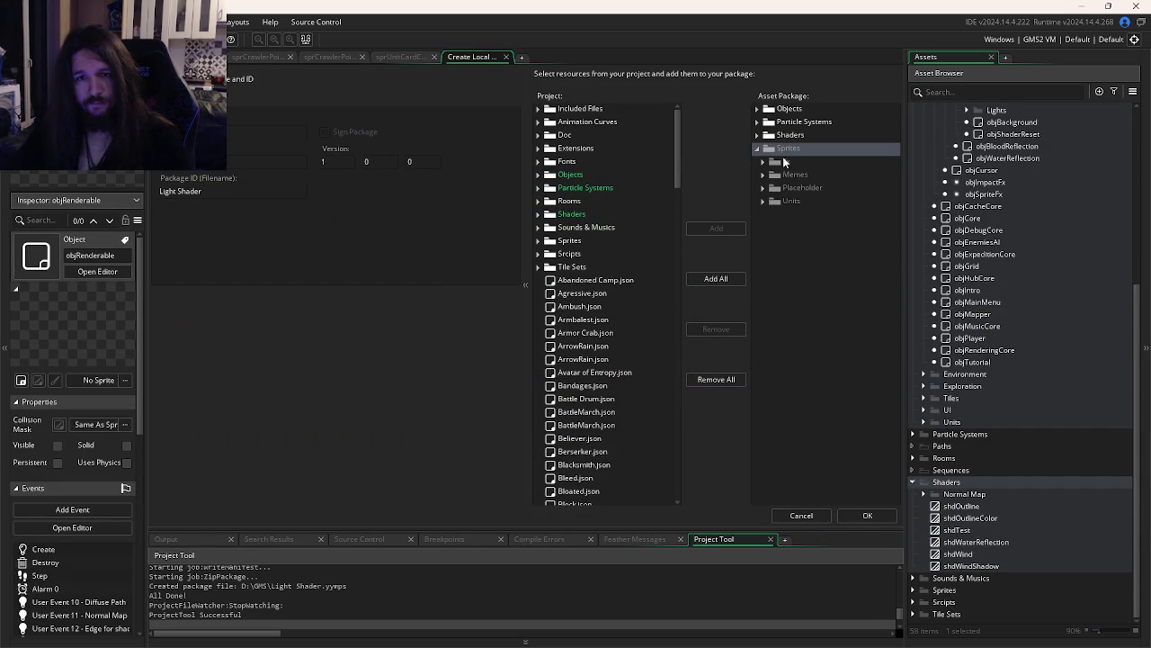
left_click(867, 516)
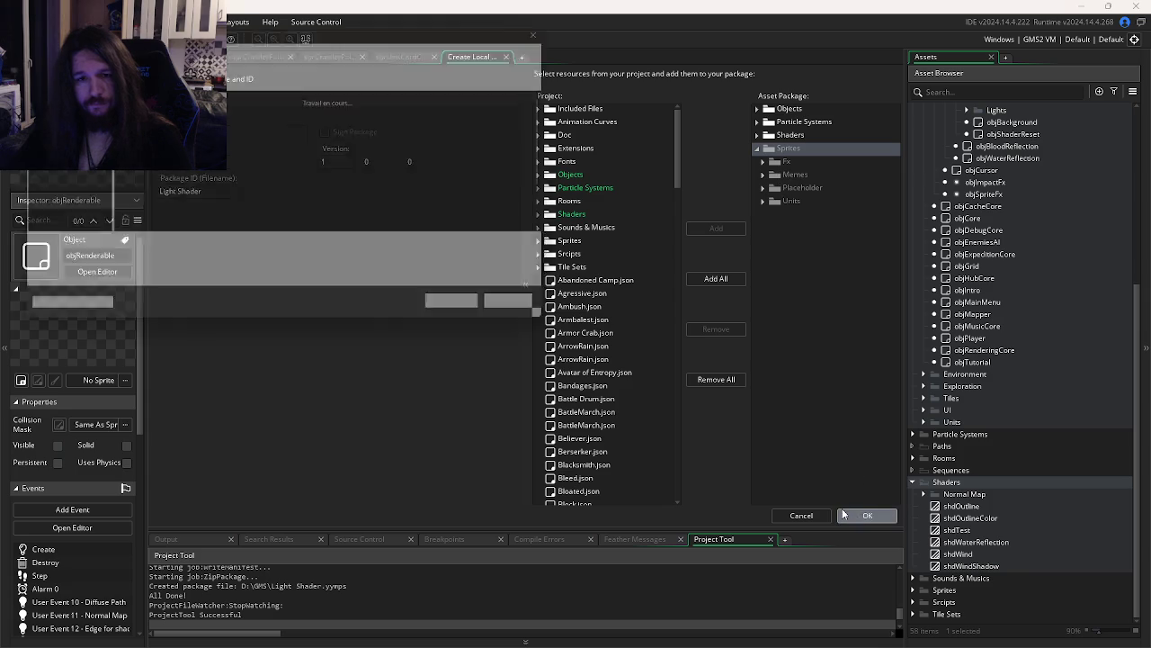
left_click(471, 314)
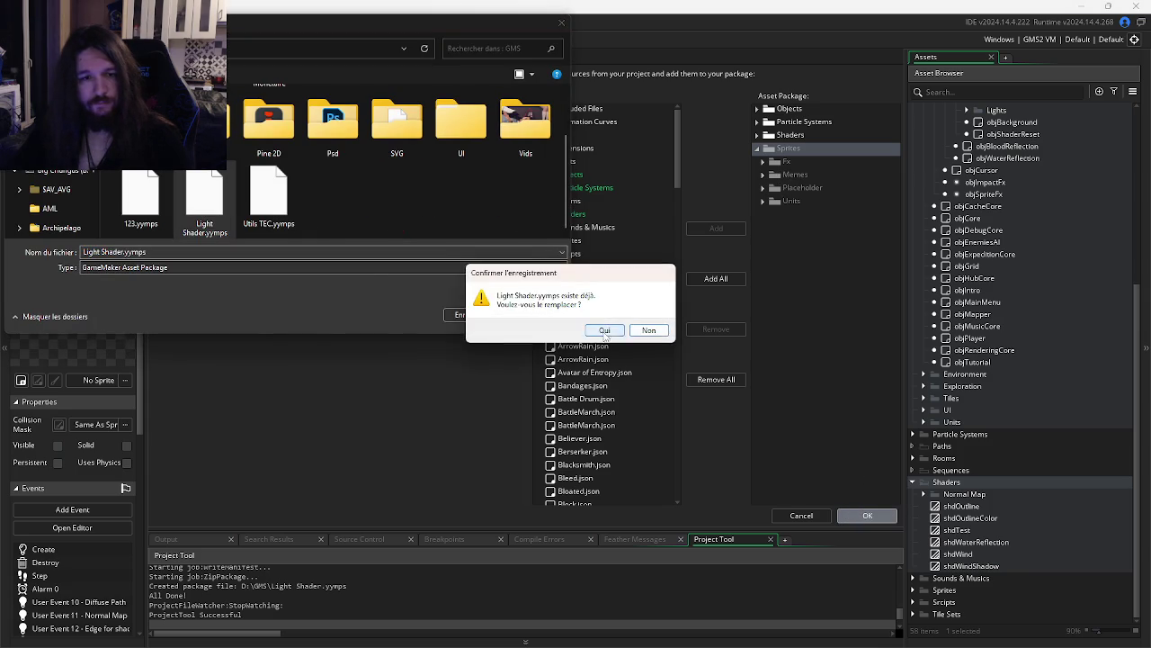
left_click(590, 329)
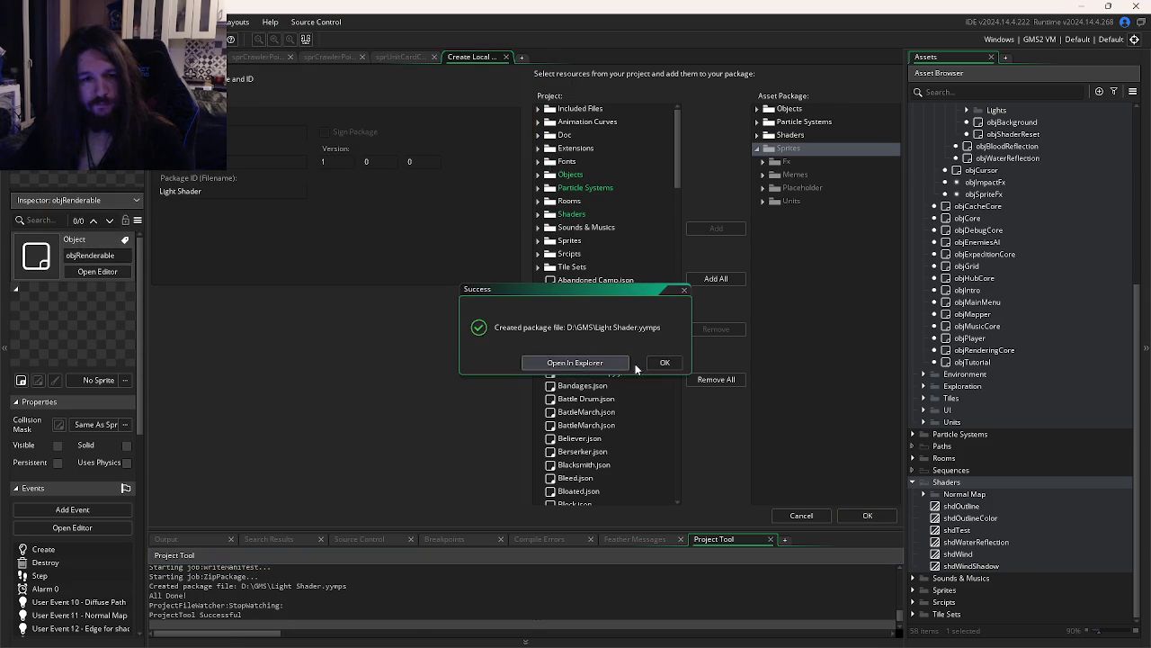
Import all resources from Light Shader.yymps again and dismiss the same partHeal link error
left_click(655, 363)
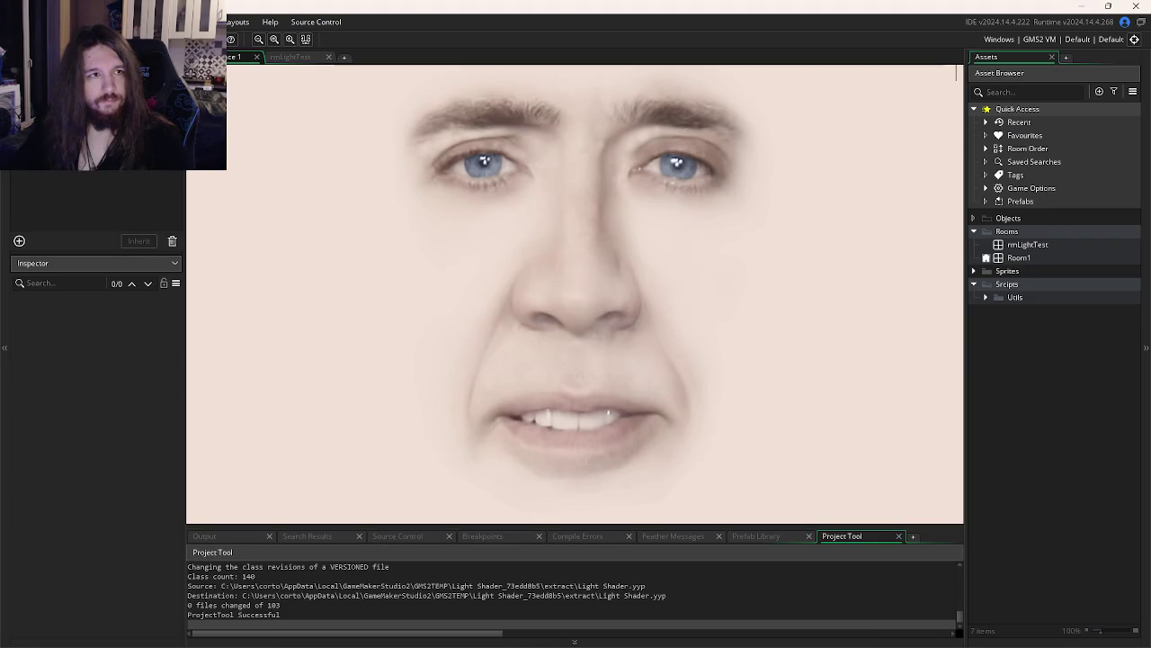
scroll(339, 225, "down", 2)
left_click(207, 243)
double_click(218, 254)
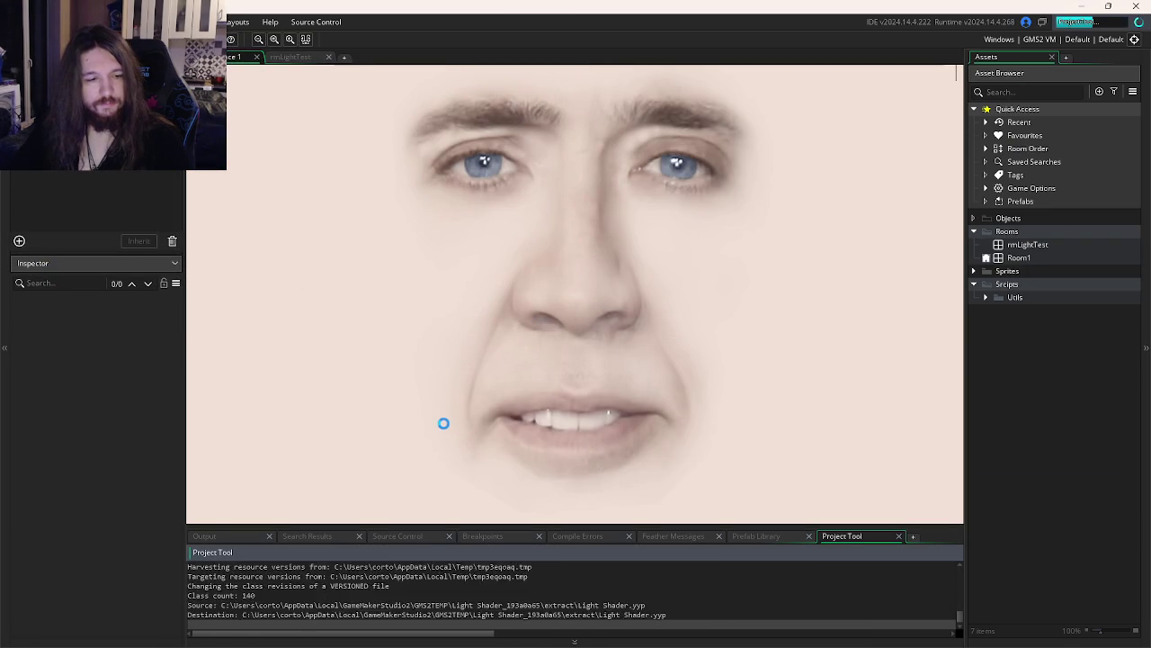
left_click(574, 307)
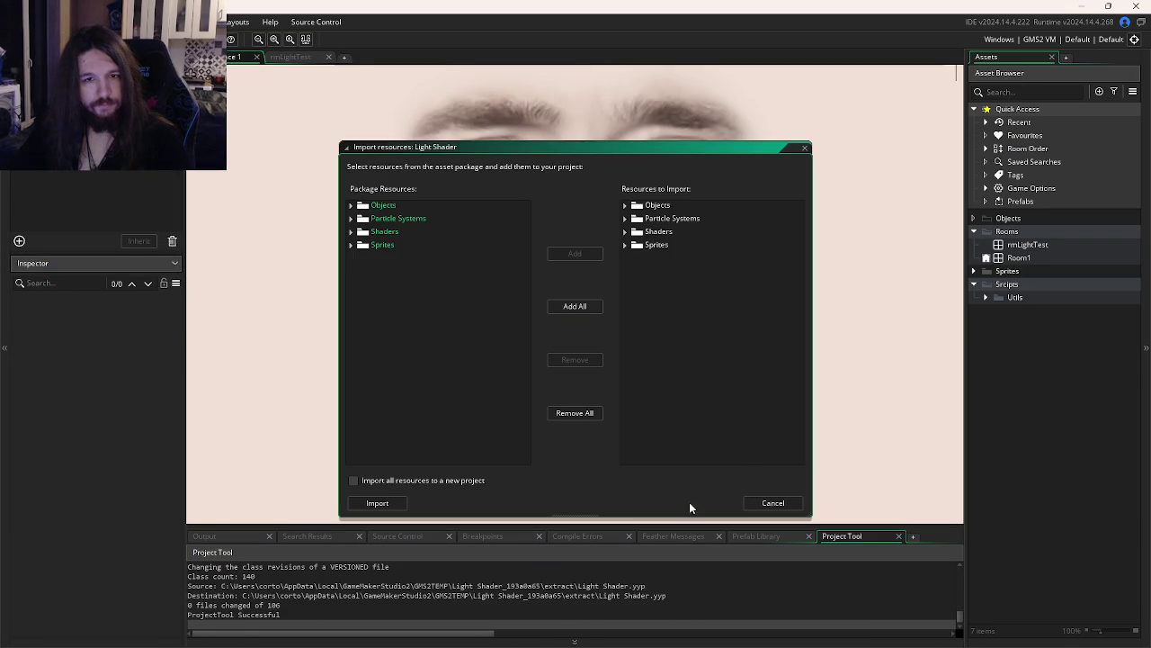
left_click(377, 503)
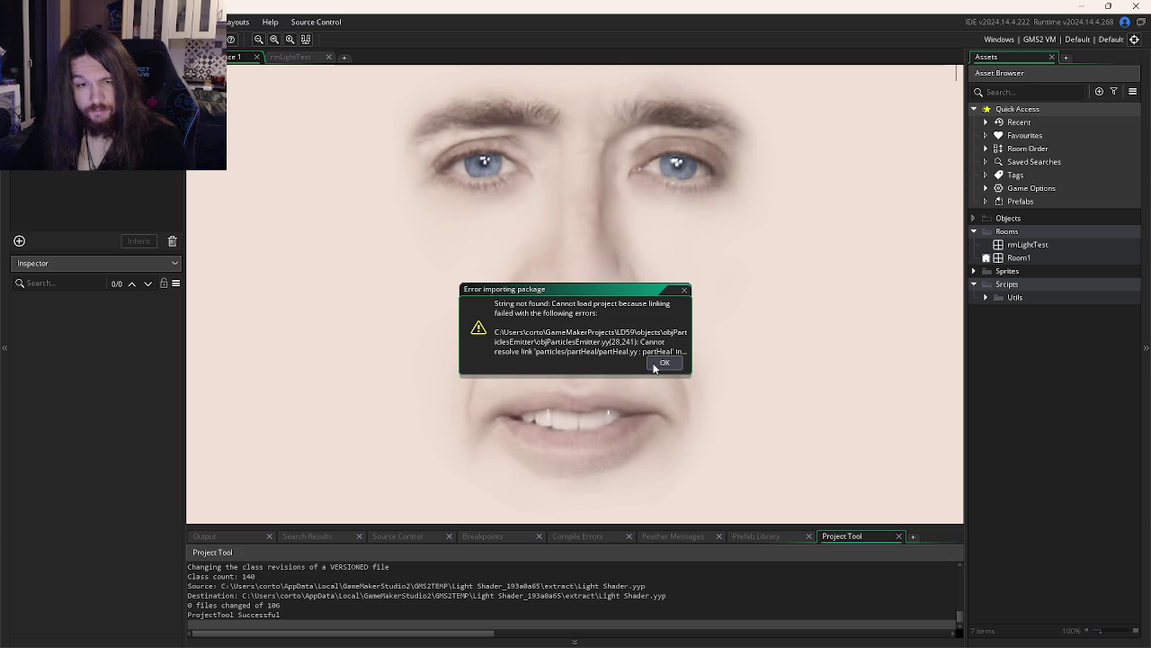
left_click(654, 367)
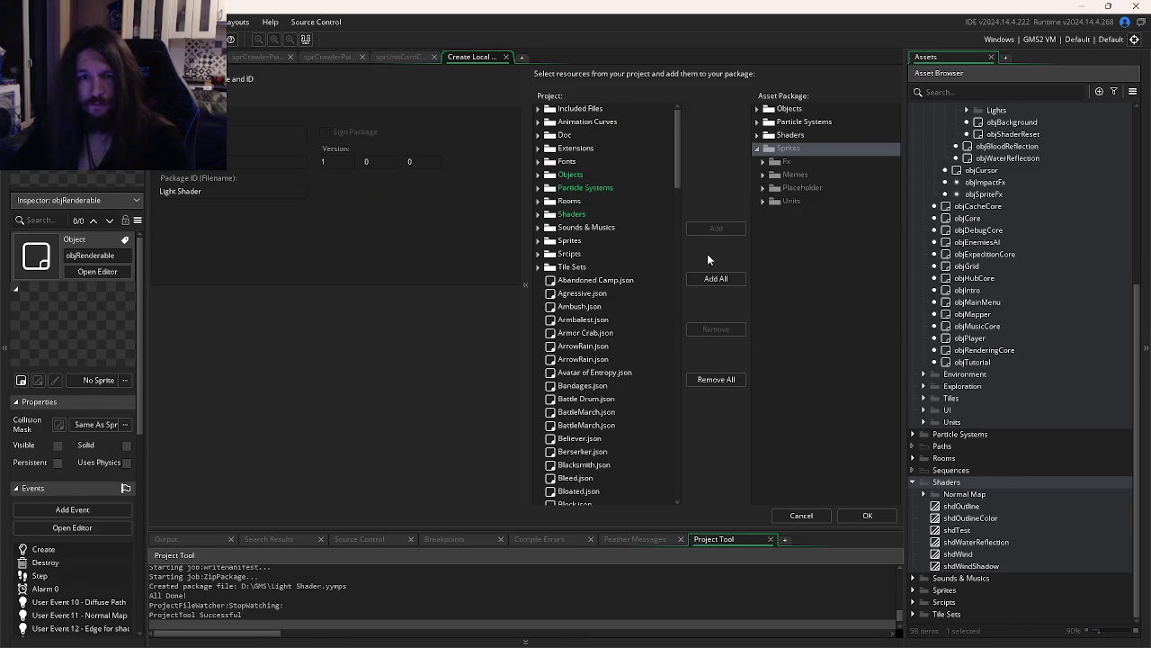
Browse the project's Sprites folder, including the Units subfolder, to check its contents
left_click(759, 151)
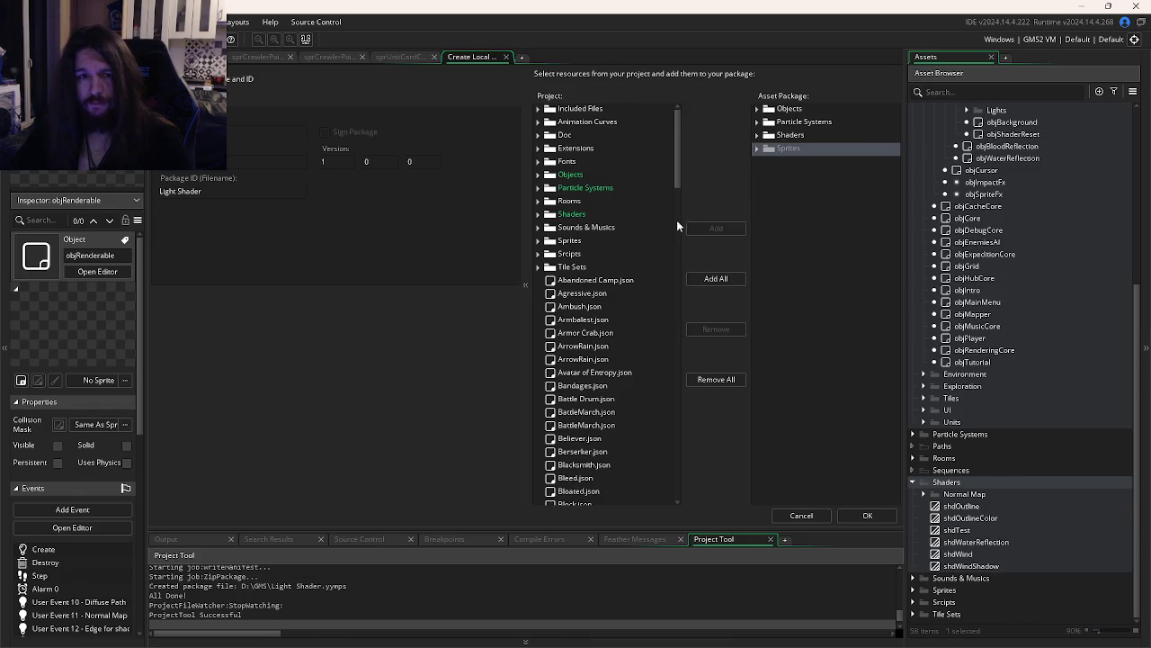
scroll(601, 241, "down", 2)
scroll(601, 241, "up", 2)
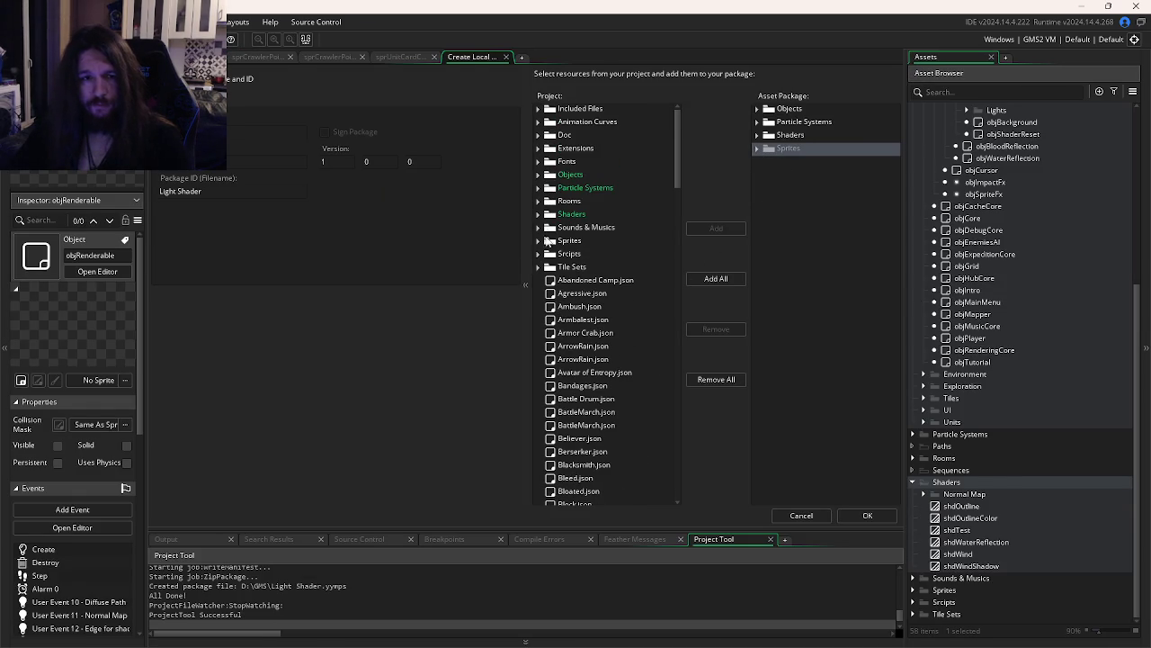
left_click(539, 241)
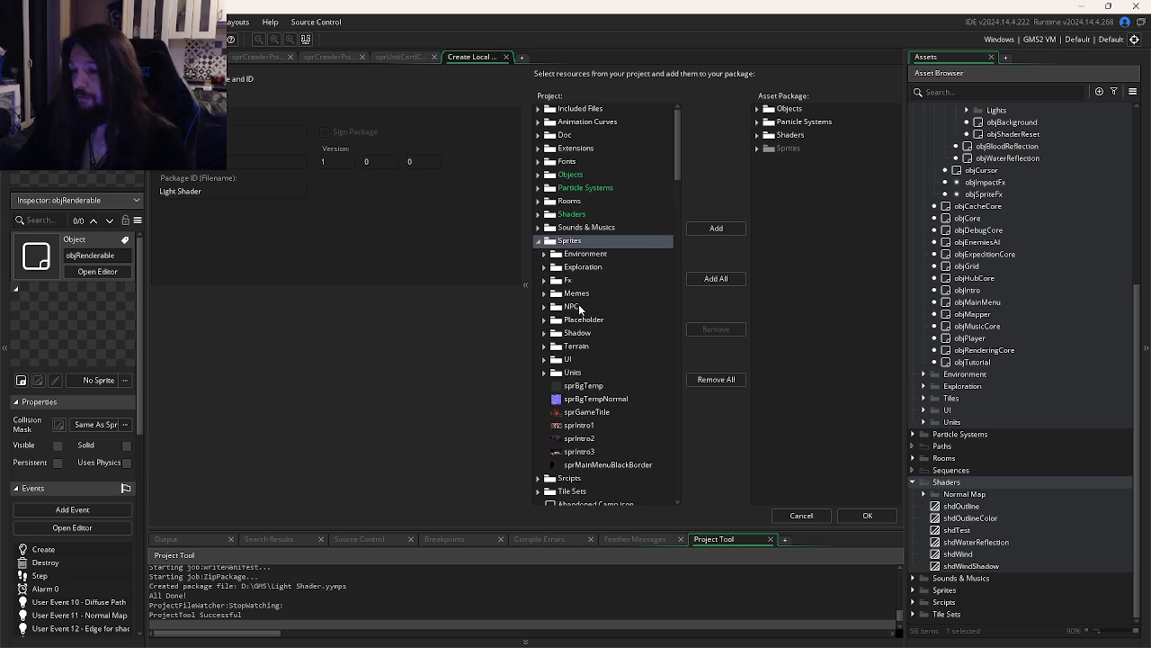
scroll(580, 303, "down", 1)
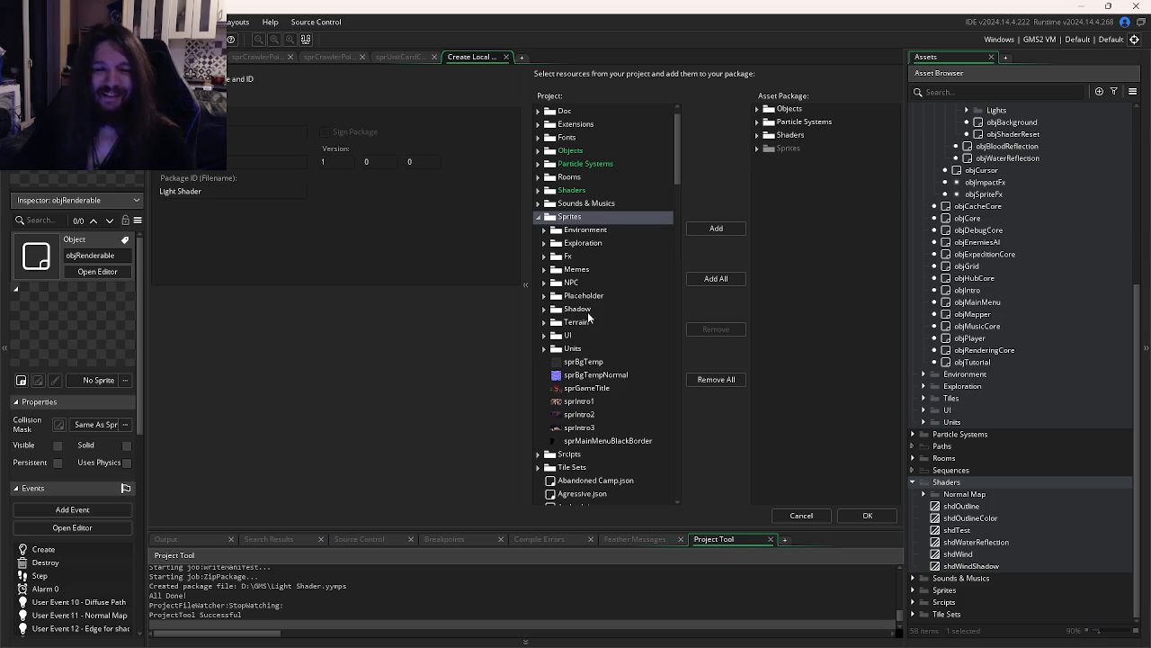
left_click(544, 348)
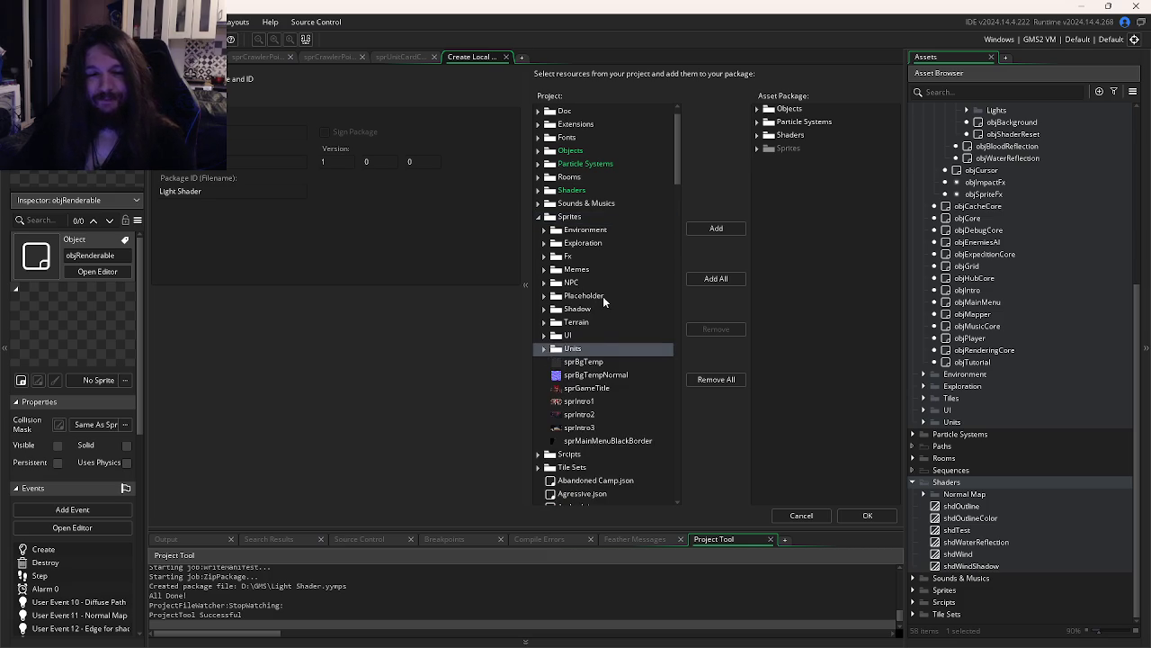
scroll(614, 282, "down", 15)
scroll(612, 283, "down", 3)
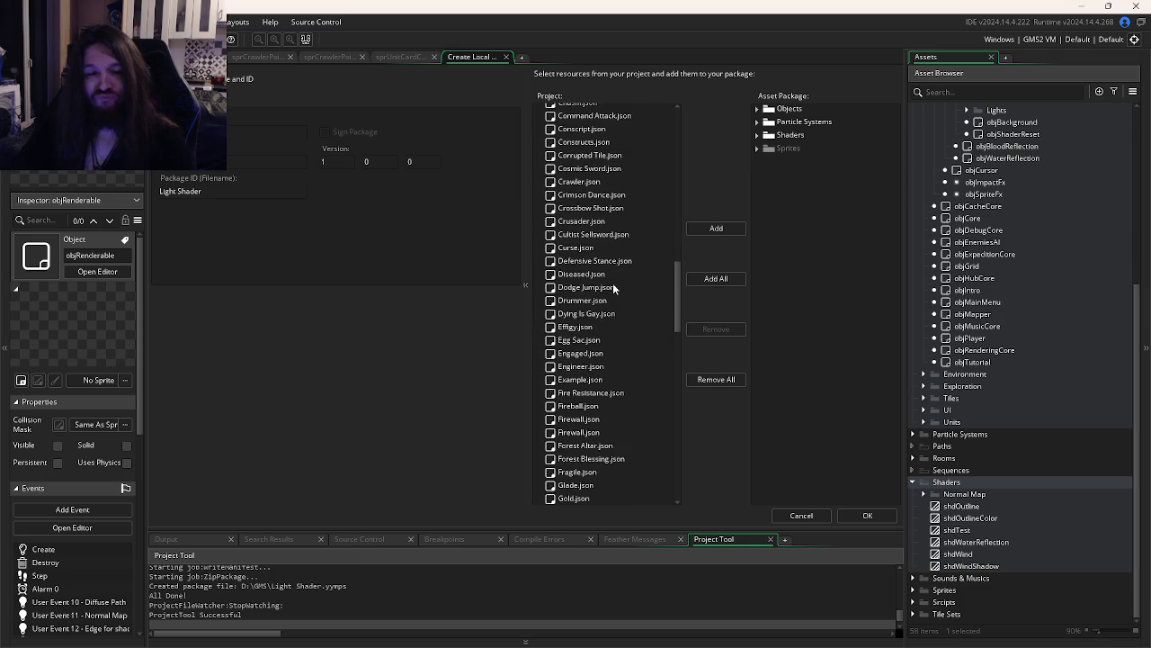
scroll(614, 284, "up", 8)
scroll(616, 286, "up", 5)
key("Left")
scroll(549, 292, "up", 3)
mouse_move(679, 166)
left_mouse_down()
mouse_move(690, 474)
mouse_move(648, 98)
left_mouse_up()
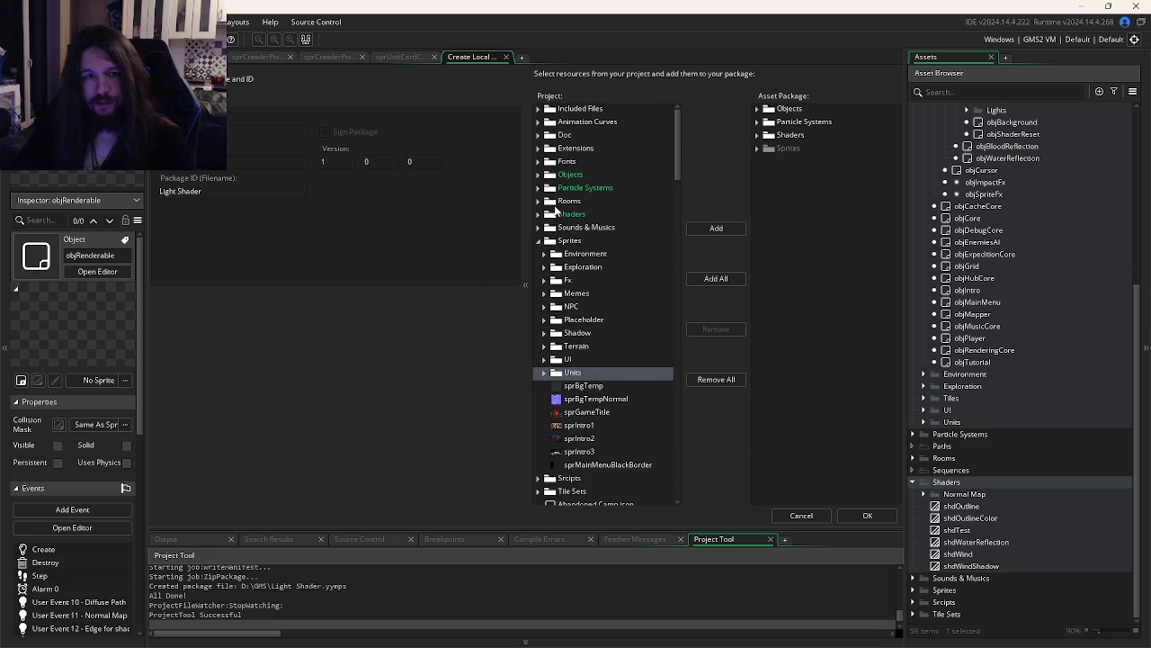
Add the whole project Sprites folder to the package and expand it to verify
left_click(541, 242)
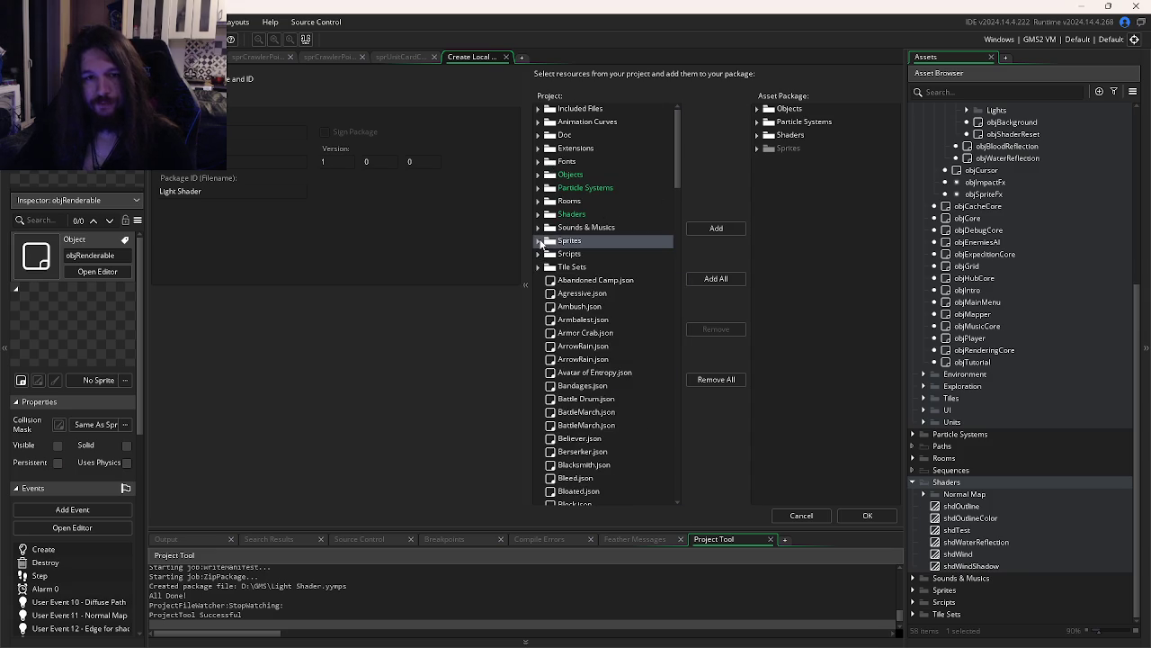
left_click(539, 241)
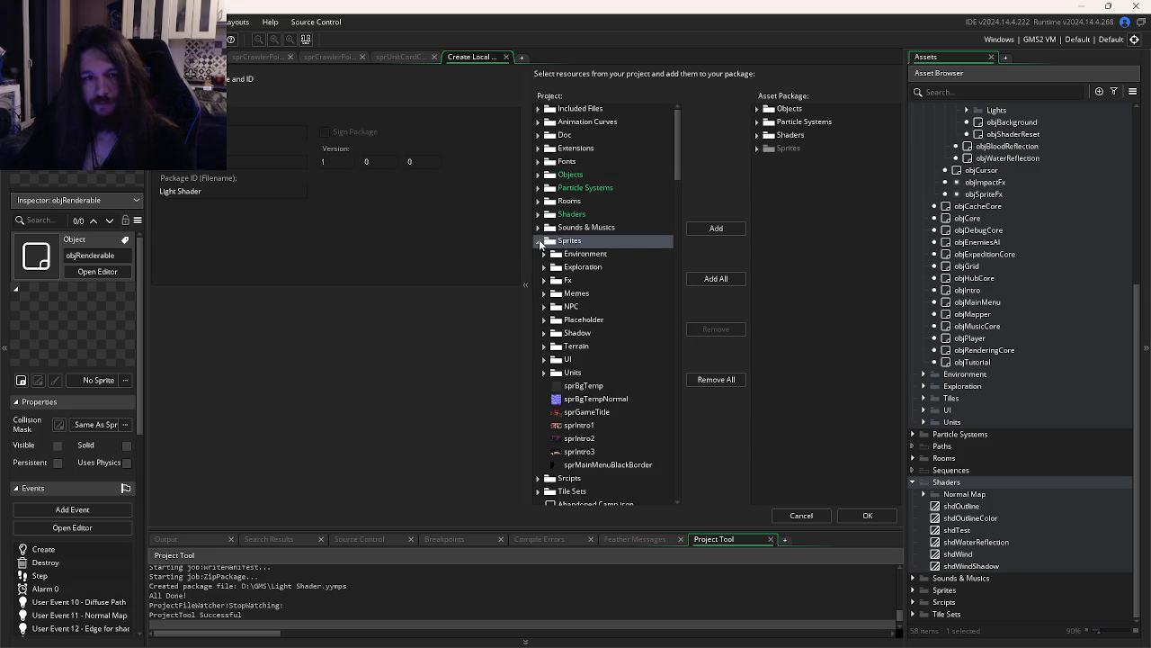
double_click(570, 245)
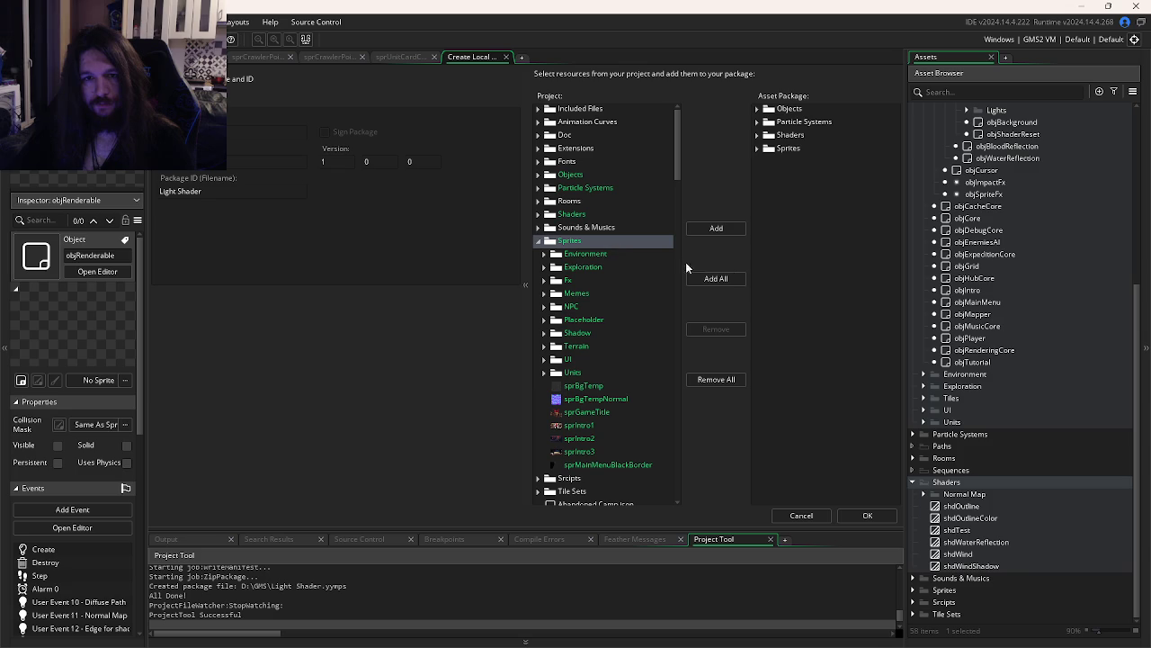
left_click(780, 151)
left_click(758, 149)
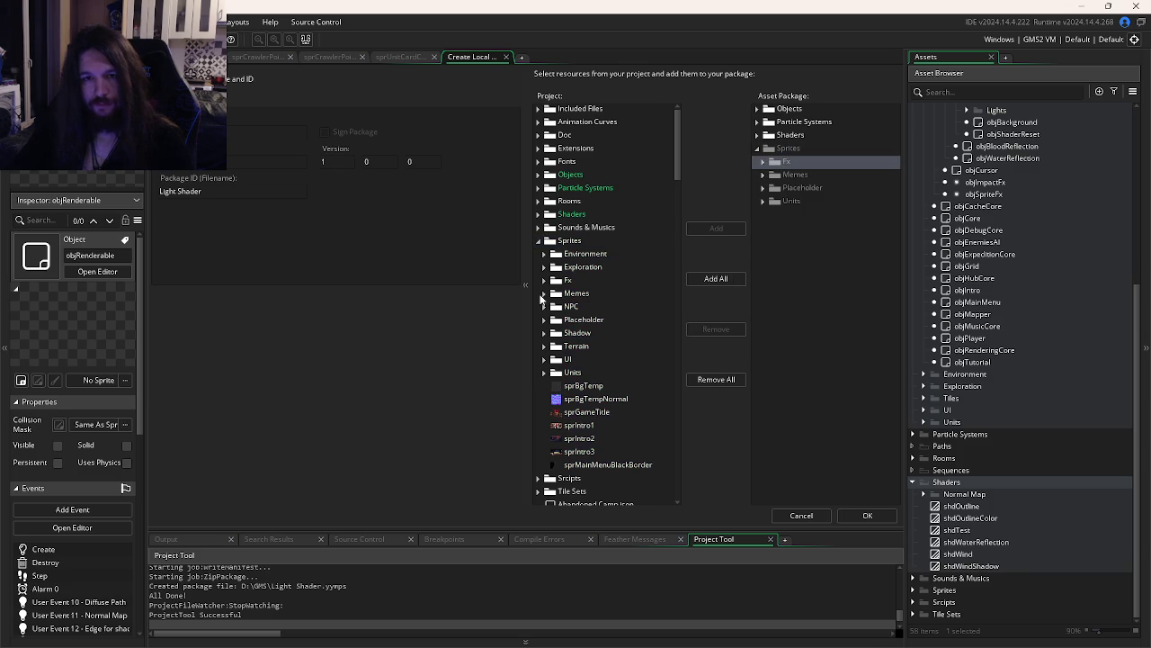
Add the Fx sprite folder to the Light Shader package
left_click(543, 279)
left_click(543, 279)
left_click(544, 280)
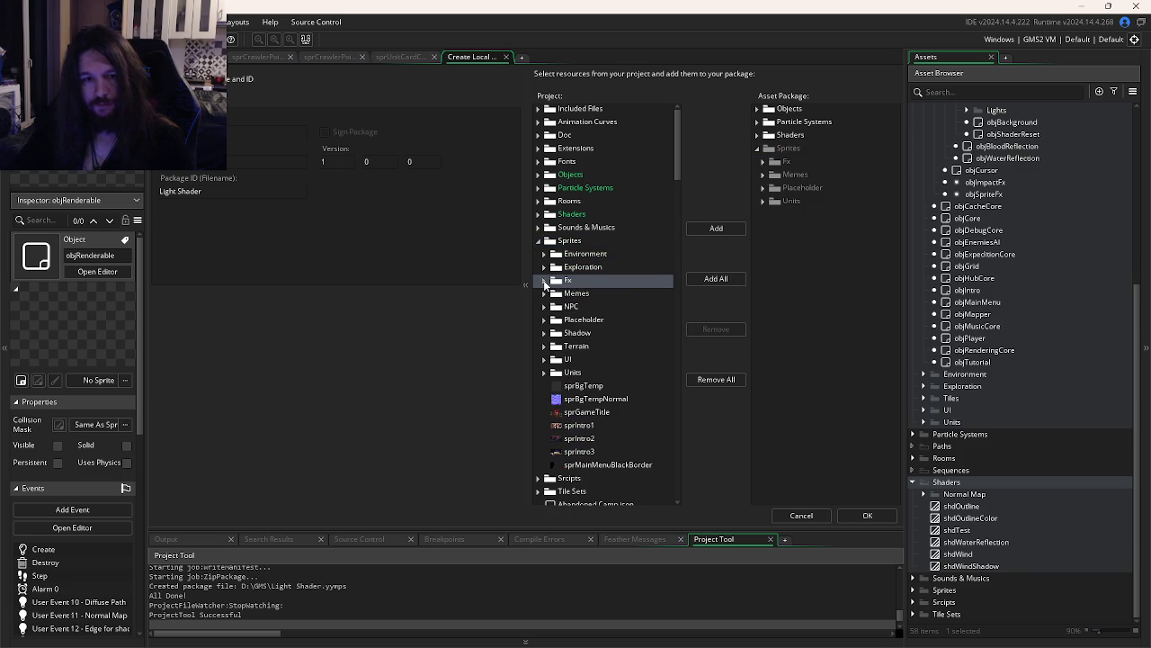
left_click(716, 228)
Expand the package's Units > Quod > Wormdead > Playstates > Idle & Walk sprites
left_click(791, 175)
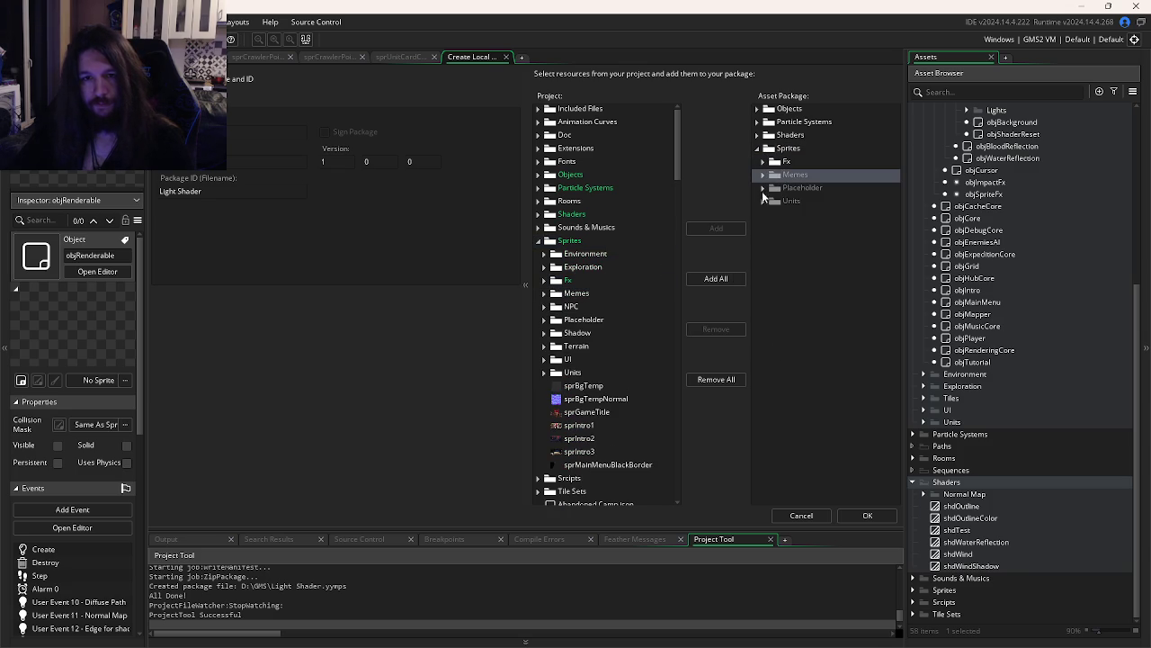
left_click(762, 200)
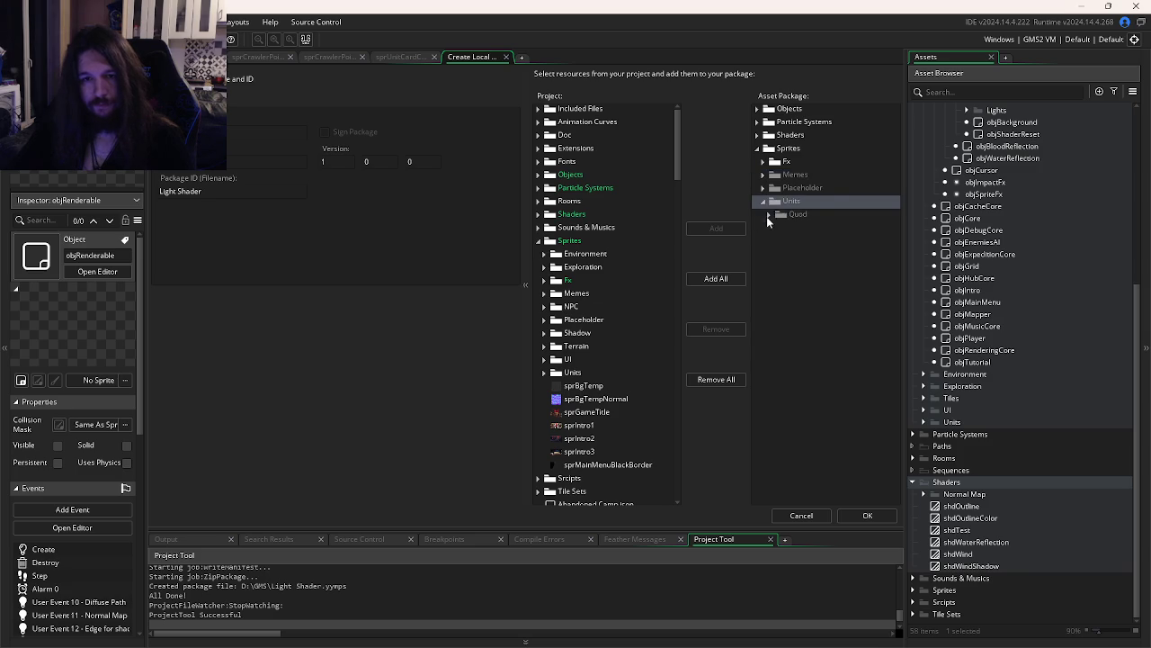
left_click(769, 214)
left_click(771, 227)
left_click(772, 227)
left_click(779, 240)
left_click(786, 253)
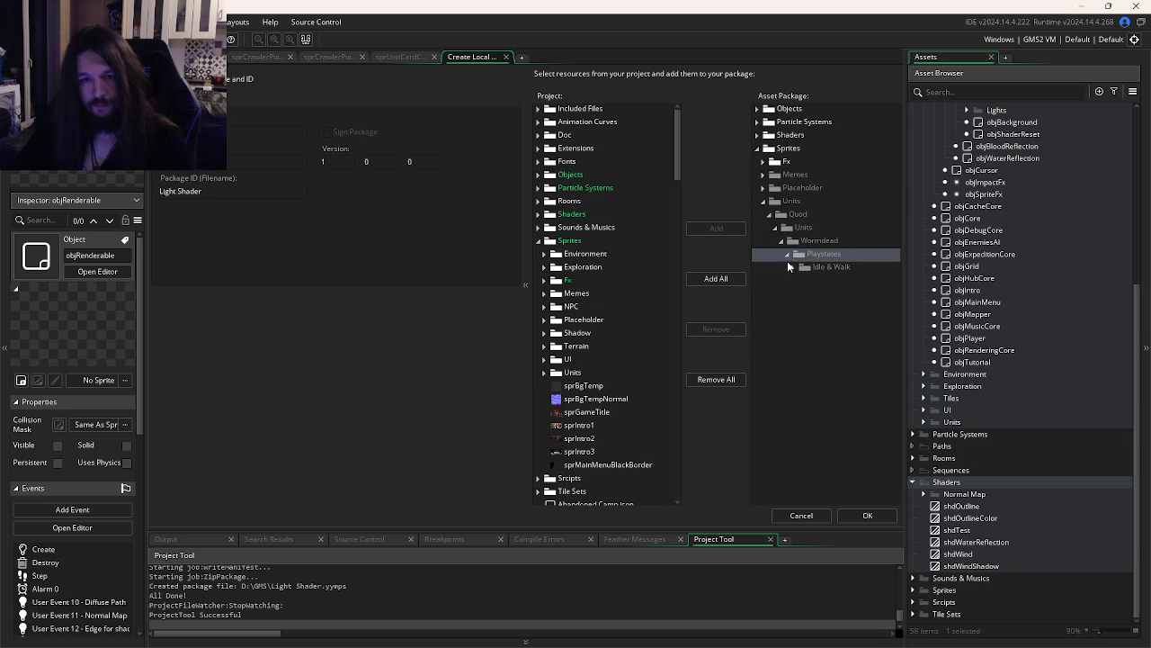
left_click(791, 267)
left_click(792, 267)
scroll(570, 368, "down", 2)
Add the WormQueen sprites from the project's Units > Quod > Units folder
left_click(548, 301)
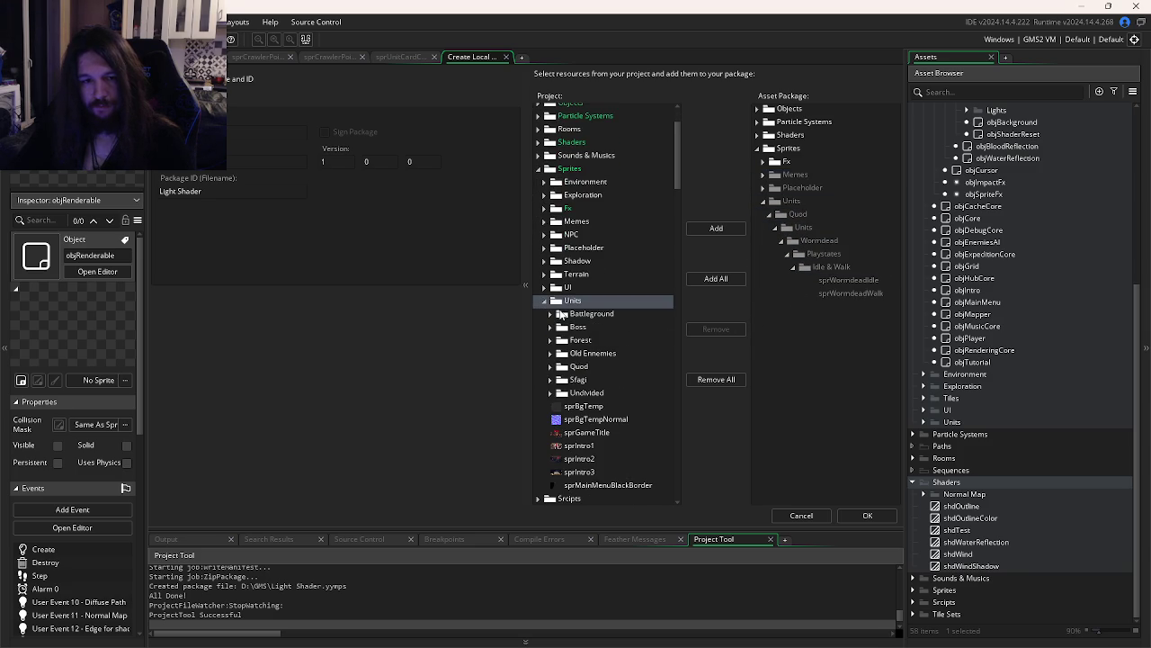
left_click(550, 367)
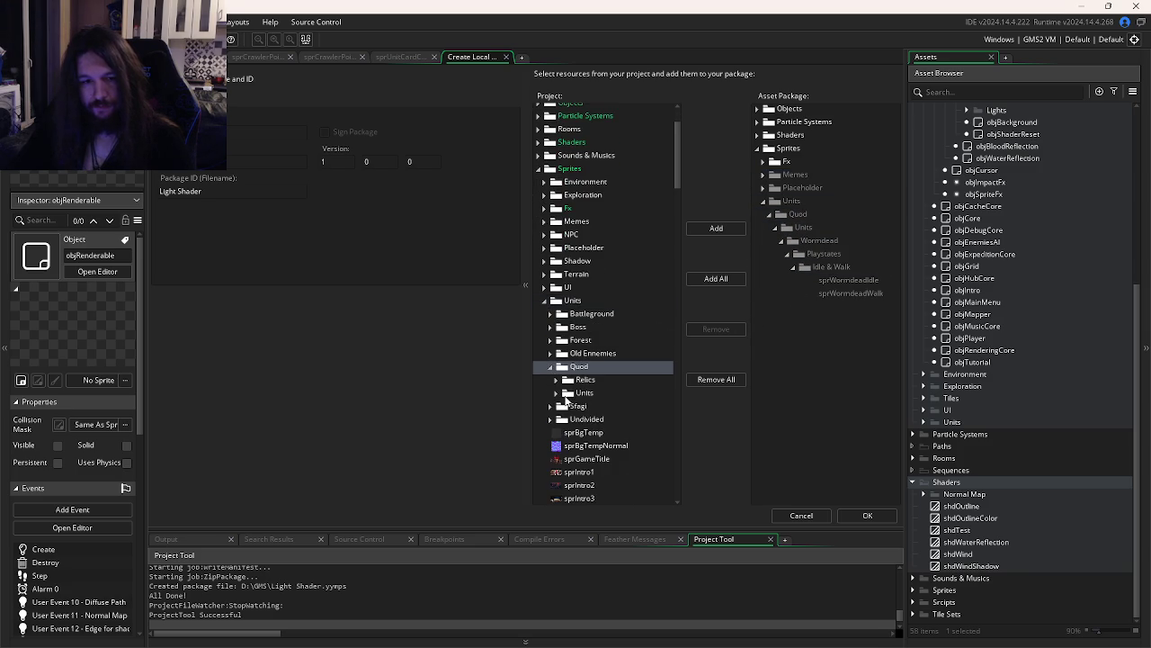
left_click(557, 394)
scroll(608, 427, "down", 1)
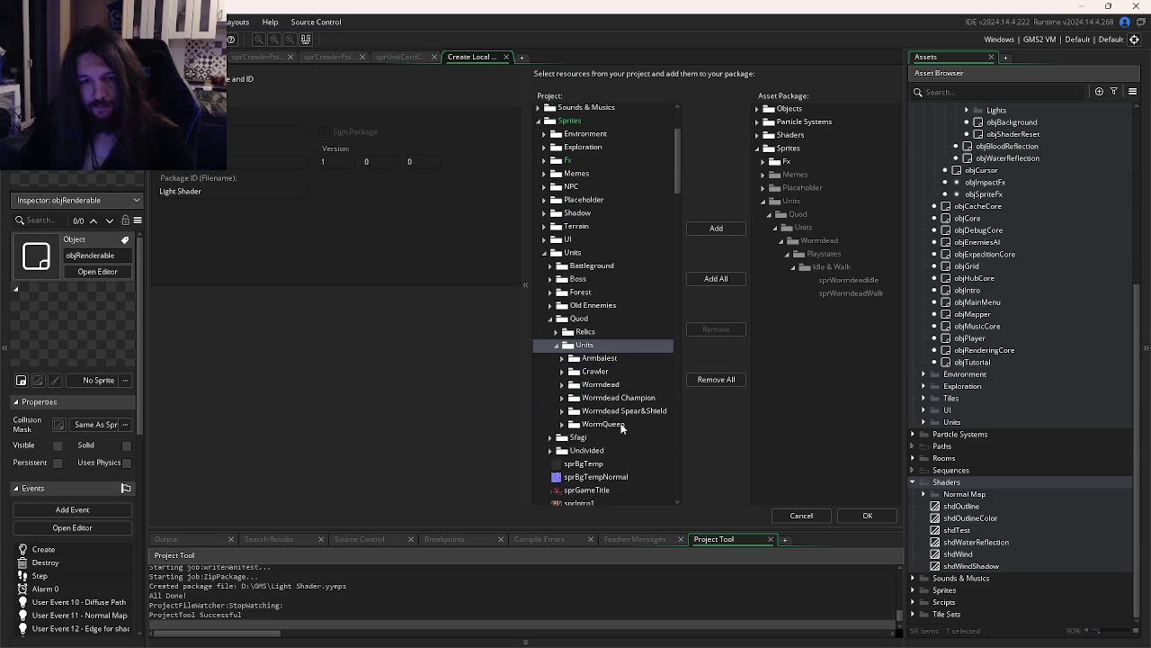
double_click(620, 423)
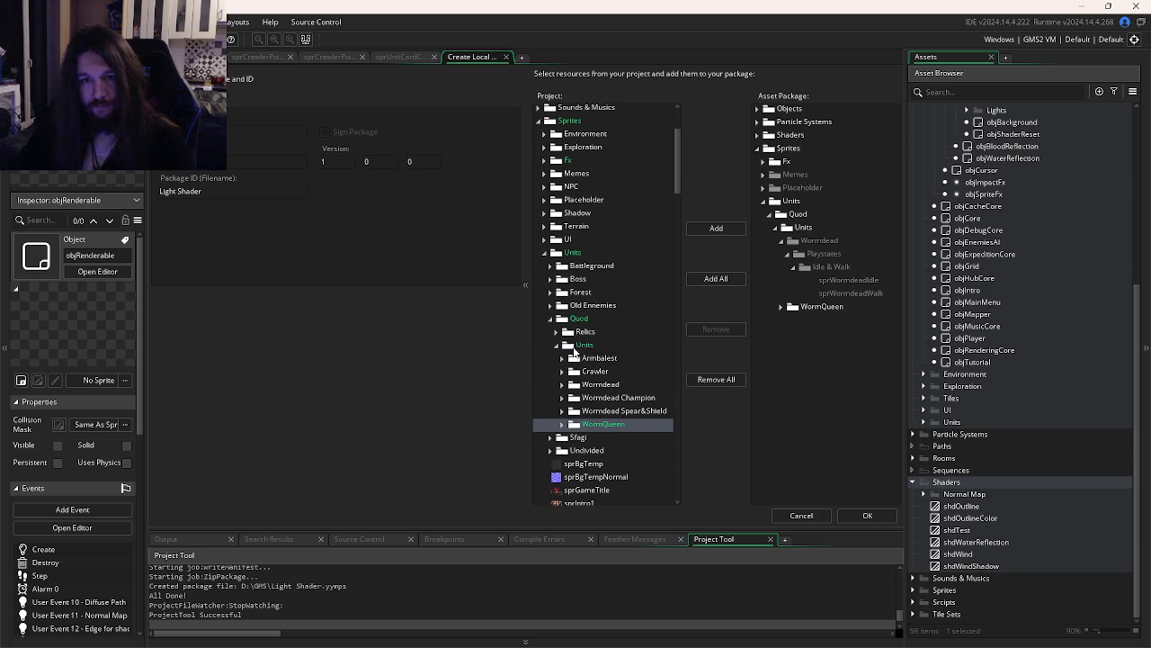
scroll(573, 351, "up", 1)
left_click(544, 300)
Add the Memes and Placeholder sprite folders to the package
left_click(545, 222)
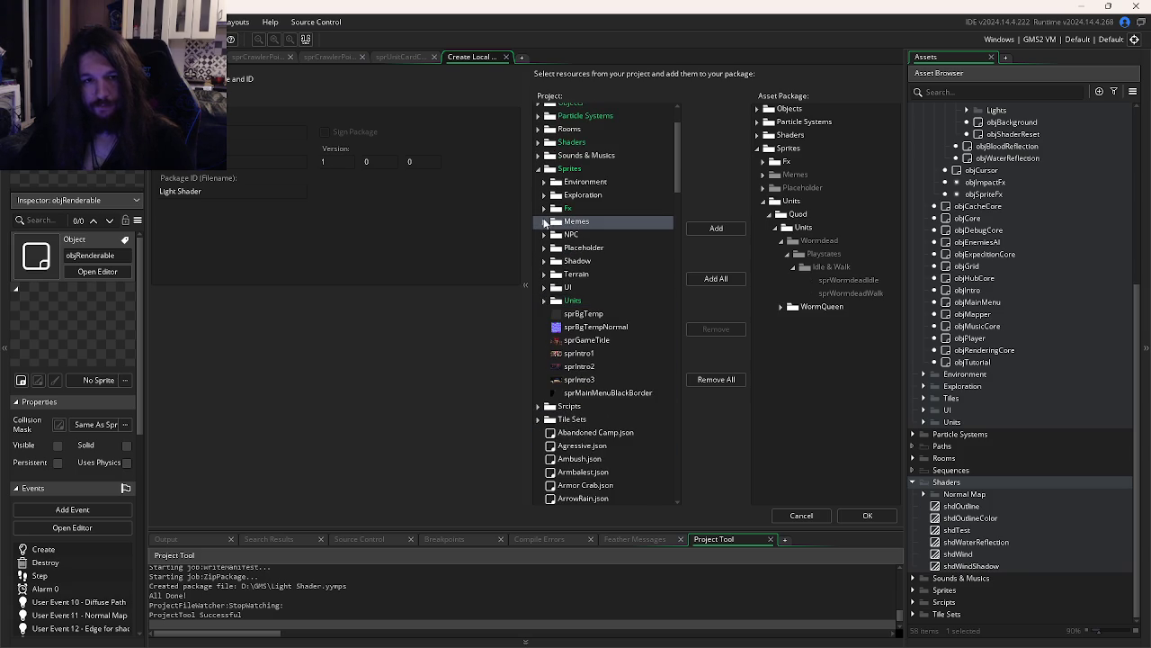
double_click(558, 224)
double_click(559, 250)
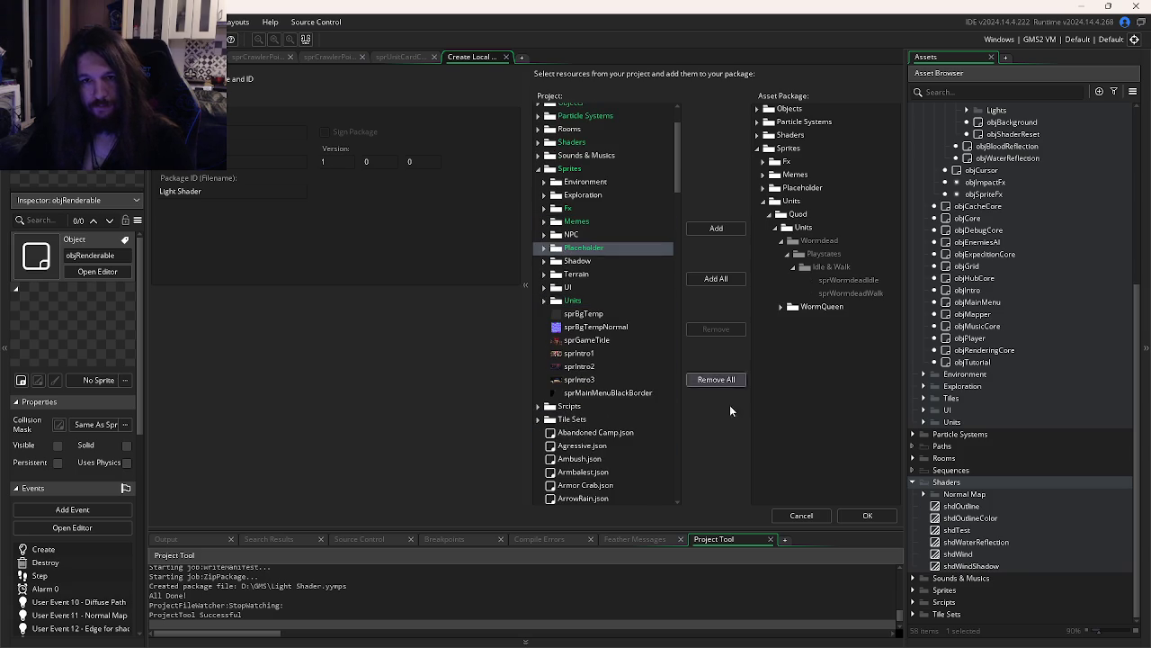
left_click(544, 248)
scroll(580, 288, "down", 3)
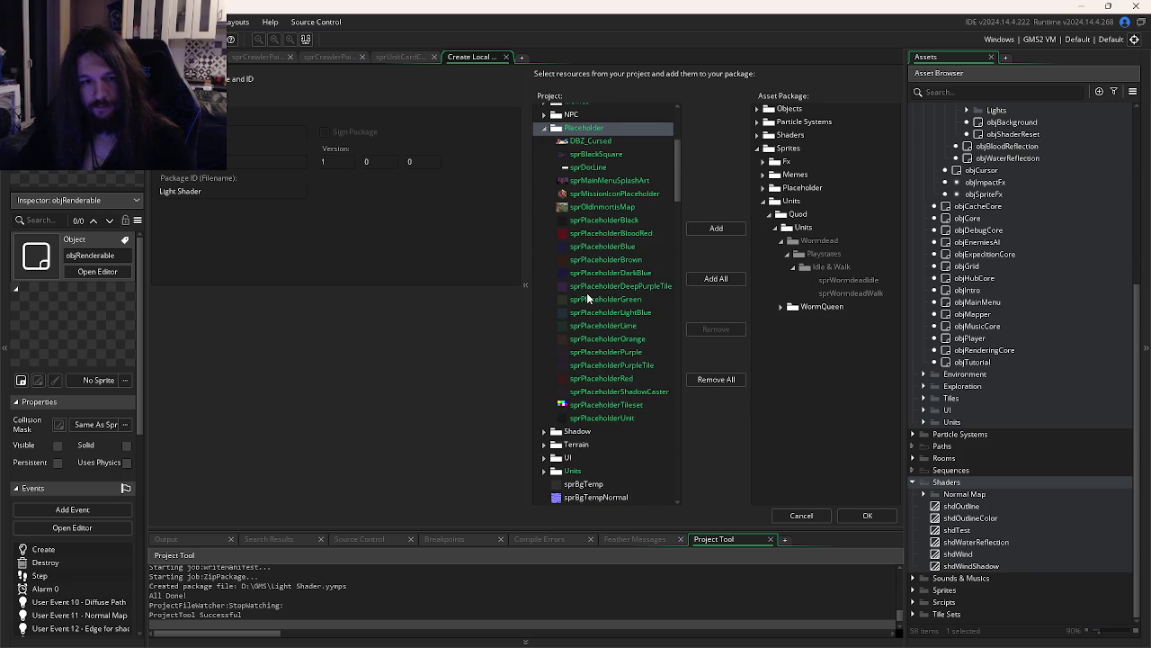
scroll(580, 287, "up", 3)
left_click(539, 245)
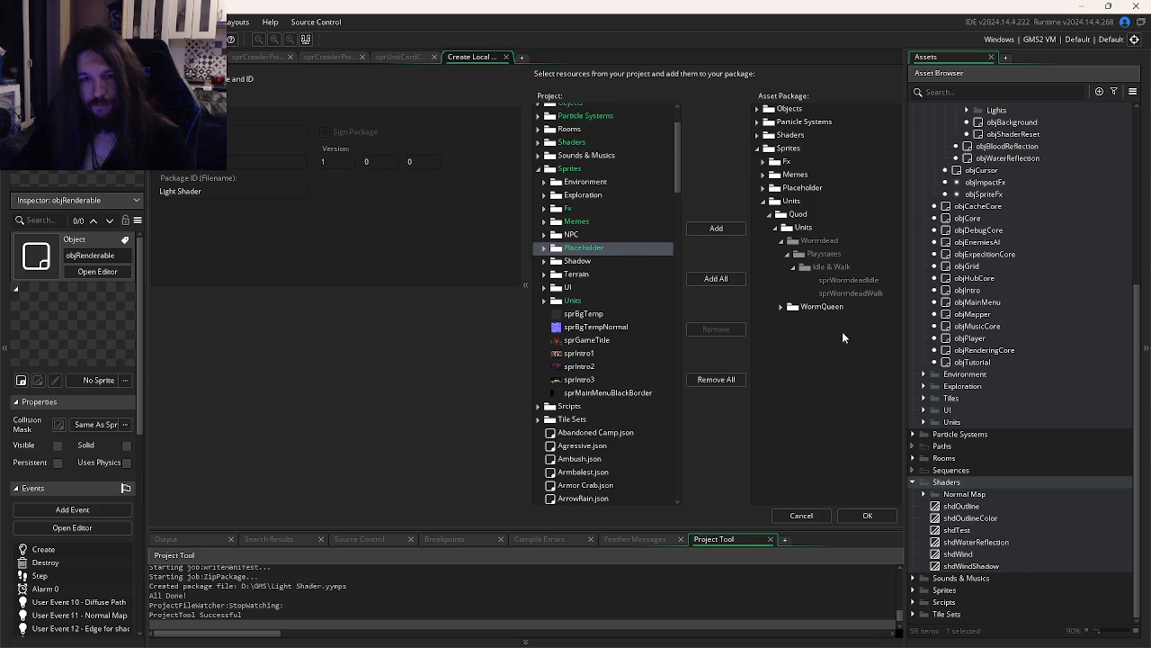
Remove WormQueen from the package's Wormdead branch
left_click(782, 242)
left_click(782, 242)
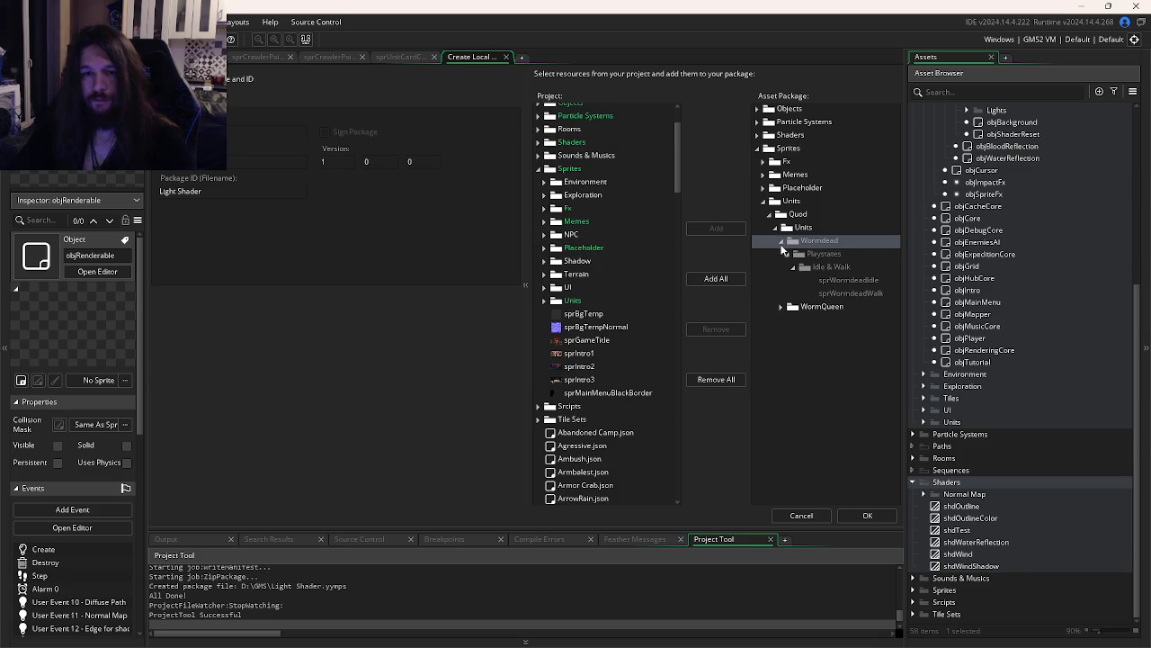
double_click(810, 308)
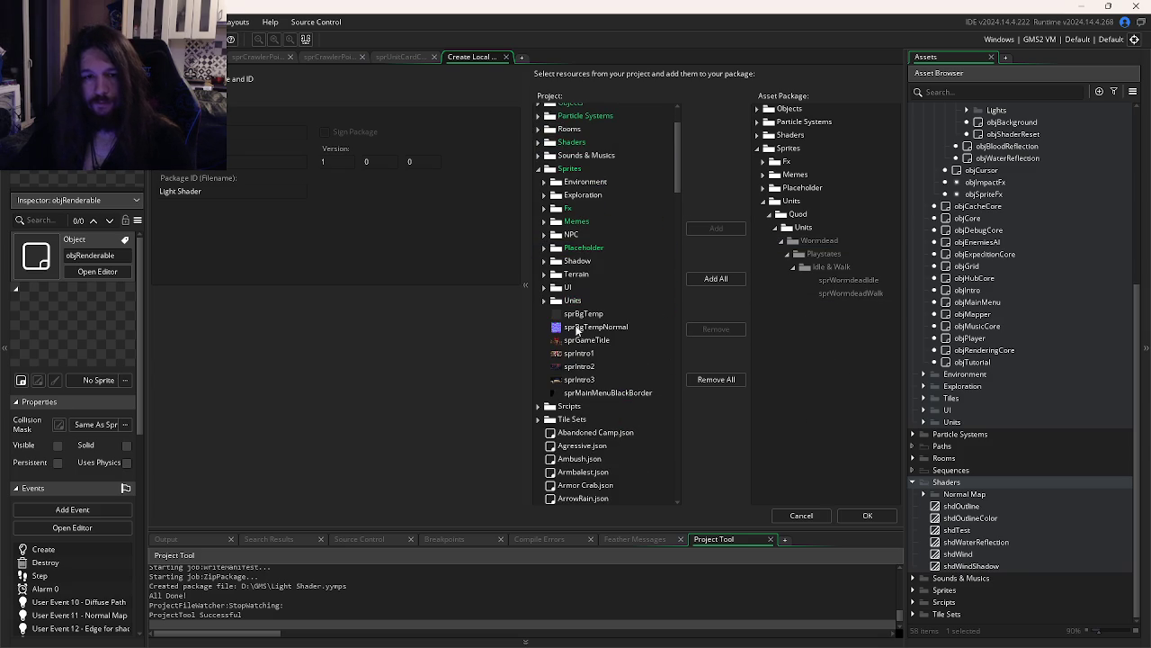
left_click(543, 300)
Add the Wormdead sprite folder, remove it again, and expand the package's Objects, Particle Systems and Shaders branches
scroll(567, 342, "down", 2)
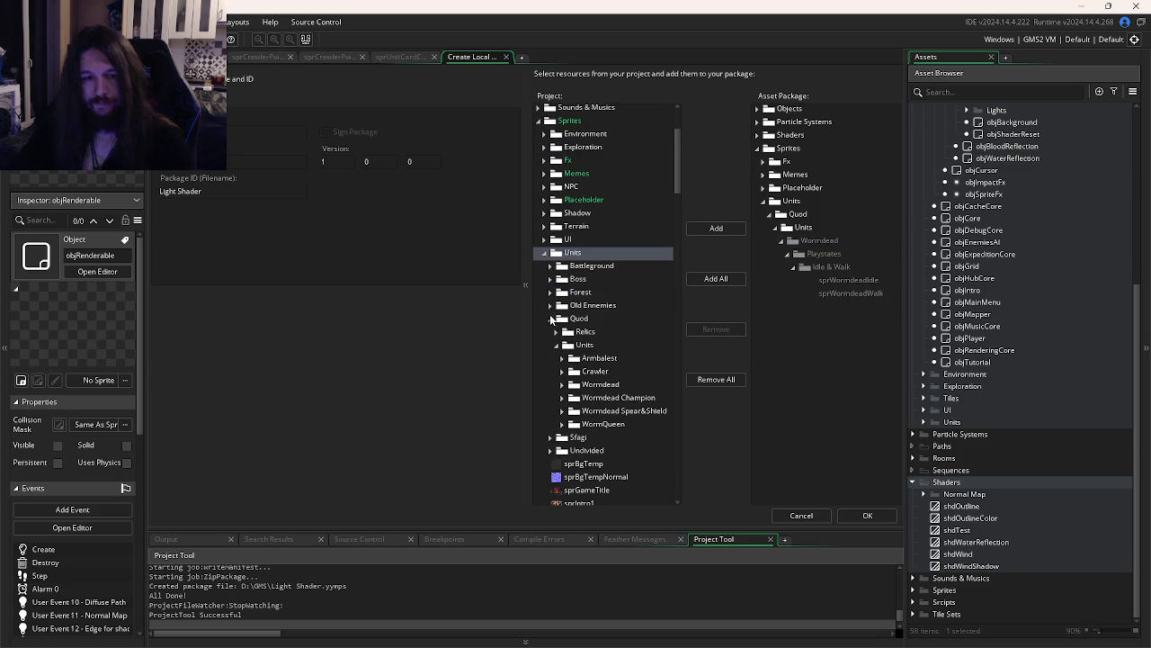
double_click(593, 385)
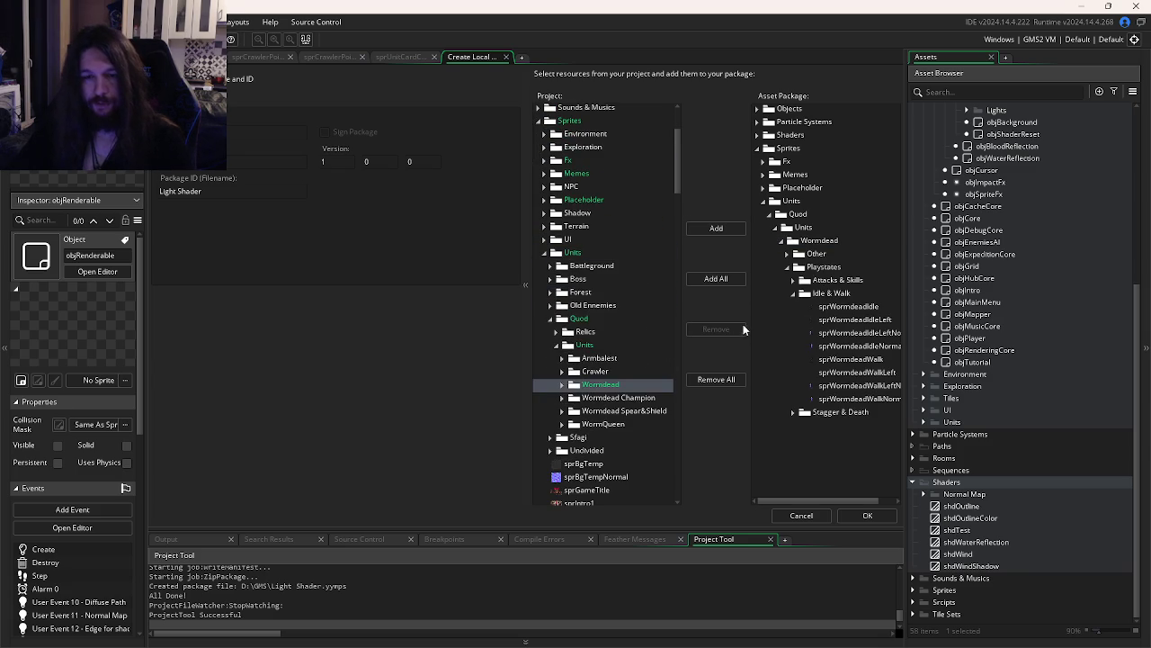
double_click(801, 243)
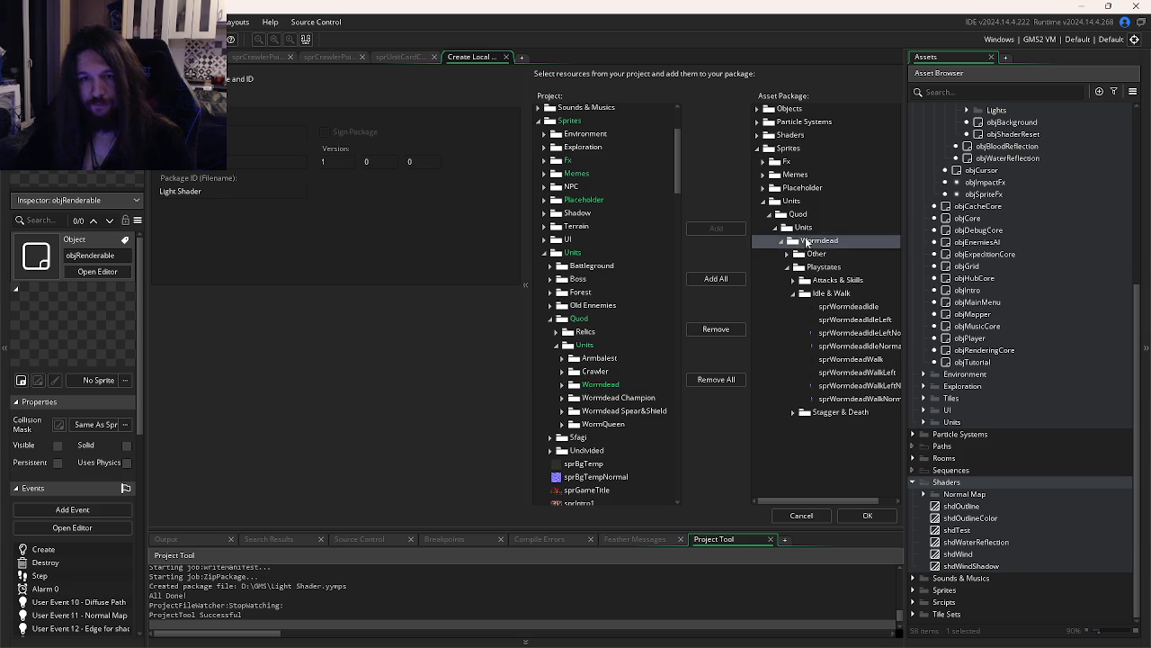
left_click(756, 134)
left_click(756, 121)
left_click(757, 108)
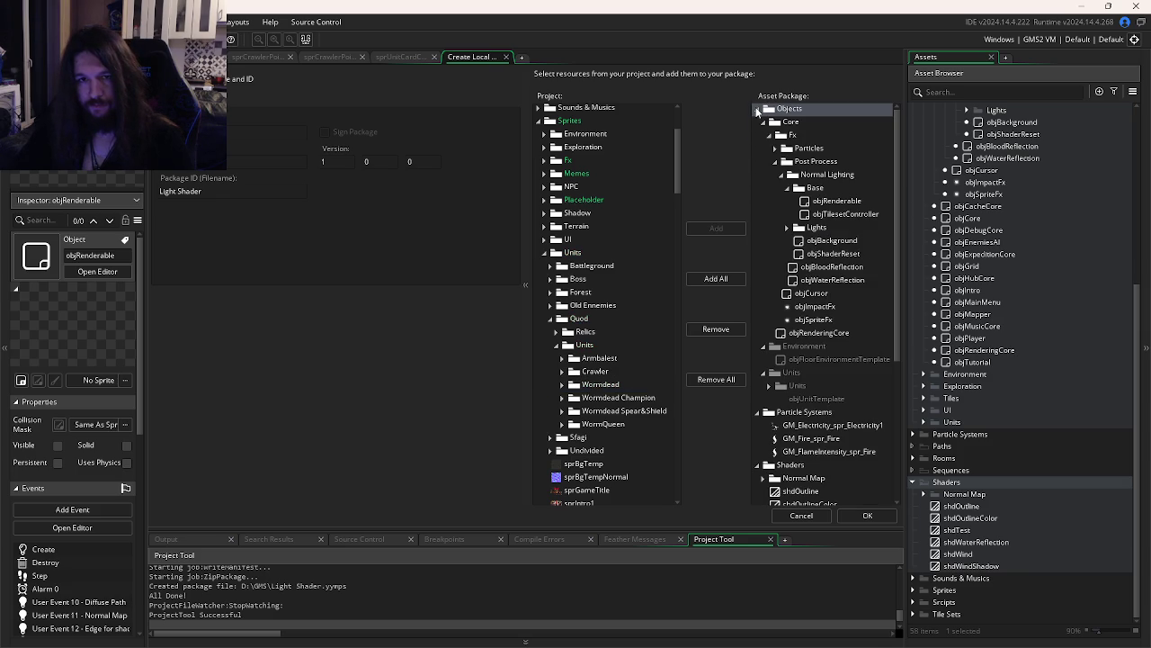
left_click(808, 356)
scroll(813, 356, "down", 3)
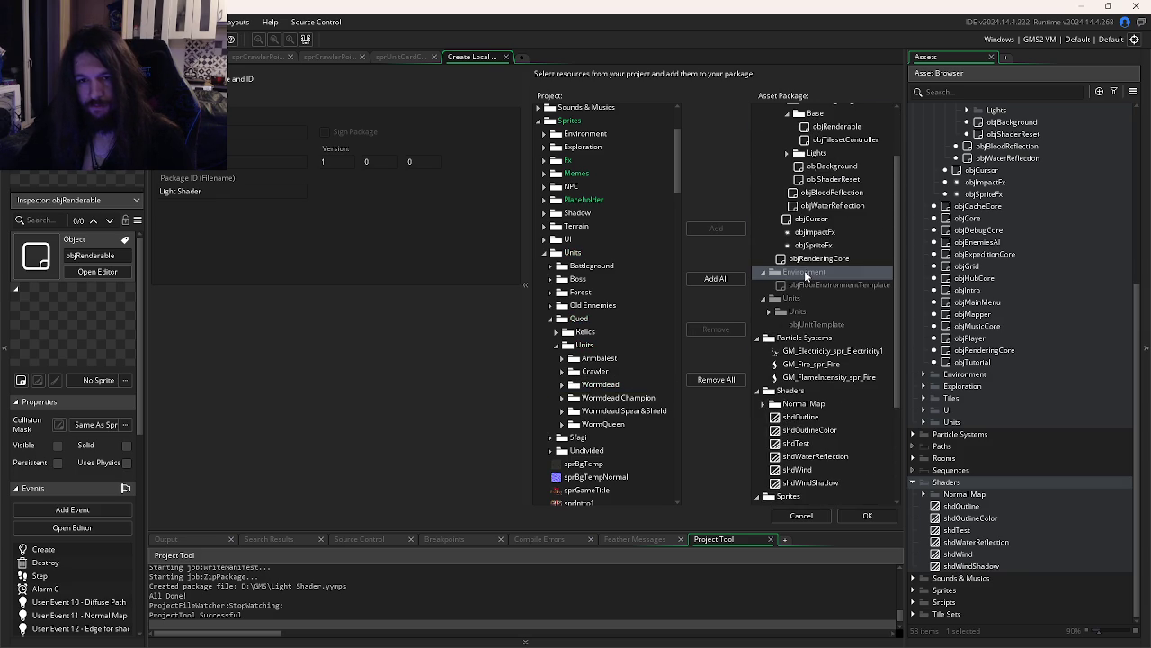
scroll(580, 331, "down", 4)
scroll(791, 366, "down", 5)
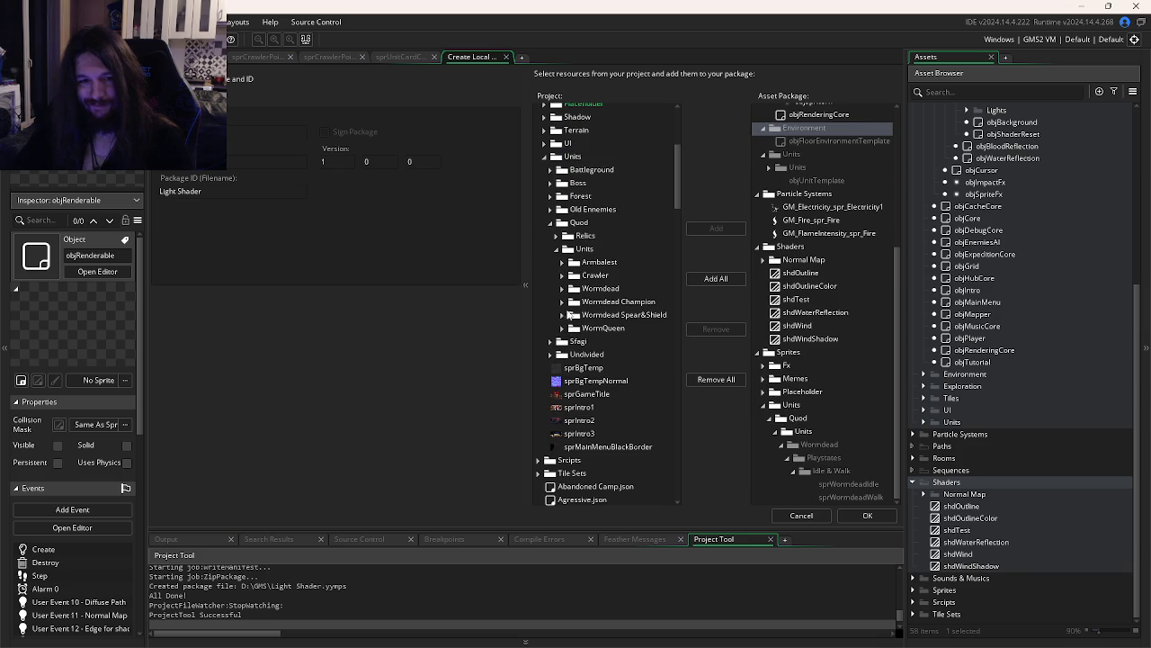
Add the Wormdead Playstates 'Idle & Walk' sprites to the package and check them
left_click(562, 289)
scroll(563, 288, "down", 2)
left_click(566, 284)
left_click(569, 242)
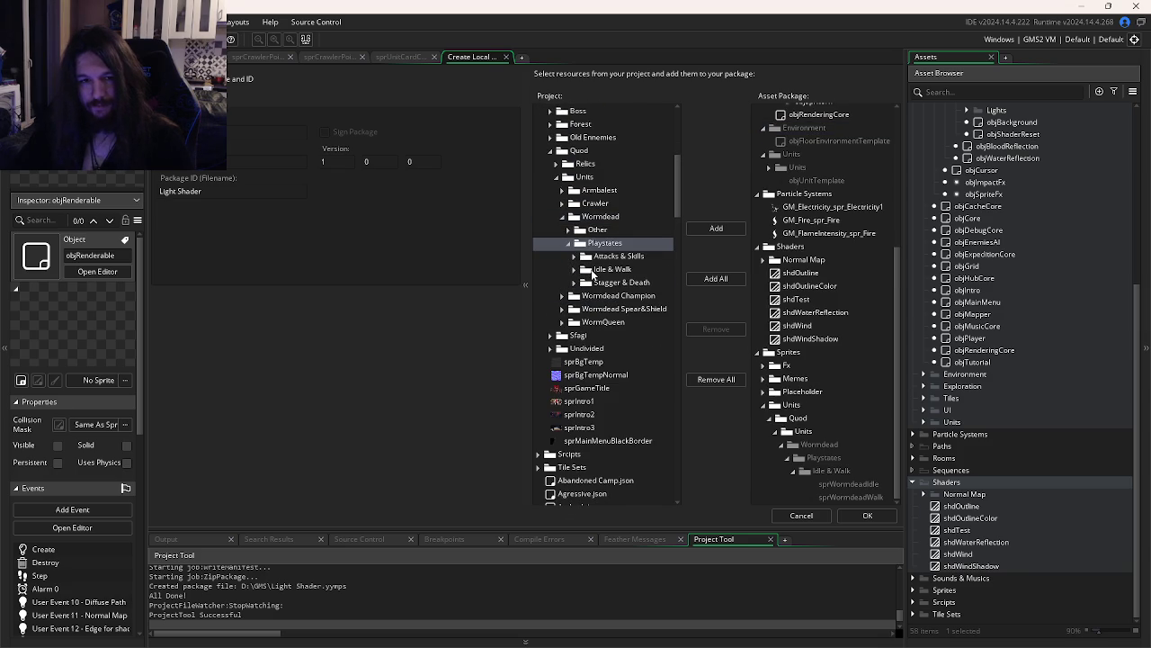
double_click(594, 270)
scroll(830, 332, "down", 2)
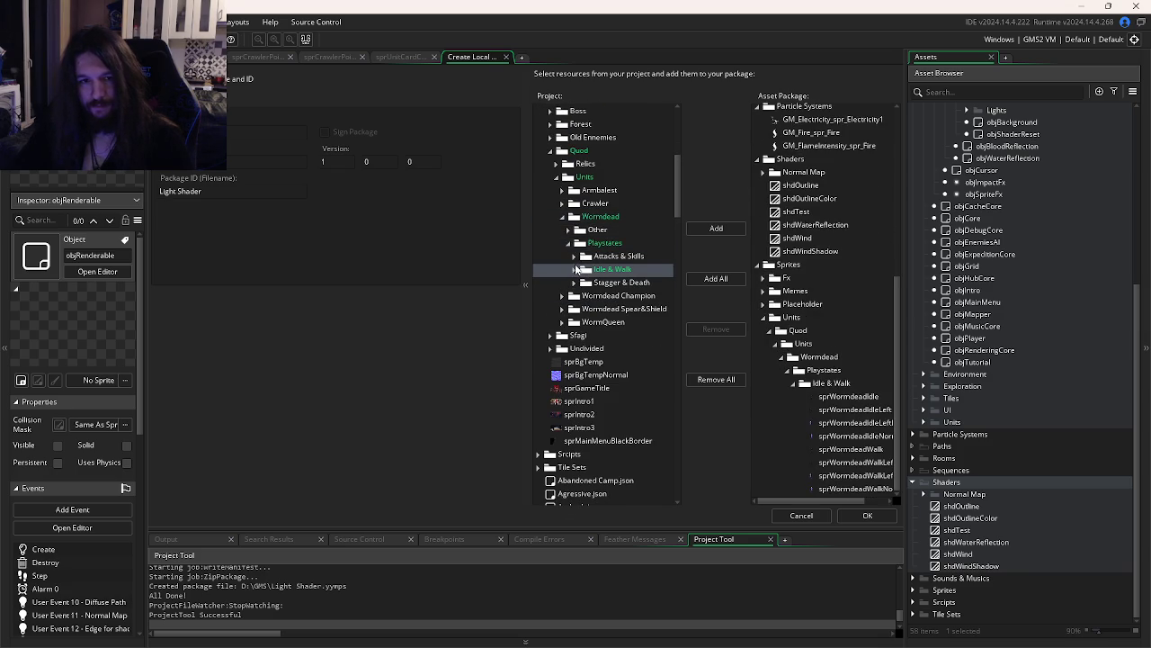
left_click(821, 375)
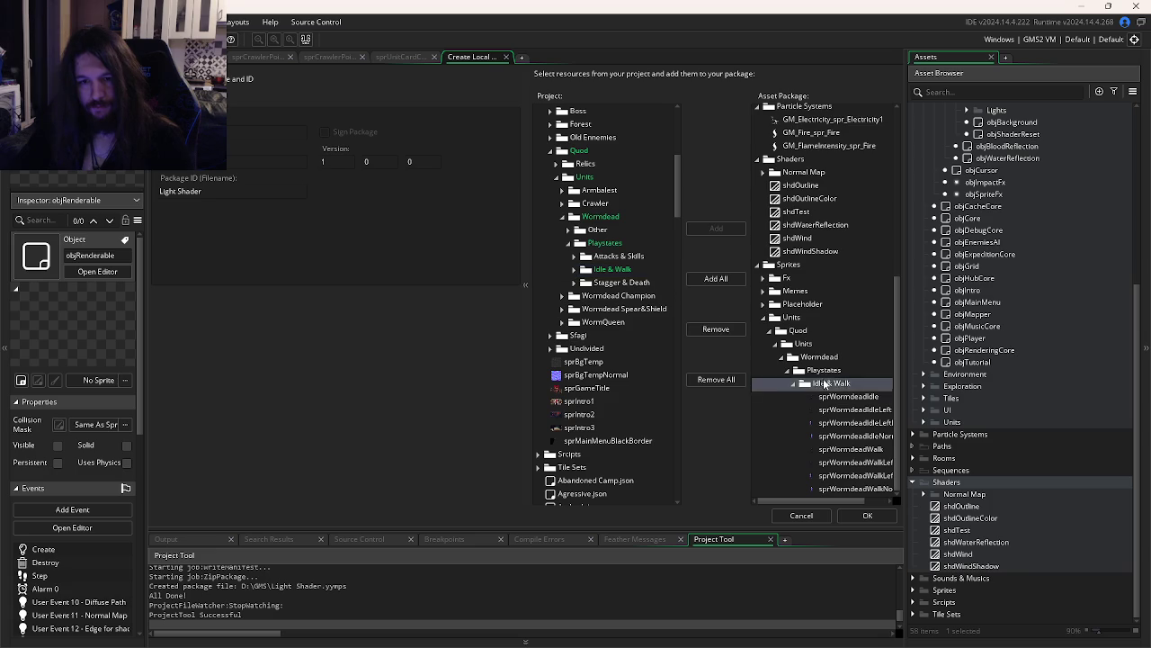
Add sprWormdeadIdle and sprWormdeadWalk individually, then collapse the Wormdead and Quod Units sprite folders
scroll(822, 383, "up", 2)
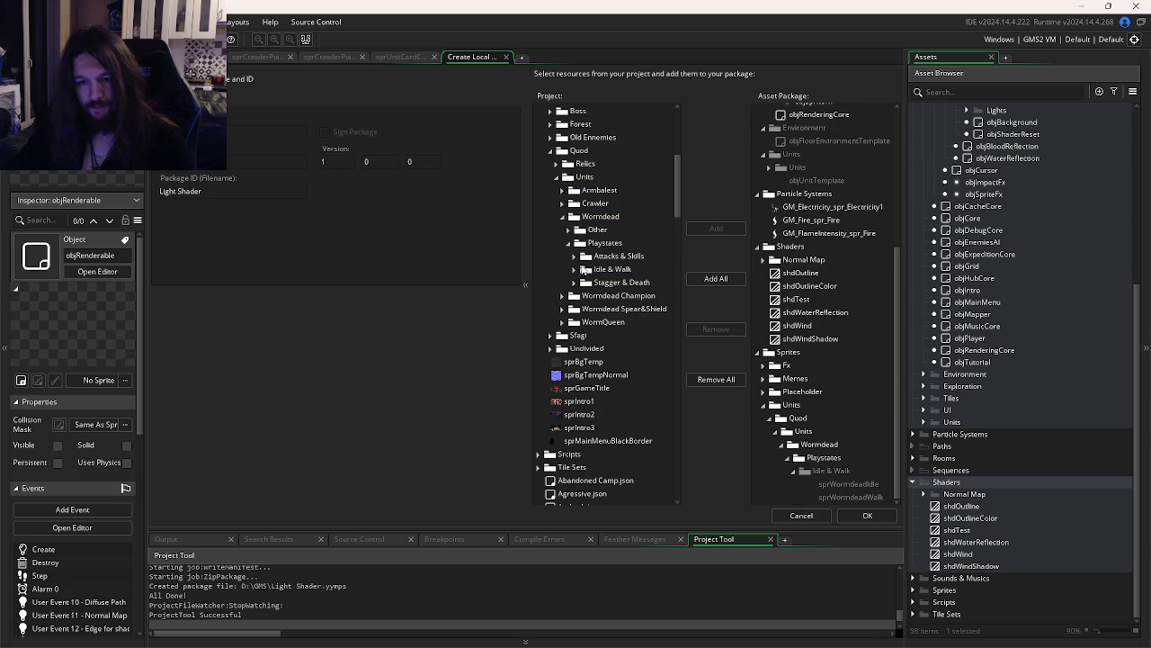
left_click(576, 270)
double_click(646, 284)
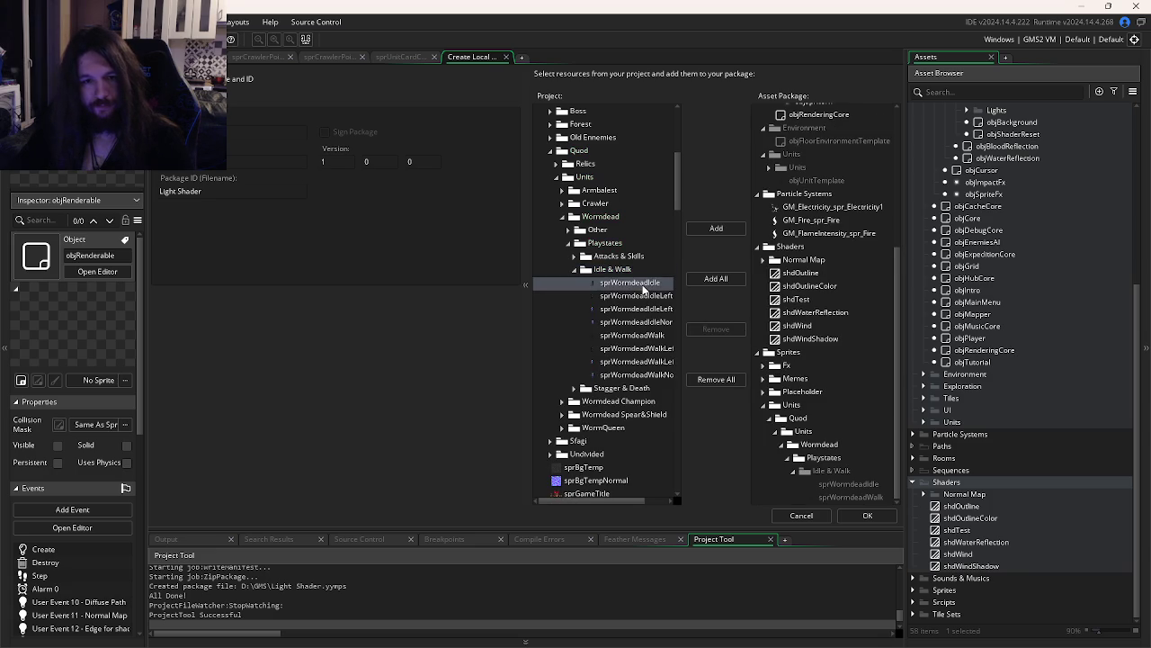
double_click(644, 334)
left_click(574, 270)
scroll(575, 279, "up", 2)
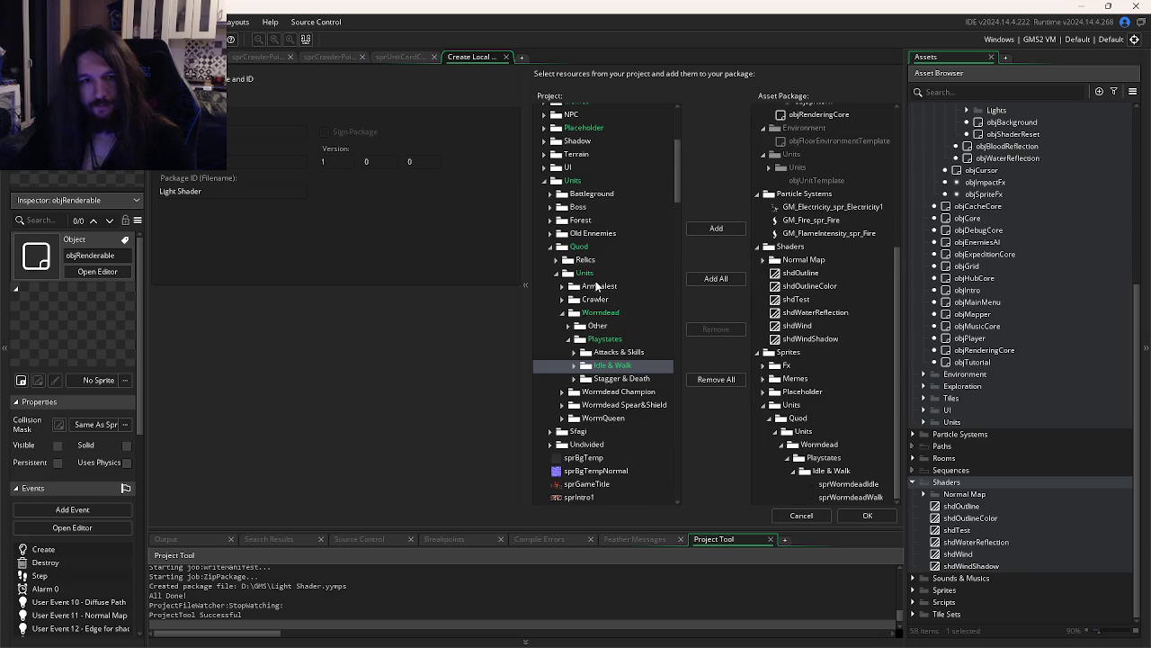
left_click(565, 312)
double_click(576, 273)
Check objUnitTemplate and the package's Units object branch holding objWormdead
scroll(576, 296, "up", 3)
scroll(765, 322, "up", 3)
scroll(766, 322, "up", 2)
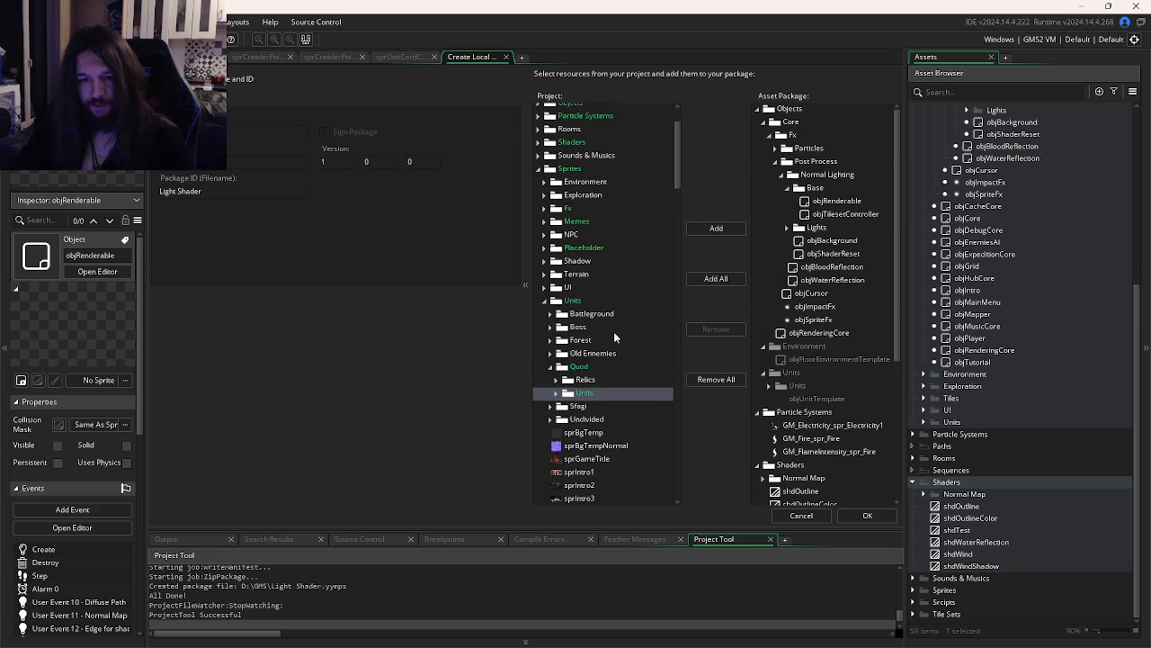
scroll(591, 282, "up", 5)
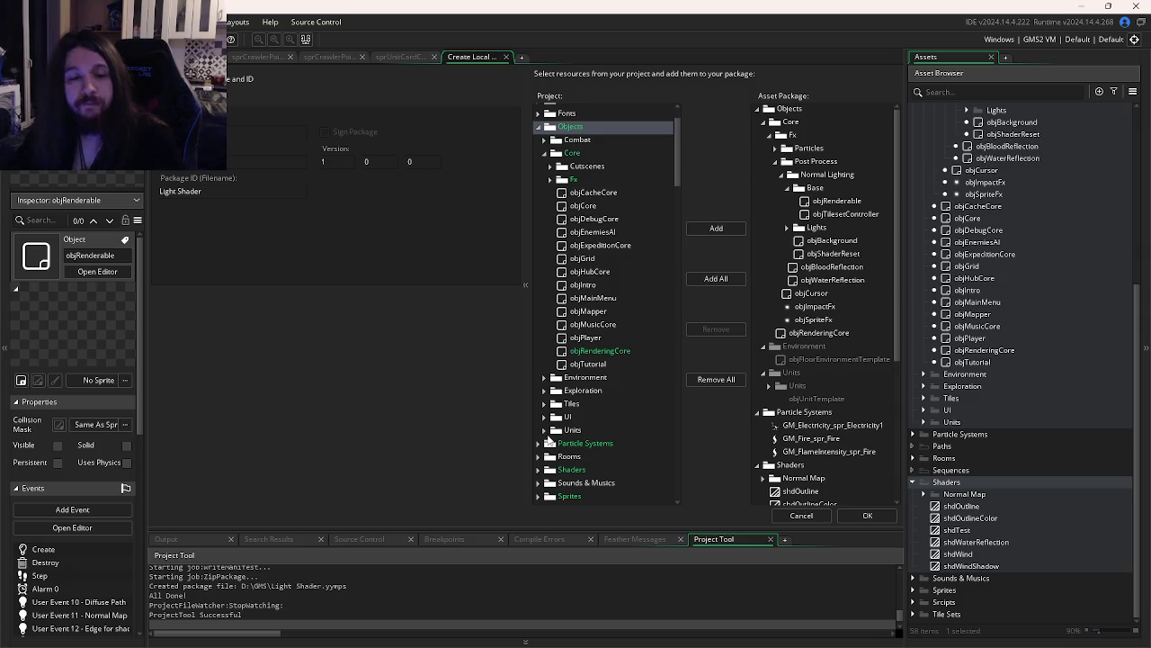
double_click(595, 430)
scroll(605, 432, "down", 2)
left_click(602, 429)
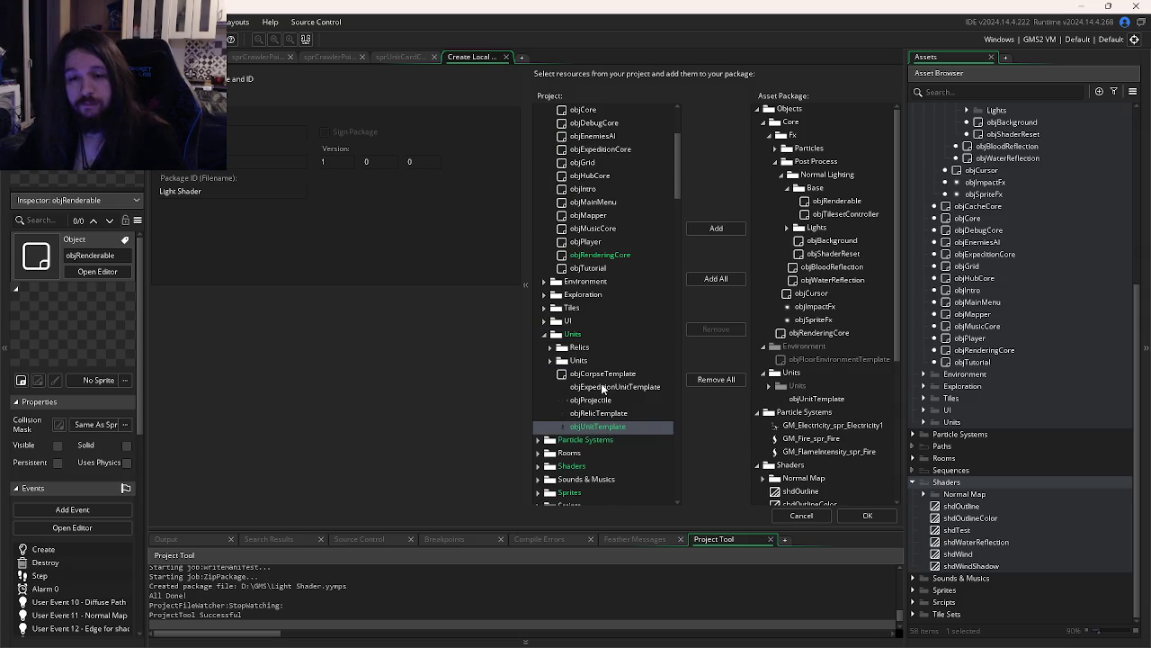
left_click(767, 387)
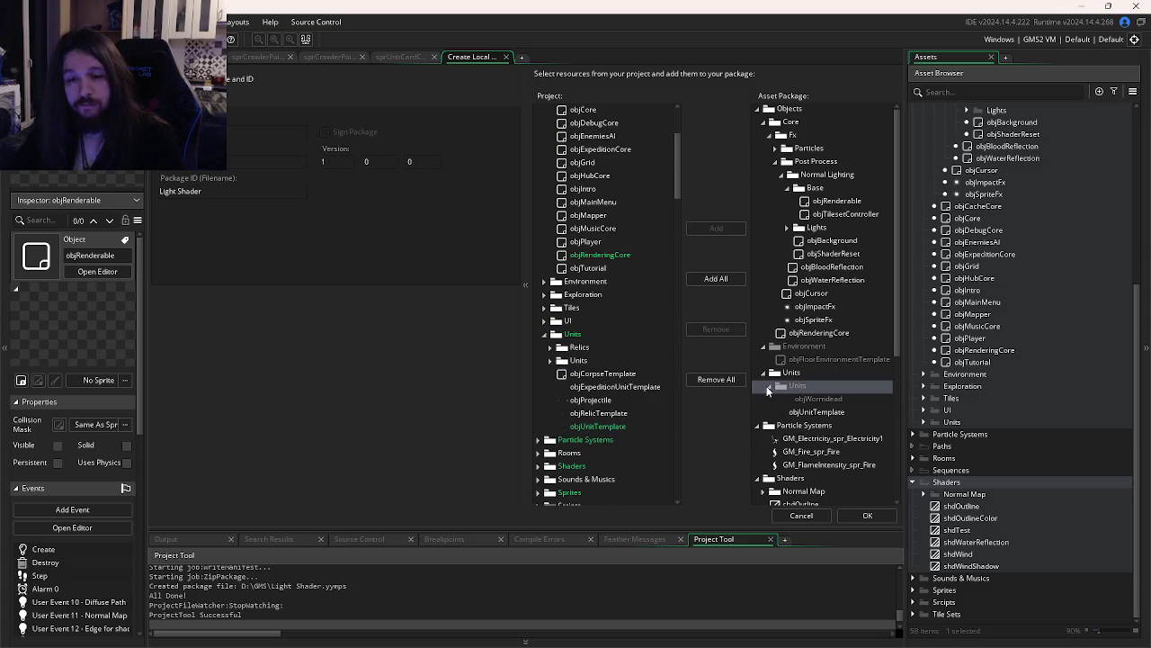
left_click(550, 361)
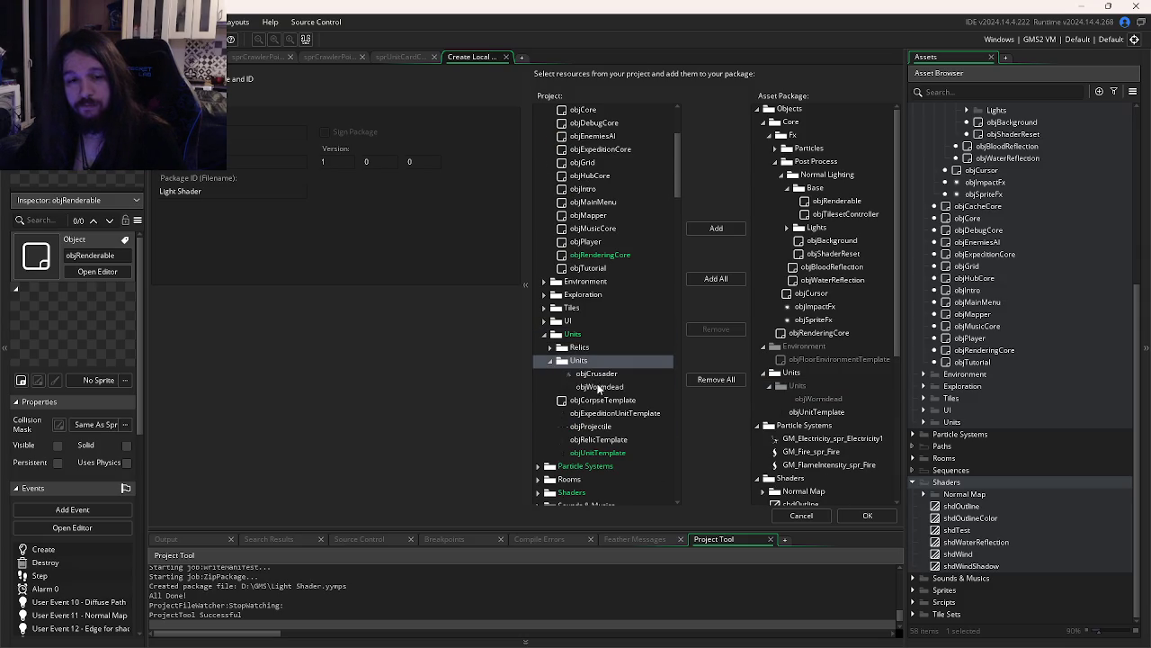
left_click(551, 360)
scroll(578, 366, "up", 3)
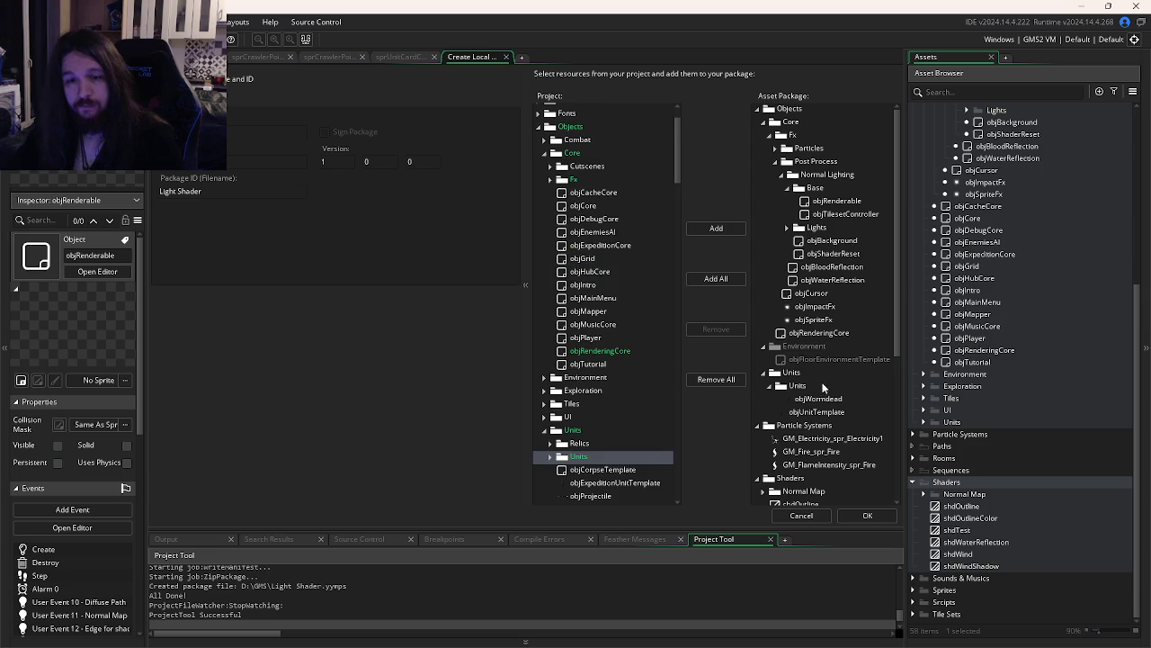
Add objEnvironmentTemplate and objFloorEnvironmentTemplate under Environment and confirm the package contents
left_click(803, 346)
scroll(550, 247, "up", 2)
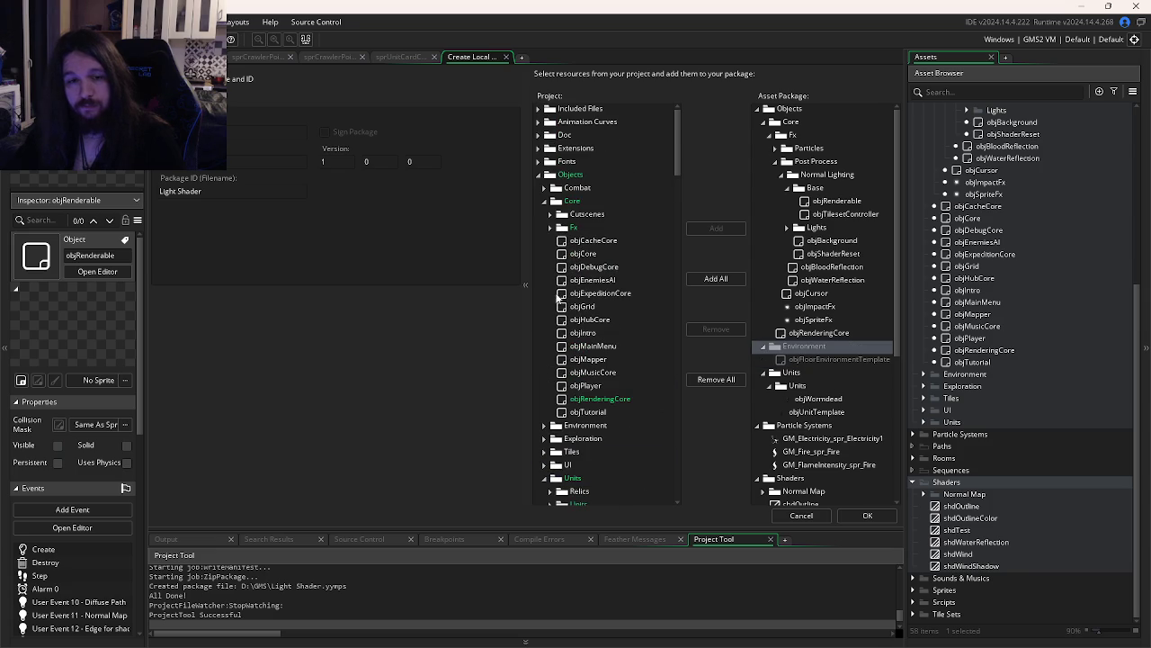
left_click(544, 201)
left_click(544, 214)
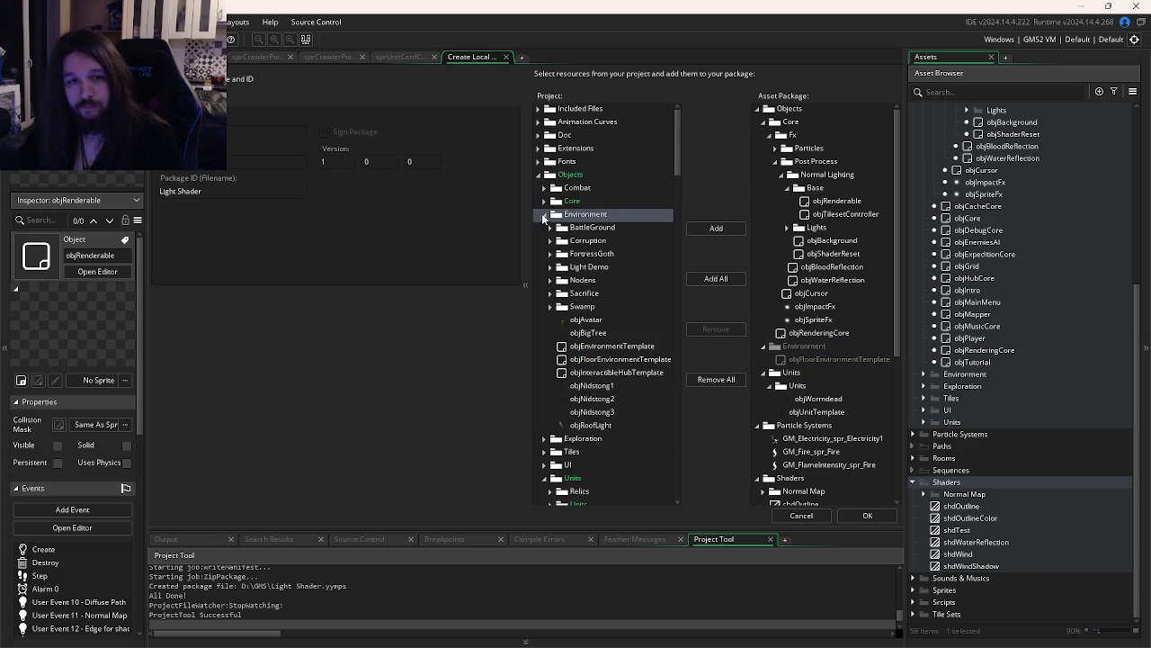
double_click(626, 349)
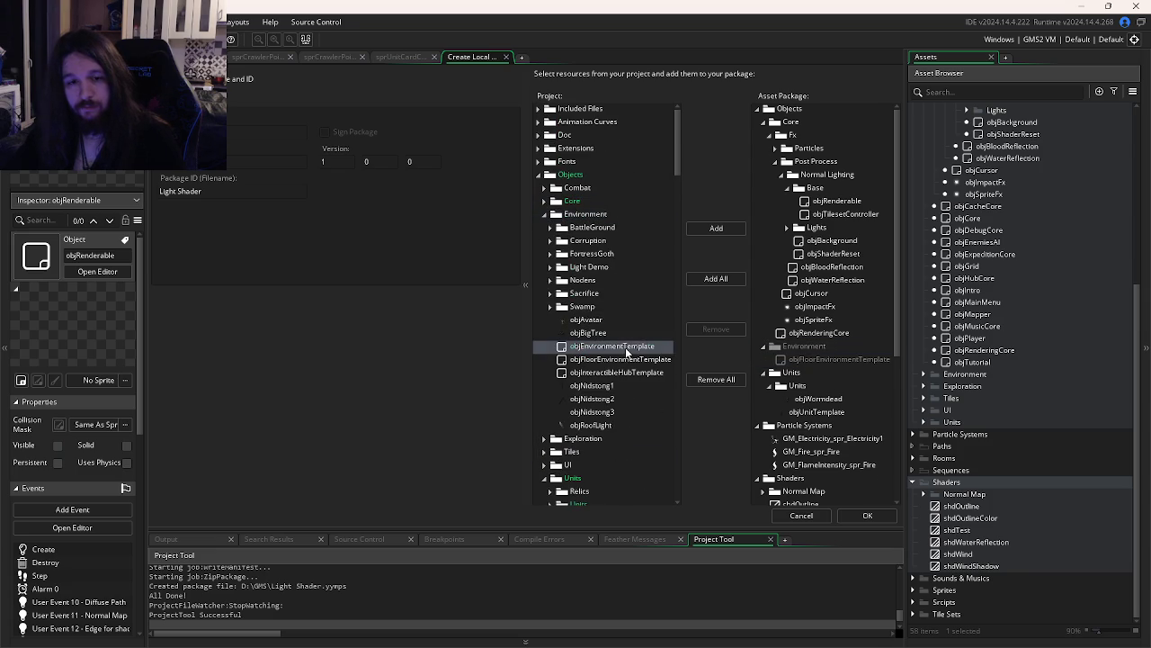
left_click(627, 361)
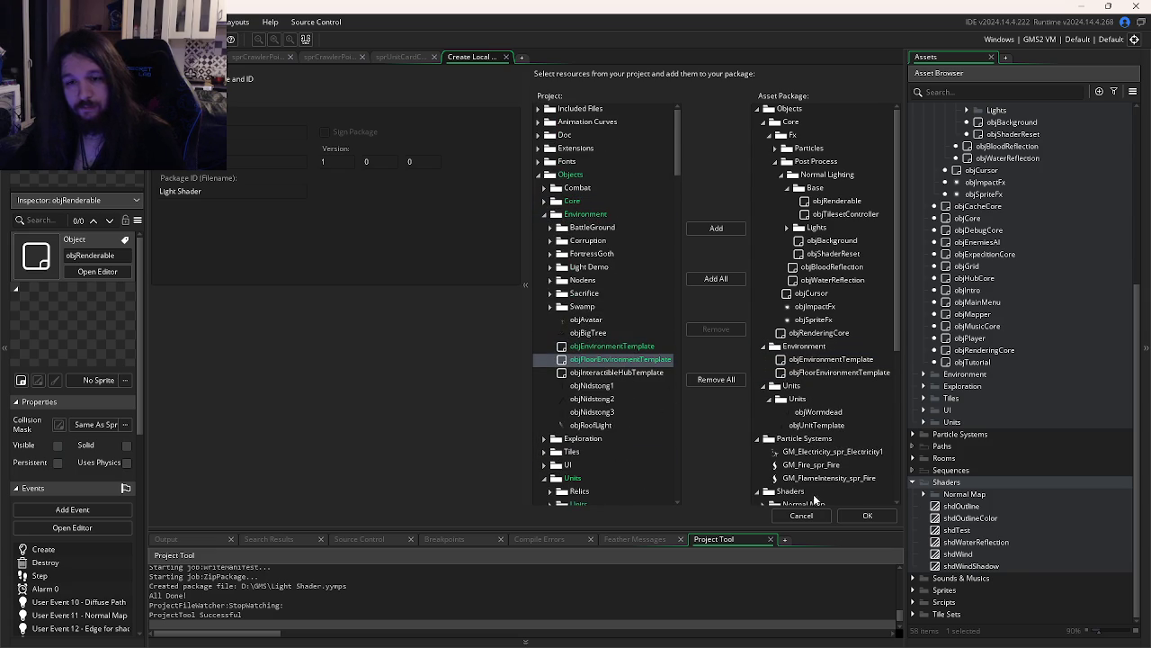
left_click(866, 520)
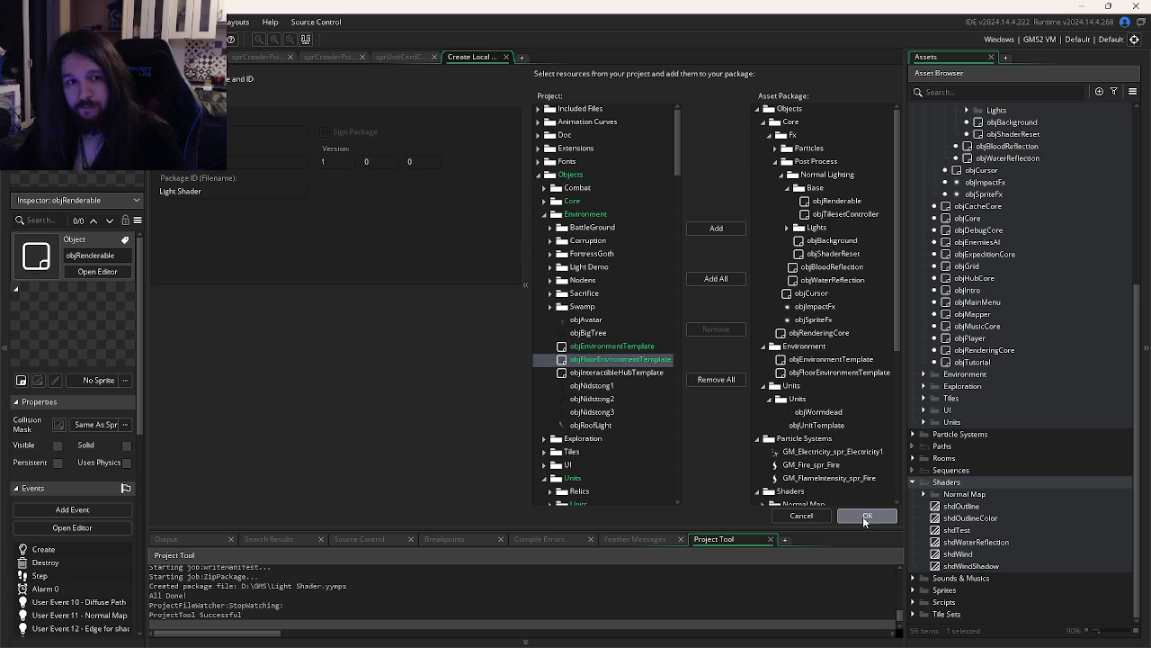
Save the package as Light Shader, overwriting the existing Light Shader.yymps
left_click(468, 315)
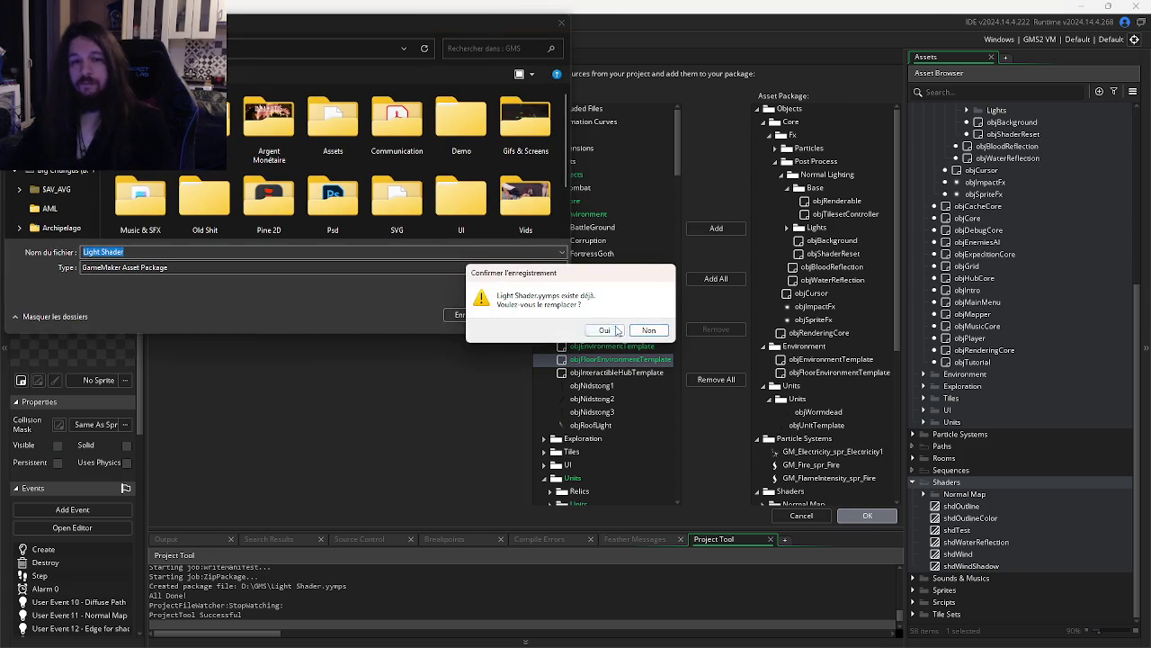
left_click(604, 330)
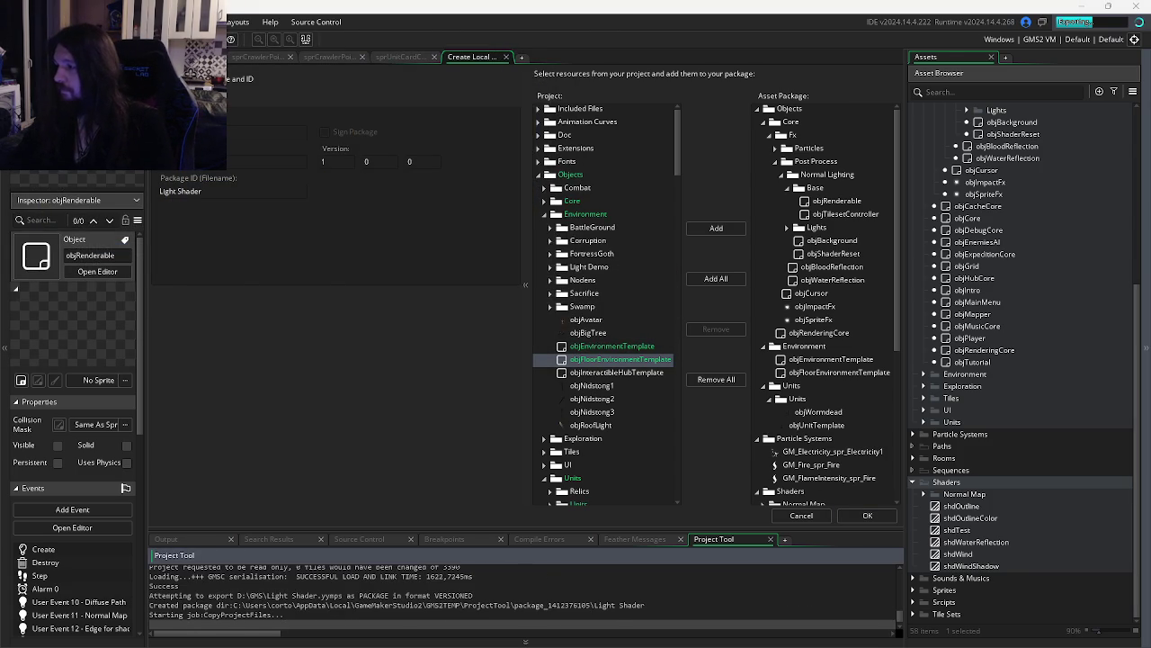
key("alt+Tab")
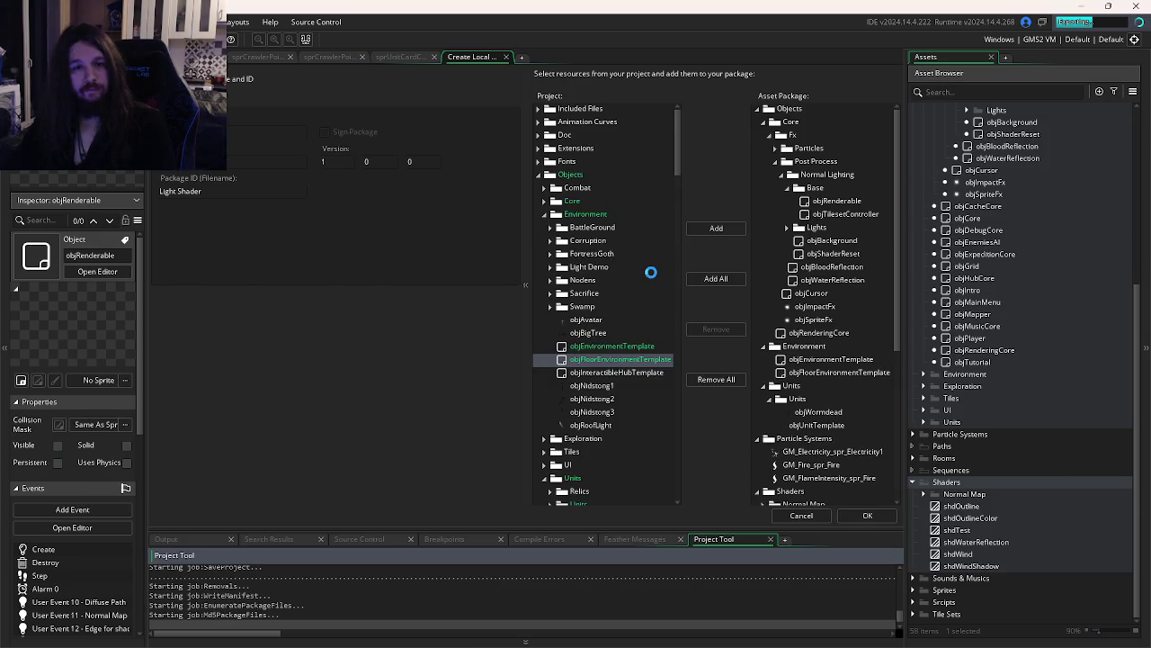
key("alt+Tab")
key("alt+Tab")
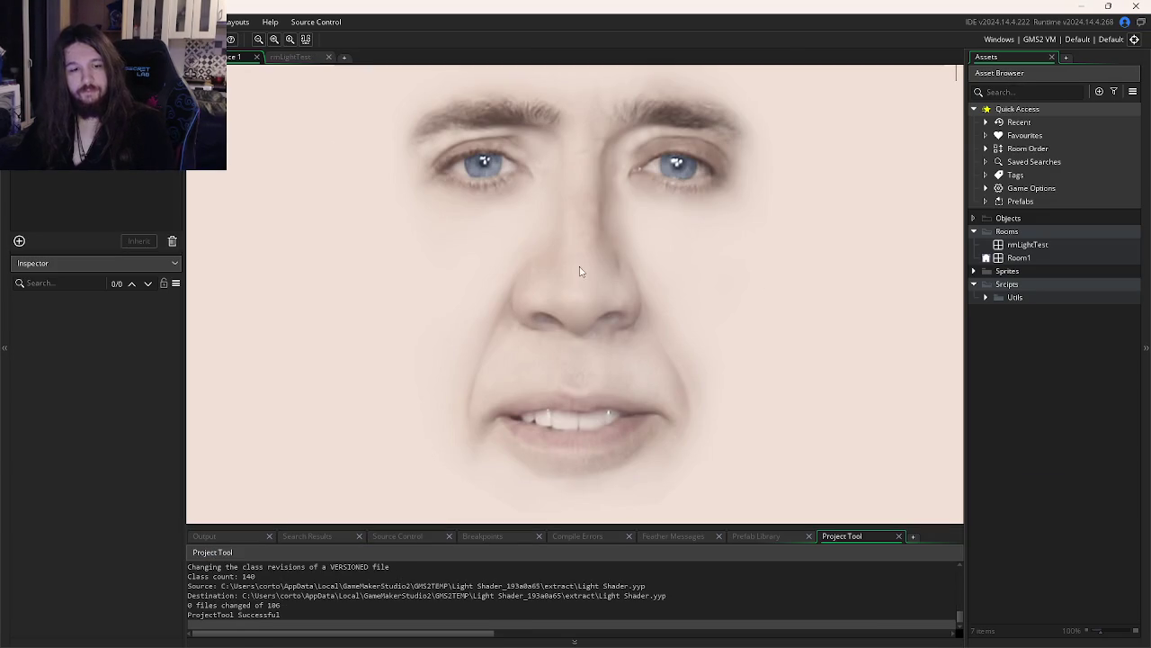
Dismiss the package-created notice in the source project and switch to the test project
key("alt+Tab")
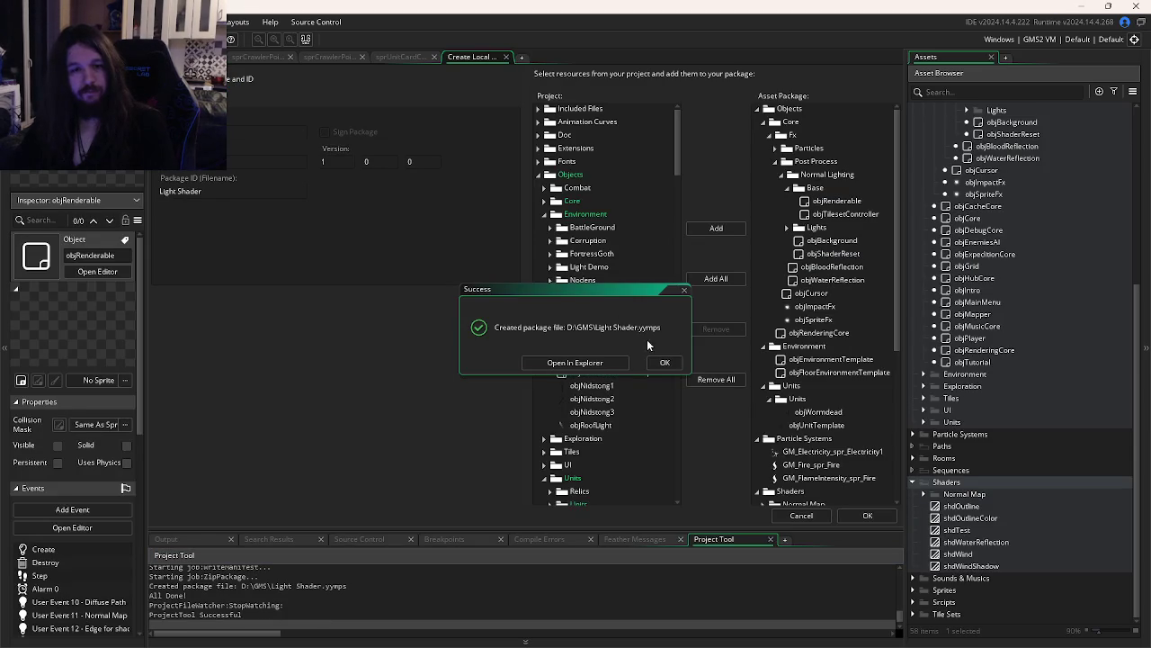
left_click(663, 362)
key("alt+Tab")
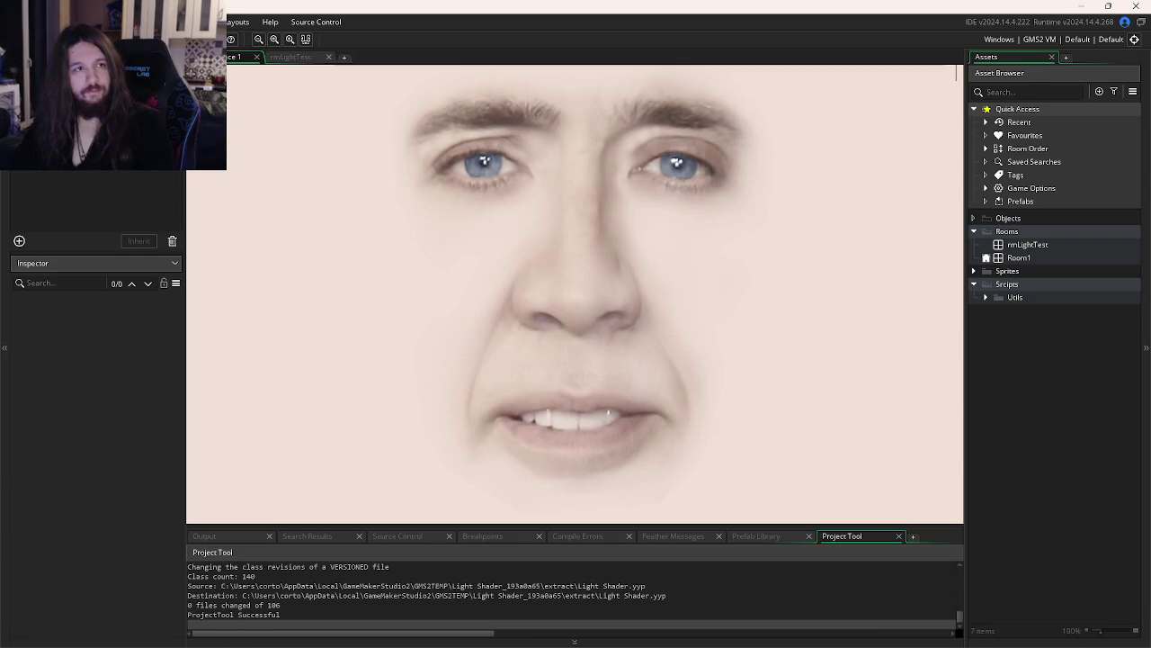
scroll(314, 235, "down", 1)
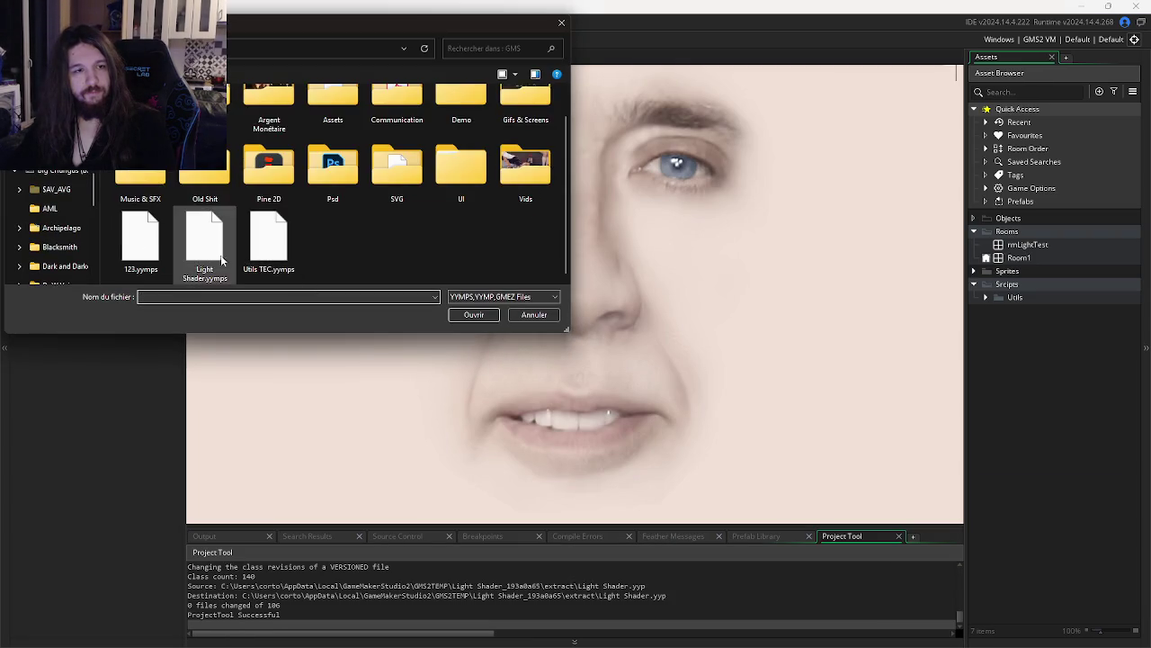
Attempt importing Light Shader.yymps into the test project and dismiss the resulting error
key("Escape")
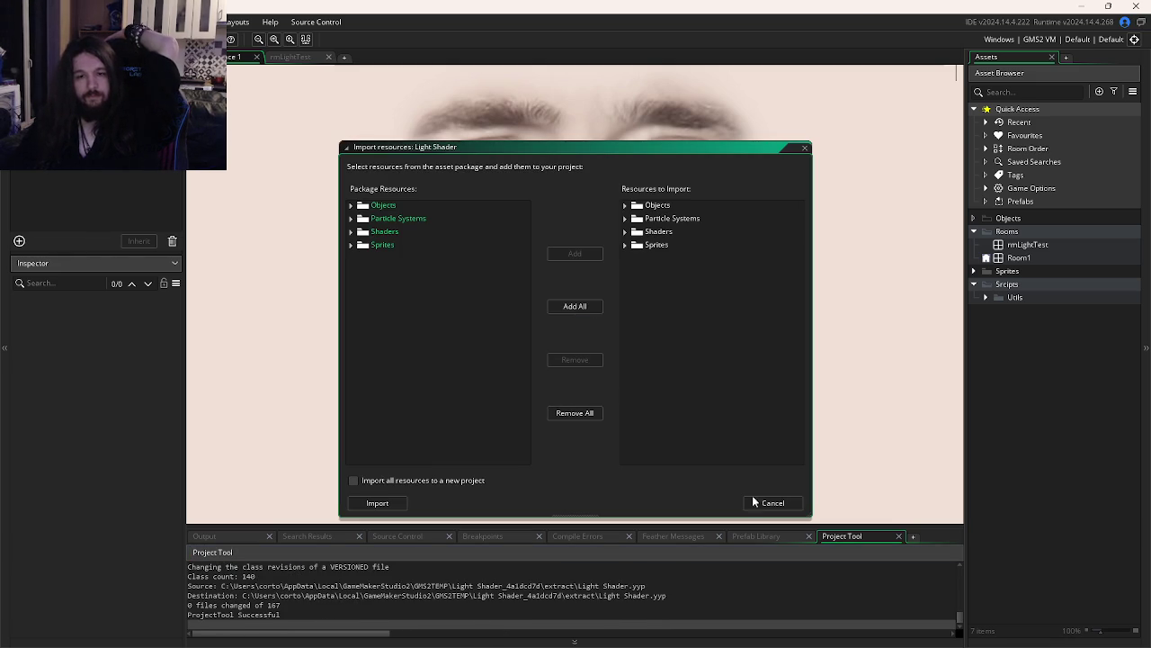
left_click(375, 504)
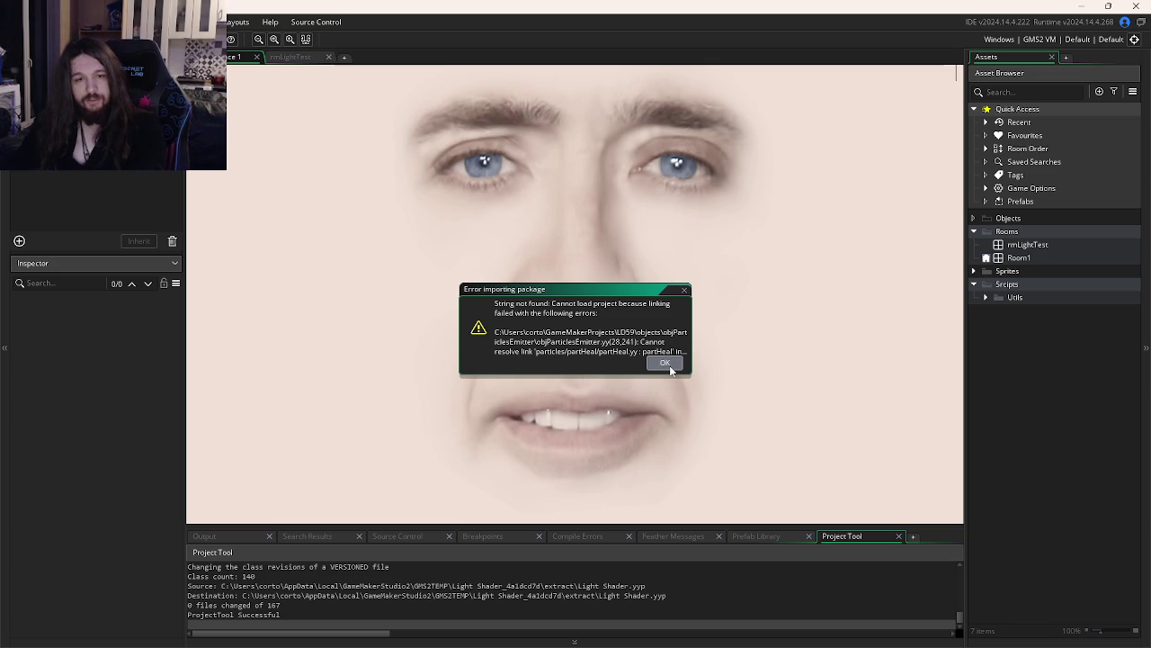
left_click(666, 364)
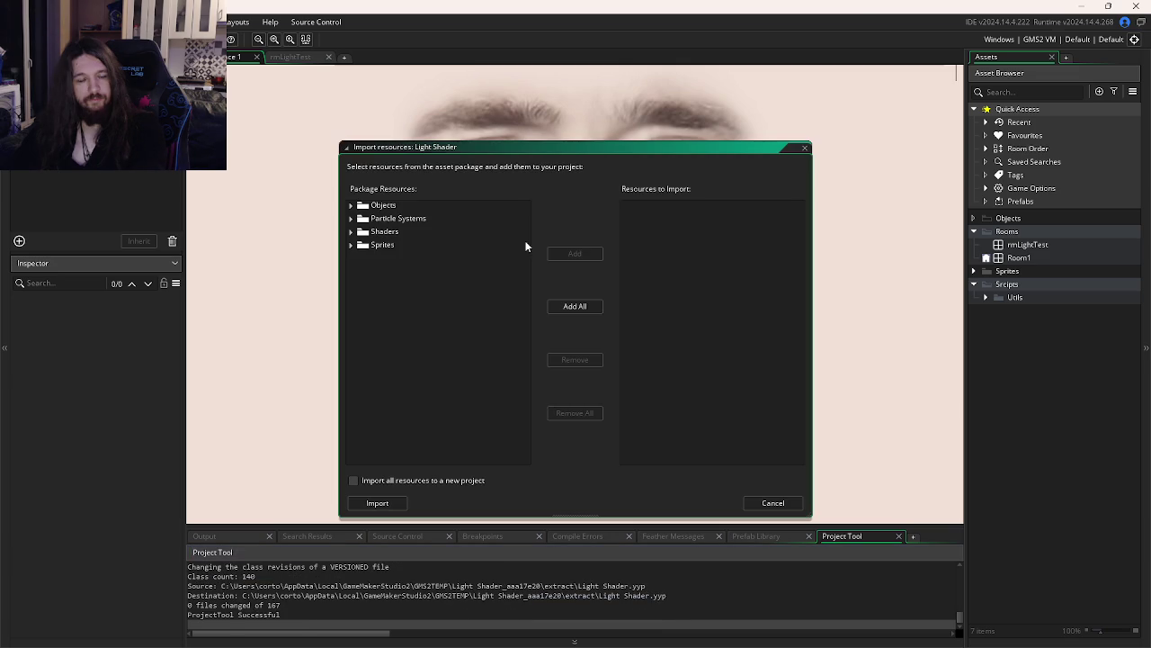
Queue only the Objects and Shaders folders and import them
double_click(382, 206)
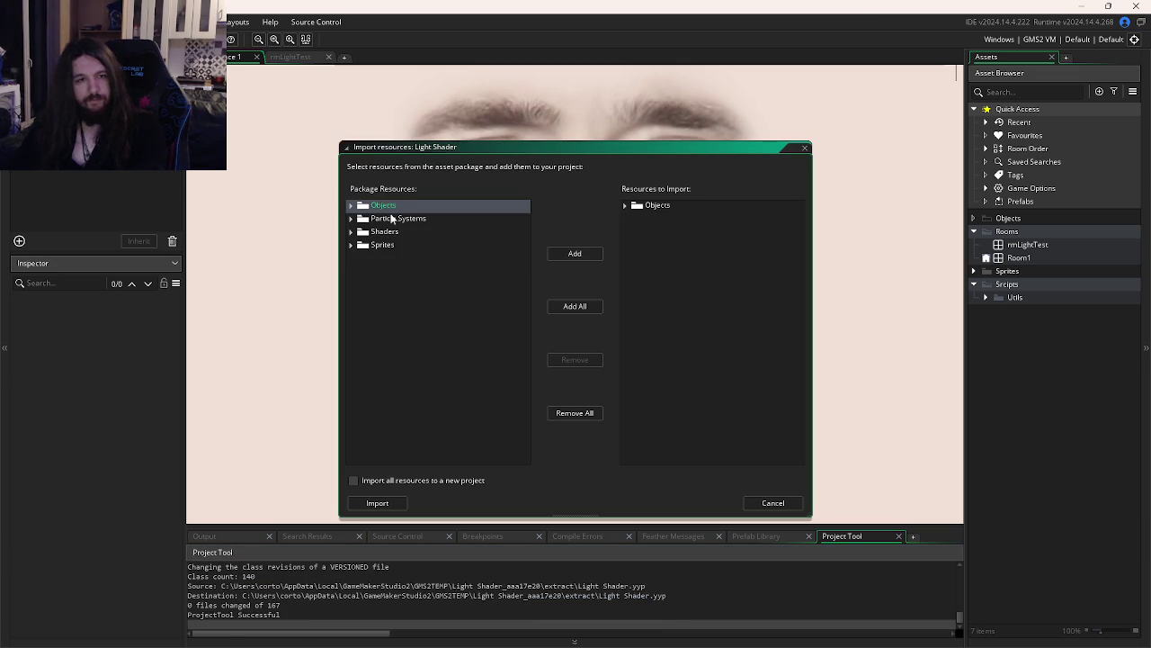
left_click(626, 205)
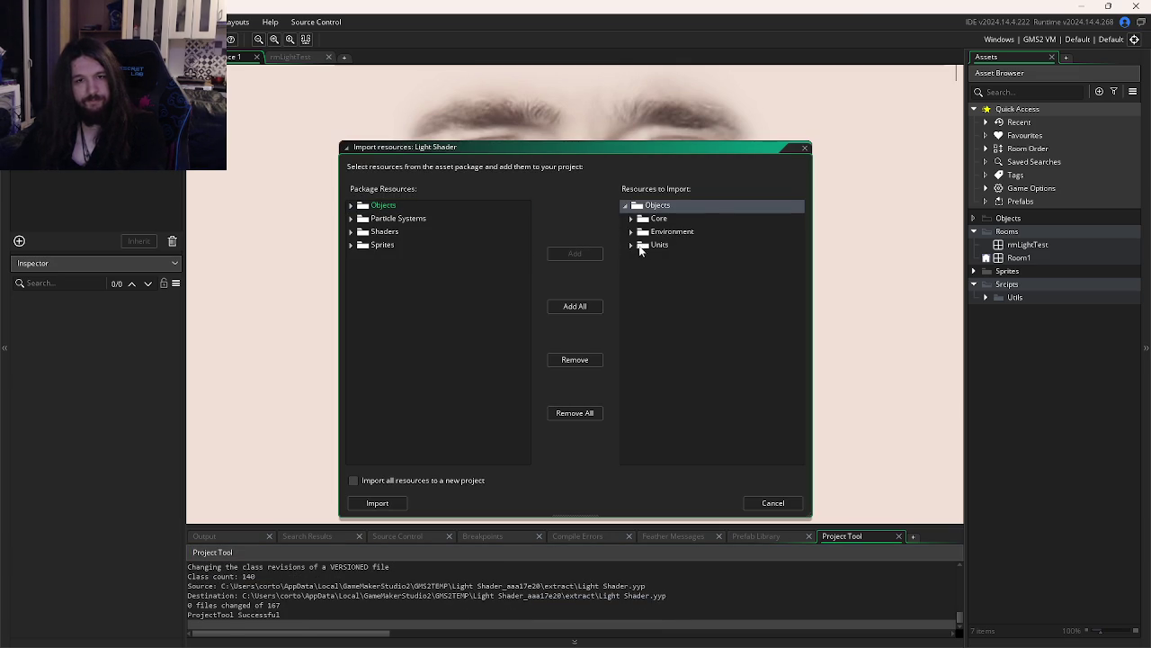
double_click(368, 232)
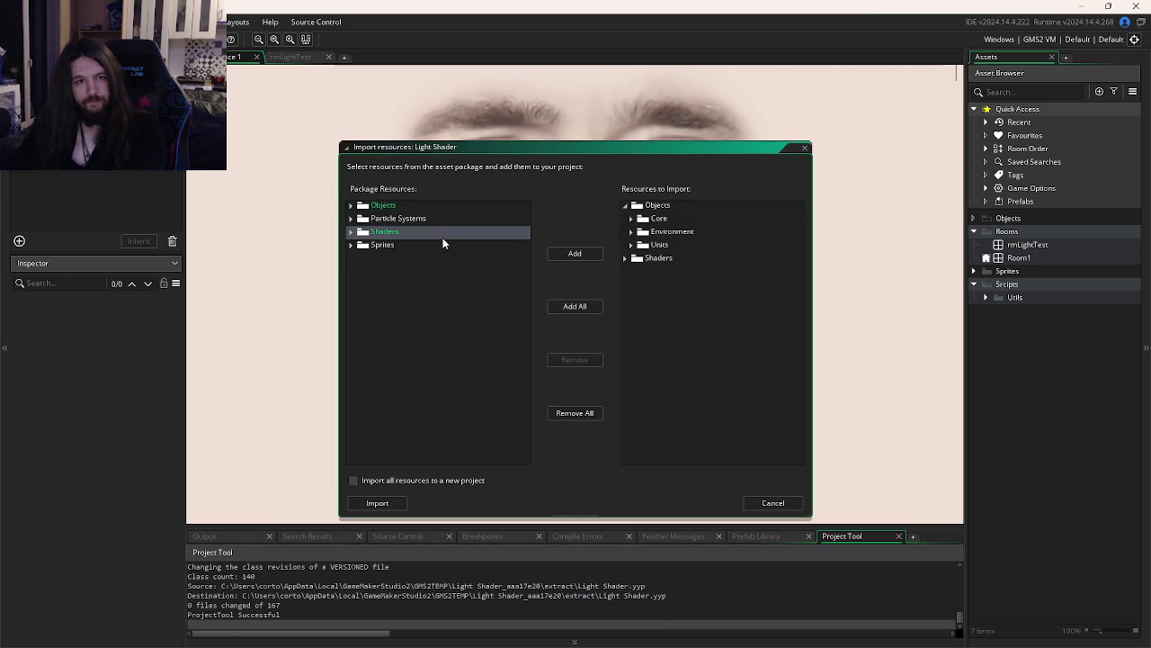
left_click(395, 502)
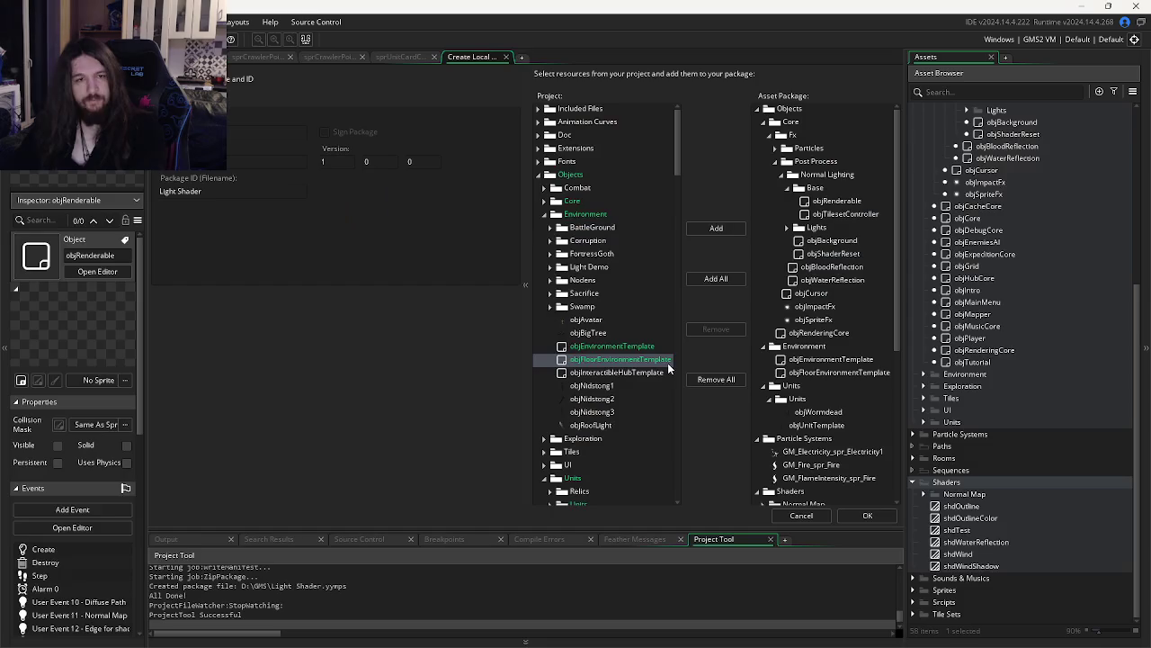
Remove Particles > Particles Emitters from the package and re-save it over Light Shader.yymps
left_click(774, 148)
left_click(782, 175)
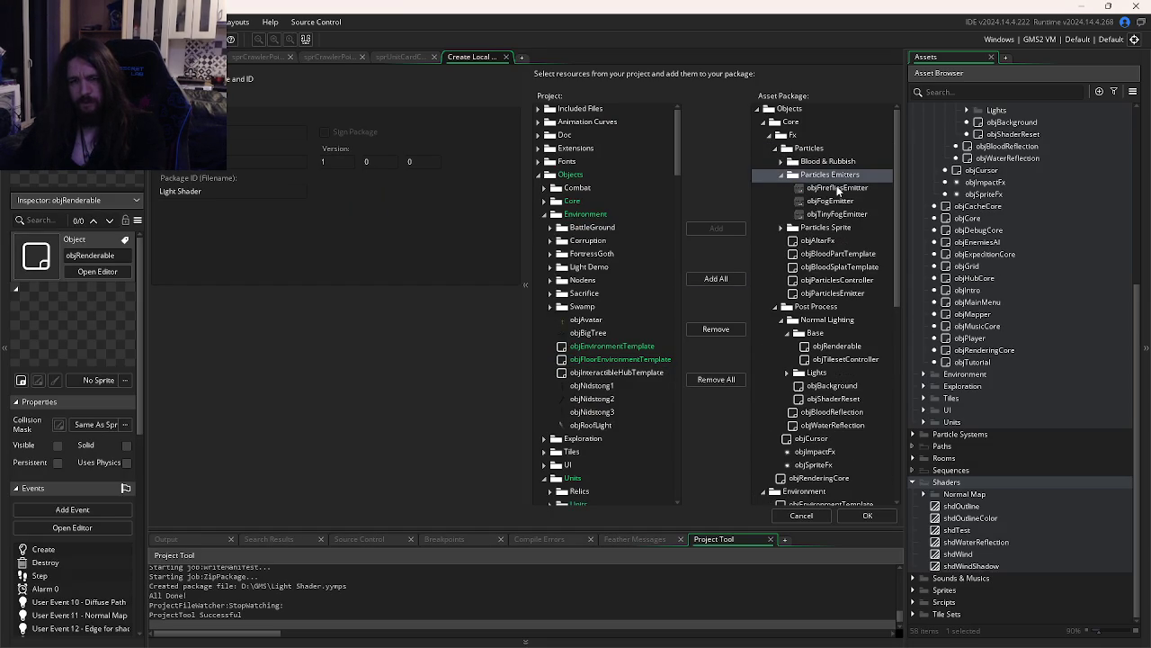
double_click(827, 176)
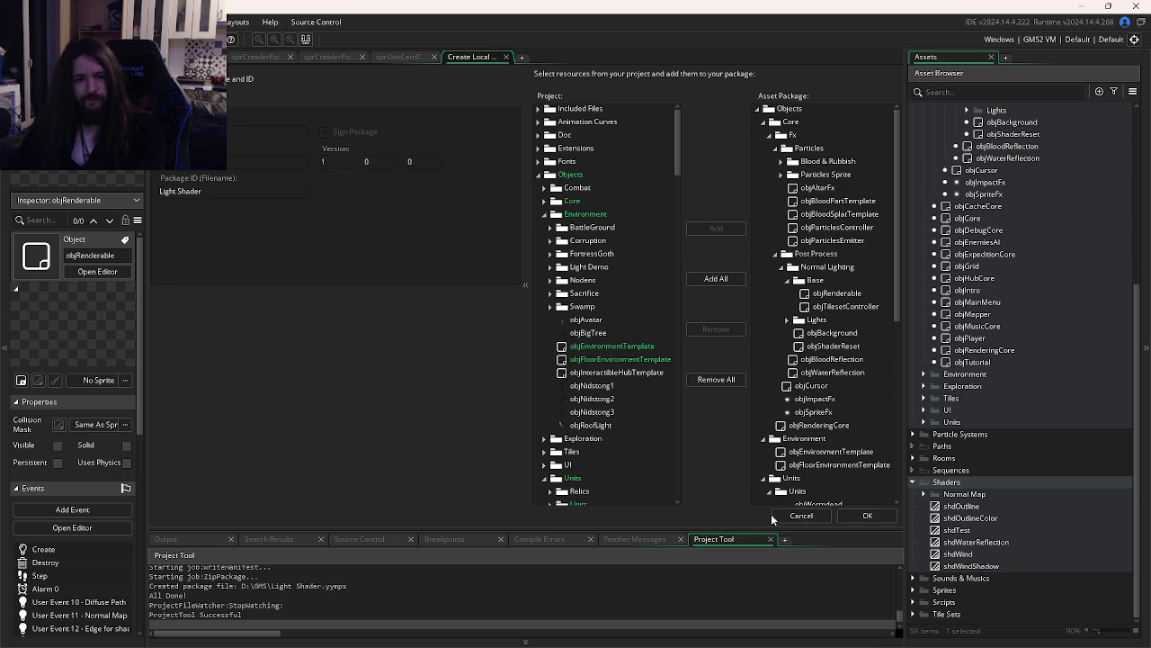
left_click(864, 518)
left_click(462, 308)
left_click(619, 332)
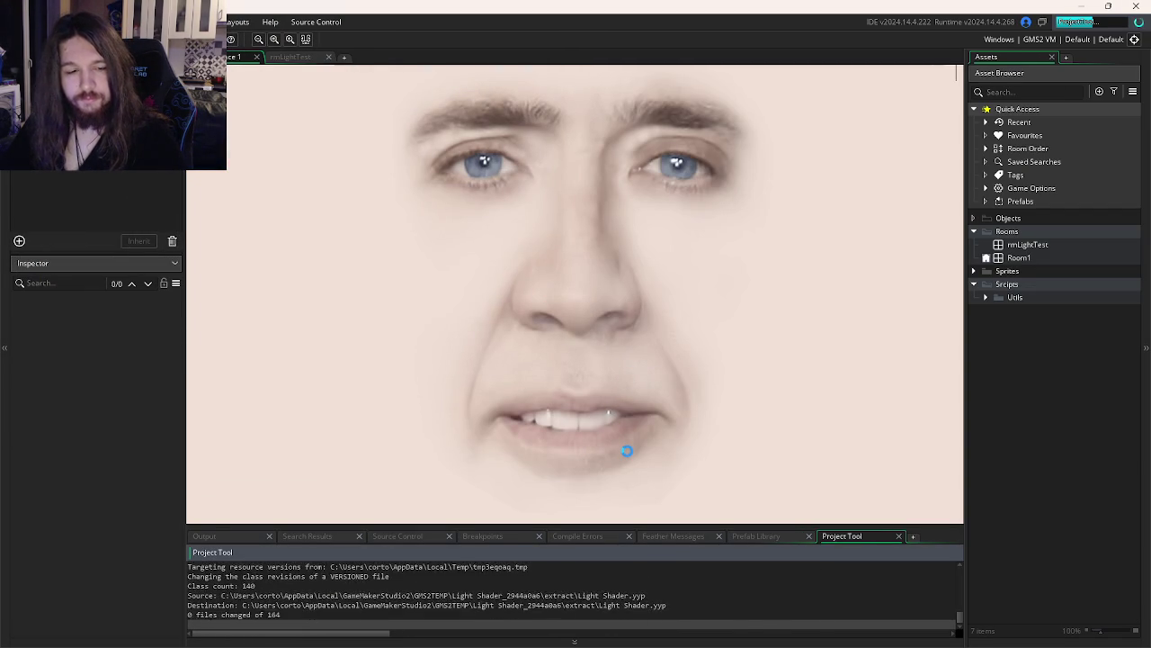
Import all Light Shader resources into the test project, select objParticlesEmitter, and dismiss the success notice
left_click(575, 306)
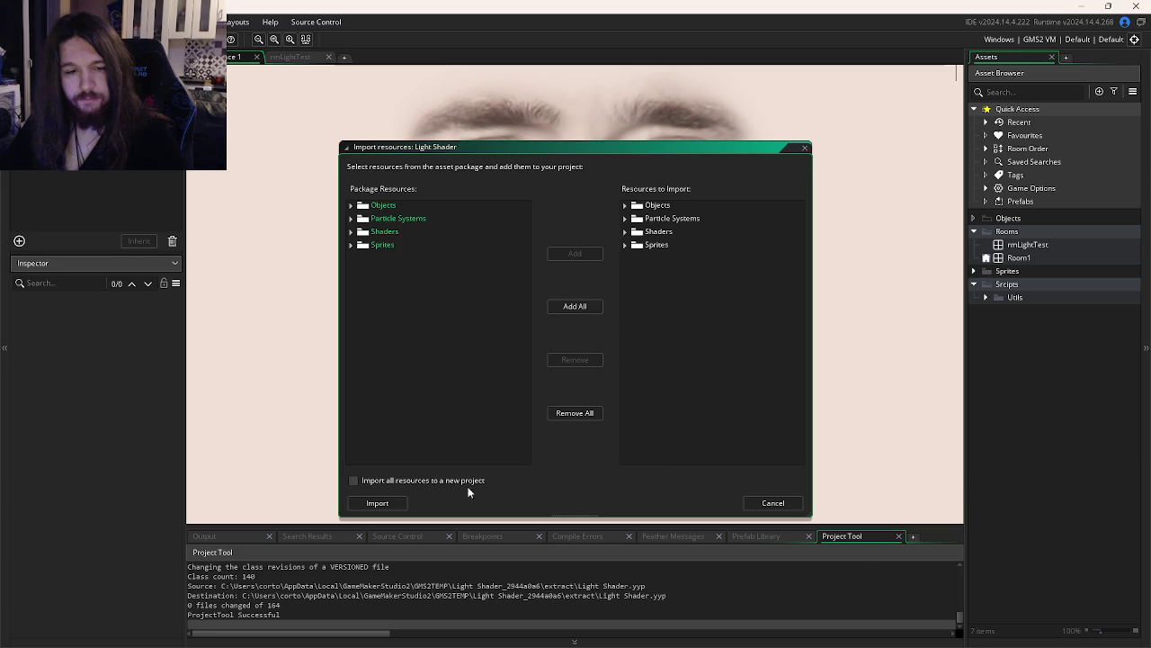
left_click(378, 503)
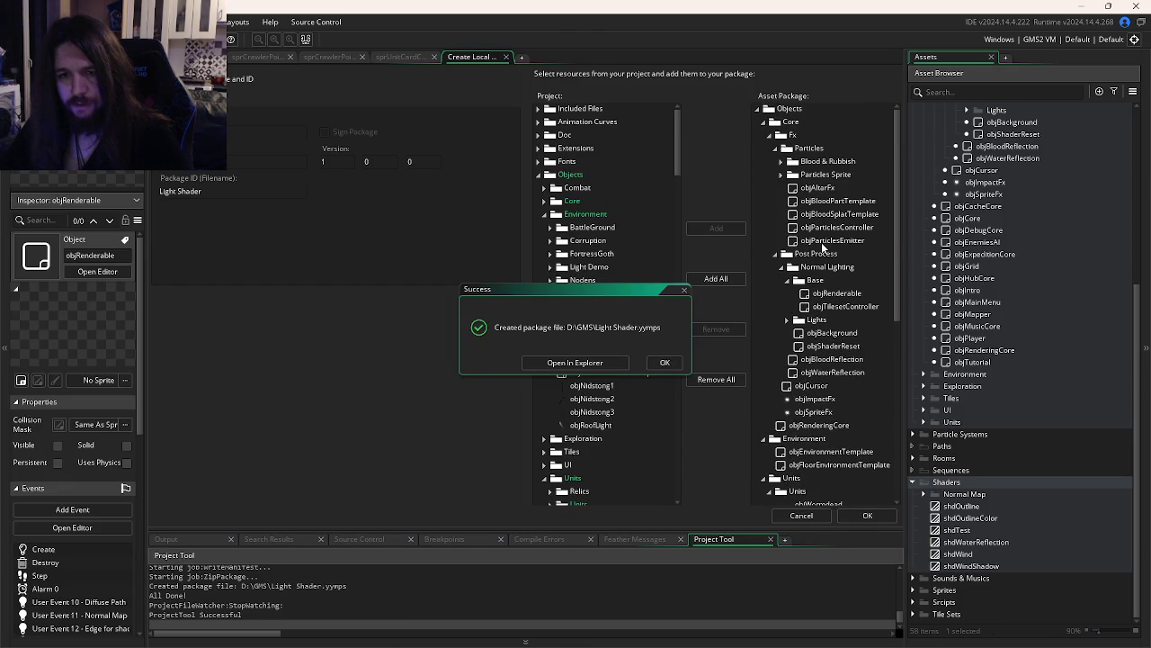
left_click(821, 244)
left_click(663, 363)
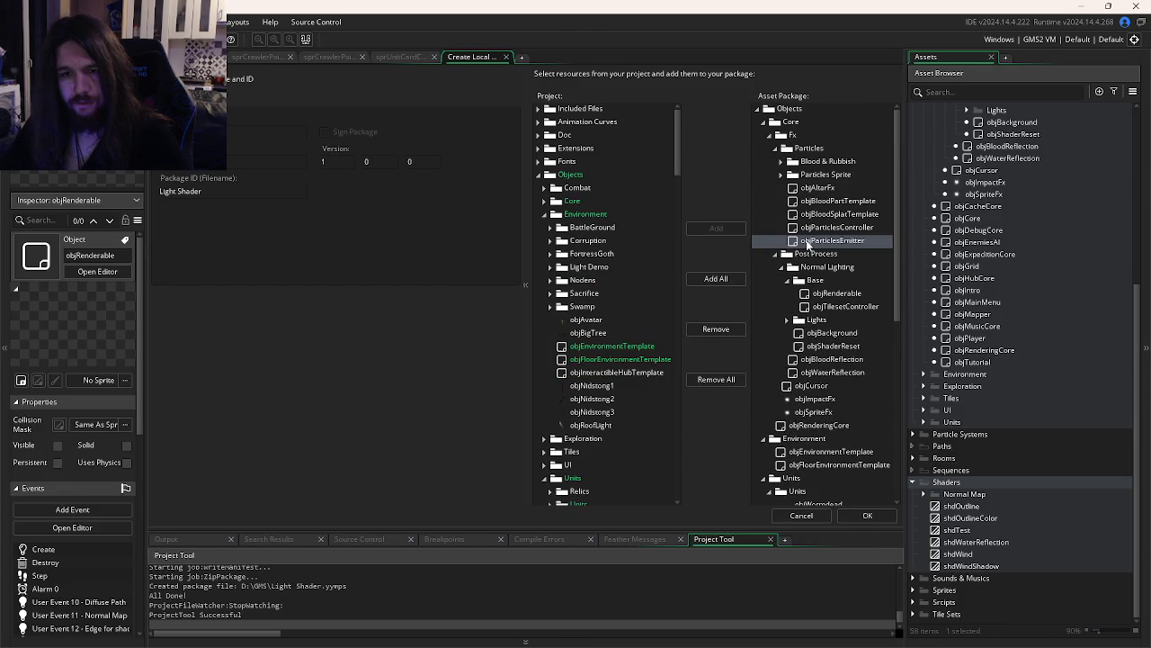
key("alt+Tab")
key("alt+Tab")
Adjust the volume of the Big City Life video on Watch2Gether in Firefox
key("Tab")
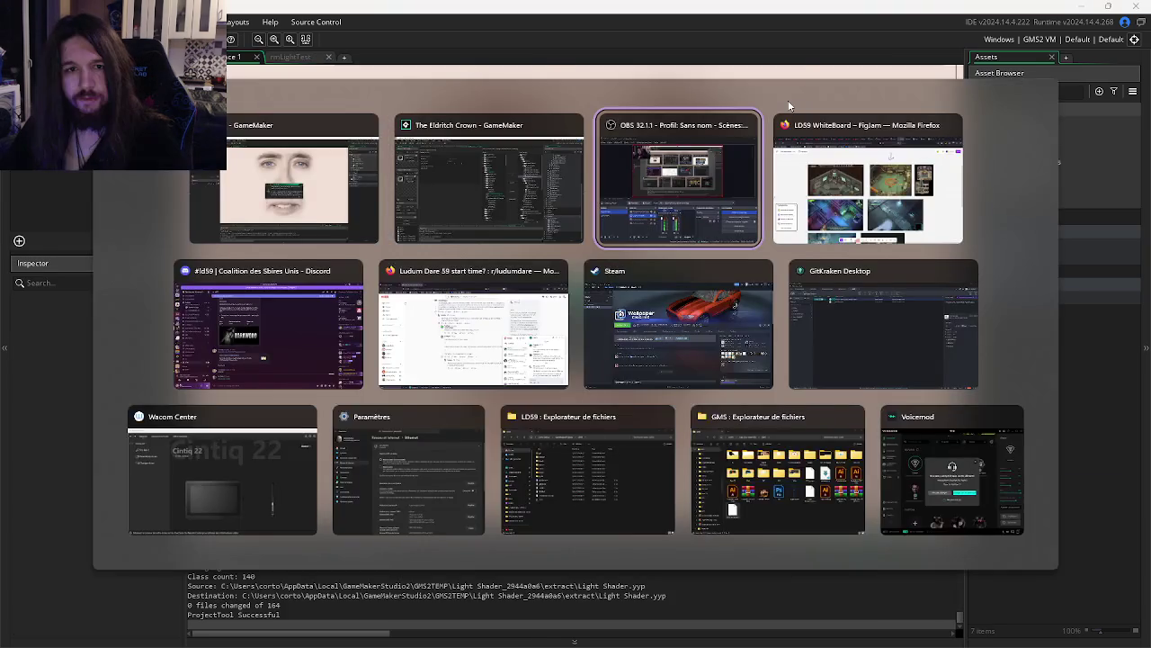
left_click(947, 13)
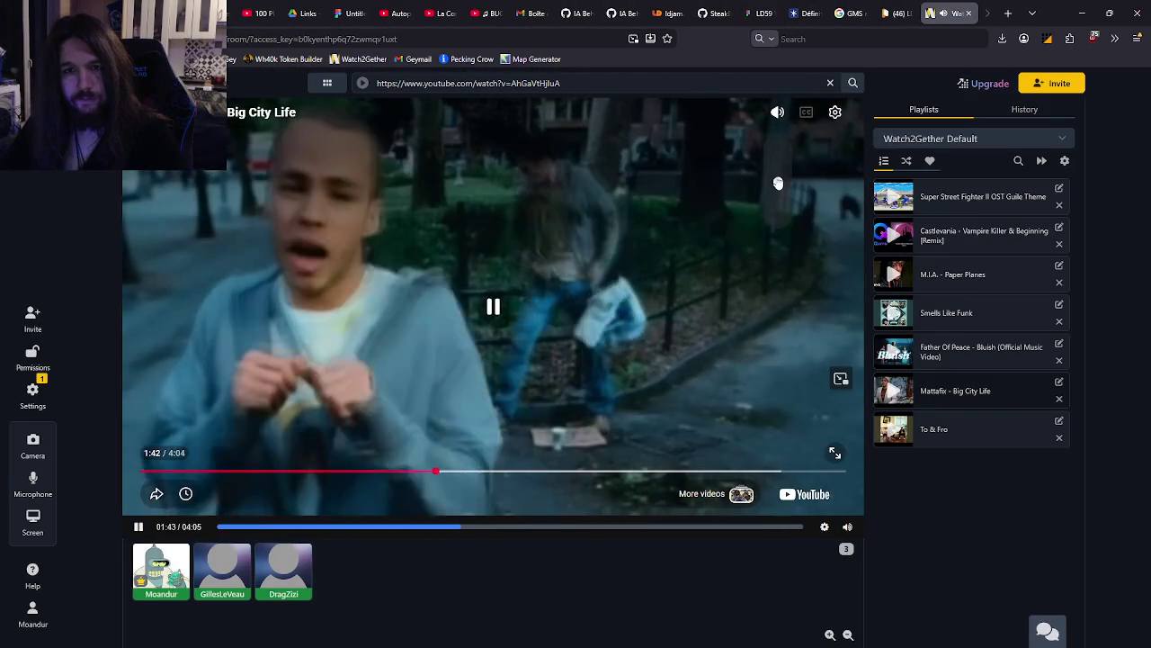
left_click(779, 172)
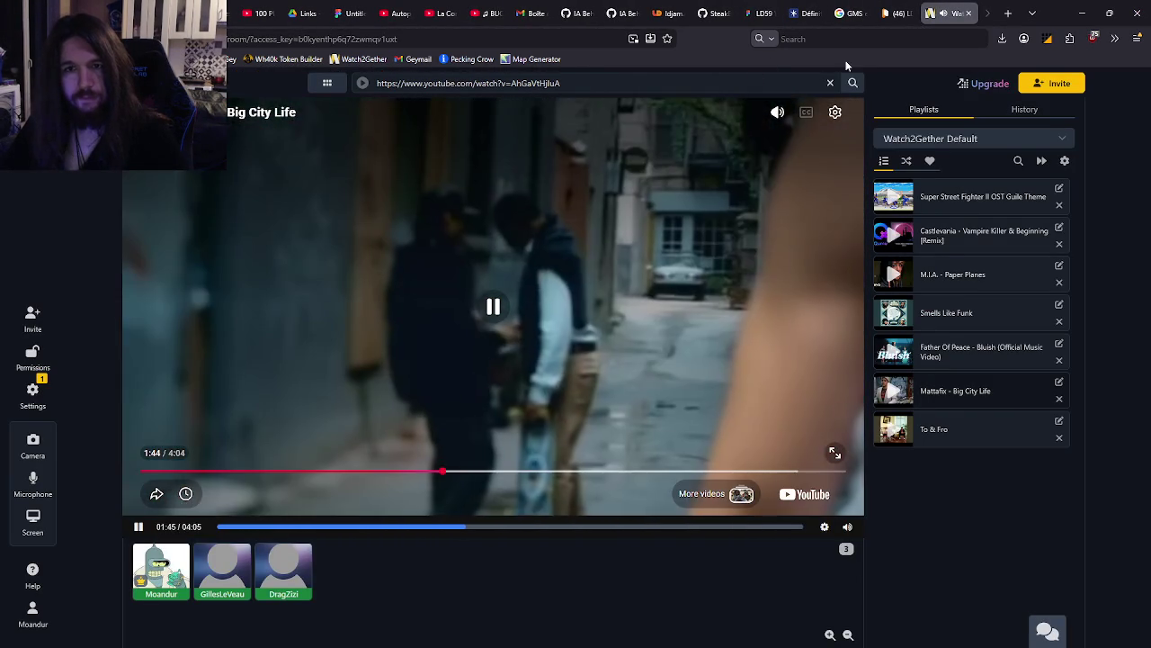
Return from the FigJam board to GameMaker and remove objParticlesEmitter from the package
left_click(763, 13)
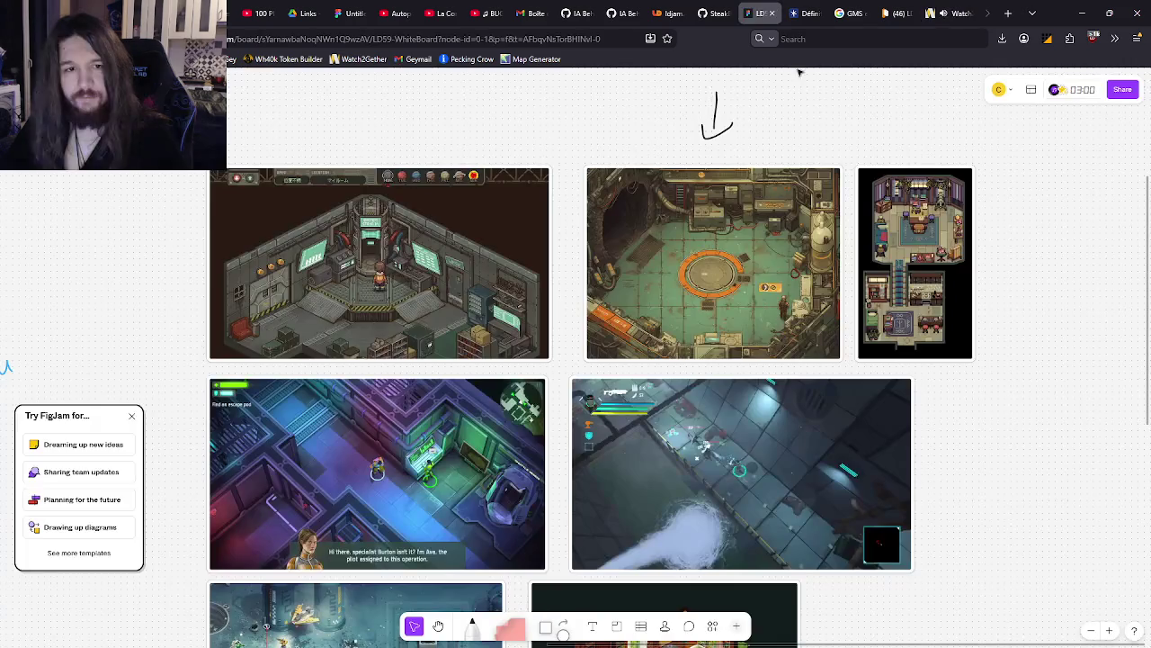
key("alt+Tab")
key("alt+Tab")
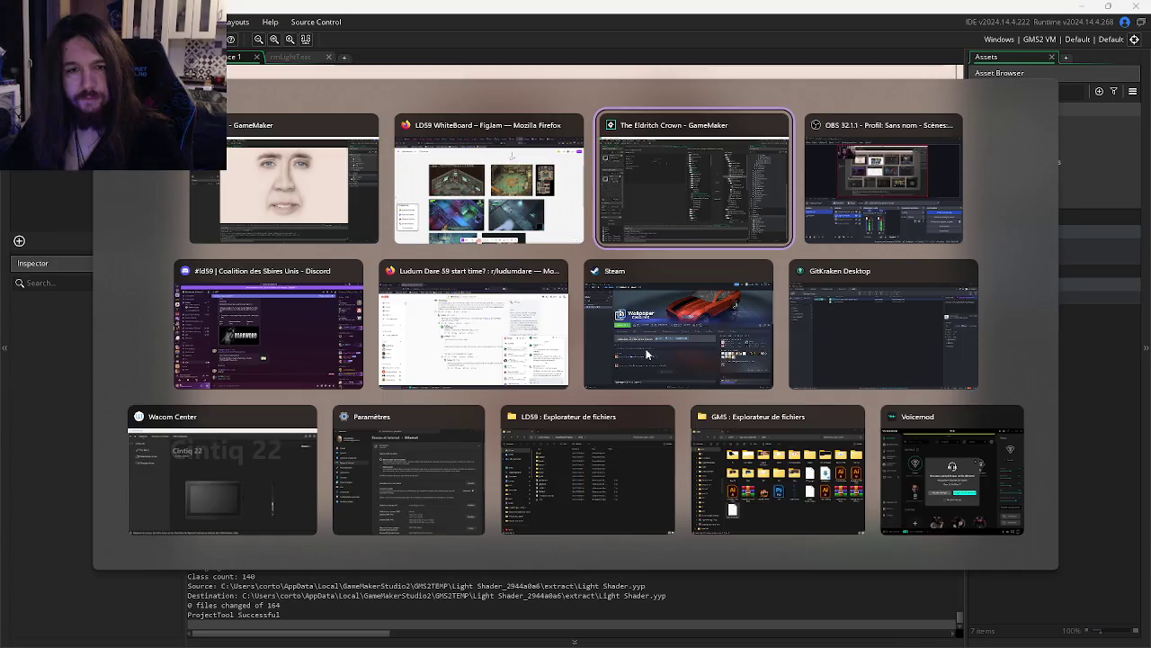
double_click(813, 245)
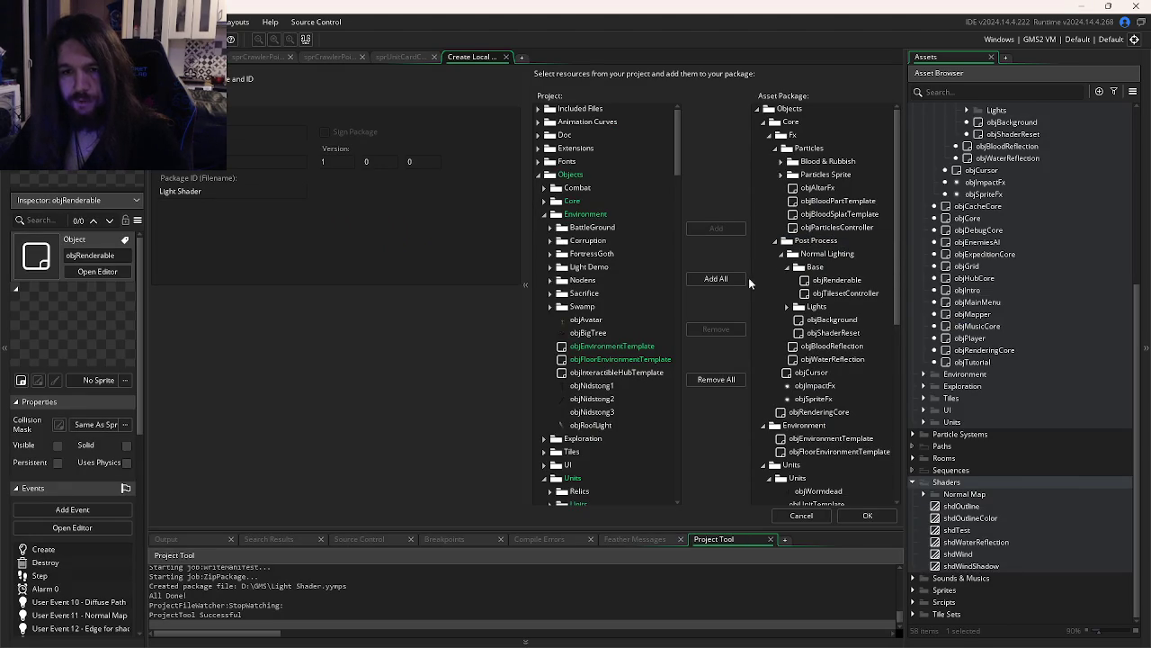
Save the package as Light Shader, confirming it replaces the existing Light Shader.yymps
left_click(854, 518)
left_click(467, 312)
left_click(615, 330)
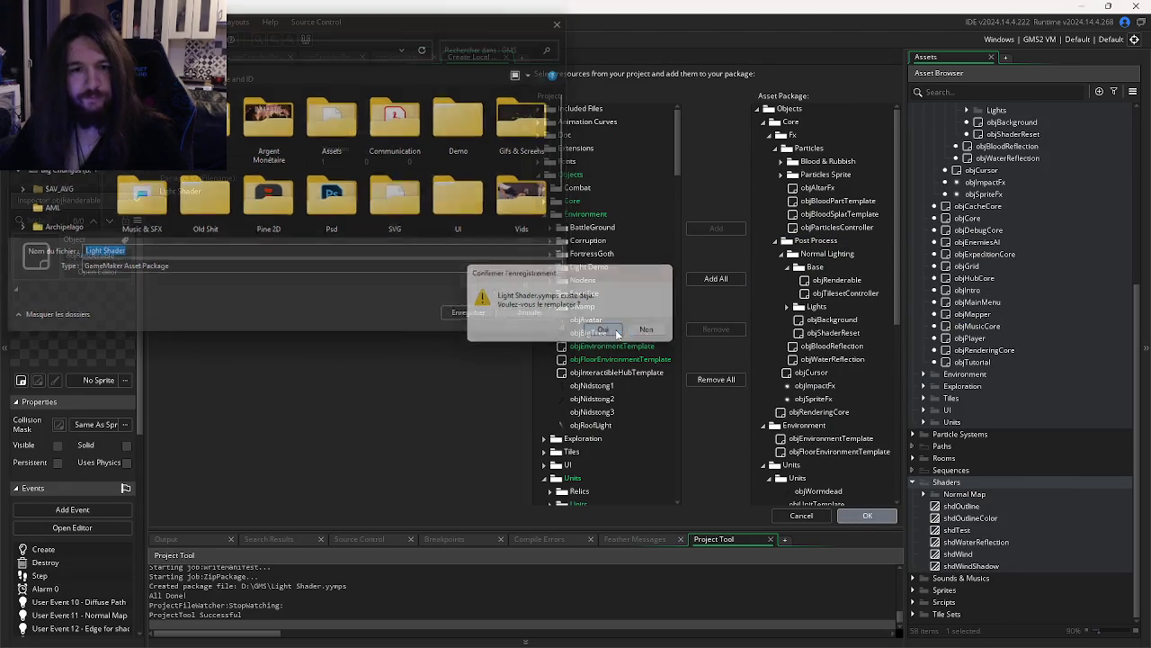
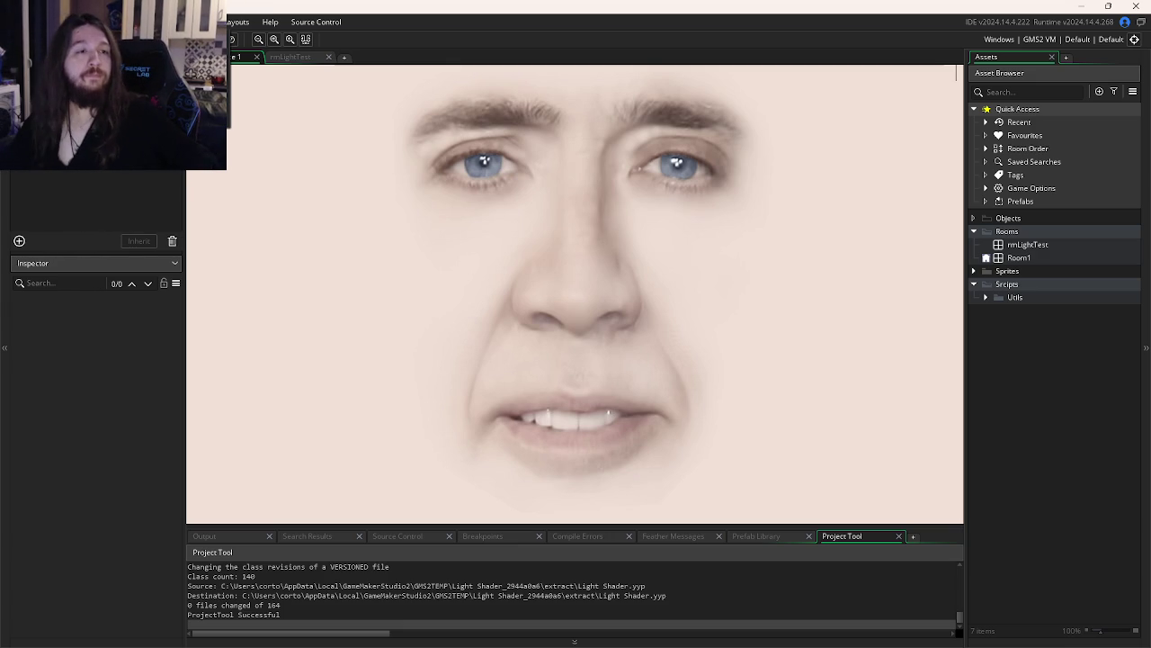
Import every resource in Light Shader.yymps, adding the Core, Environment, Units, Particle Systems and Shaders folders
scroll(329, 252, "down", 1)
left_click(222, 244)
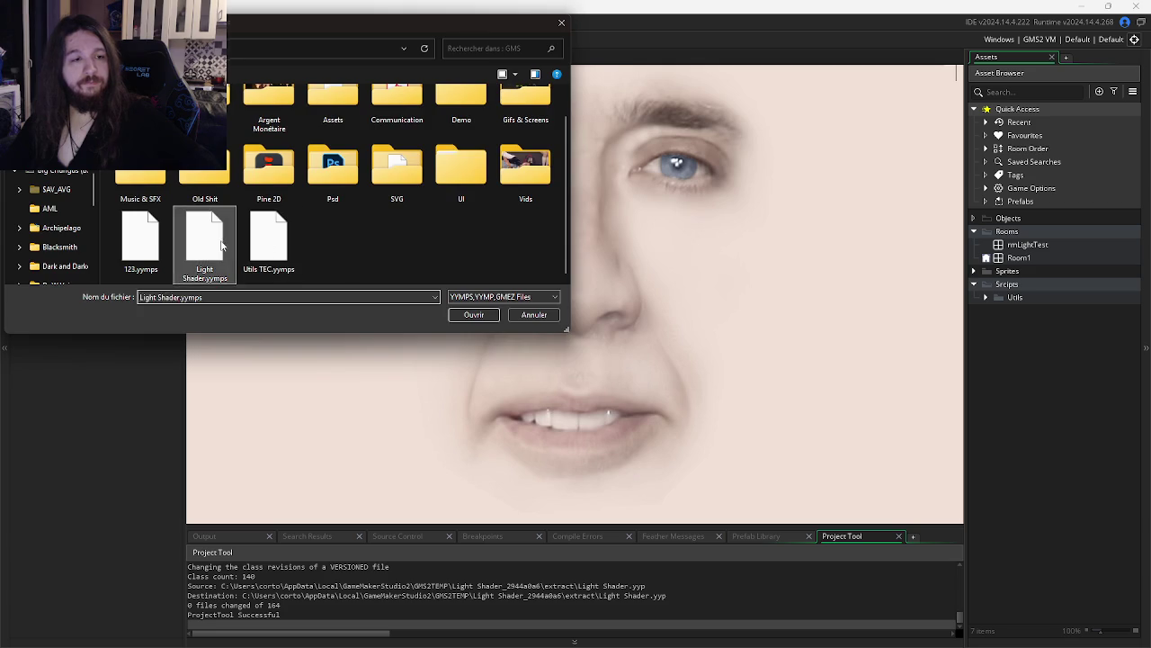
double_click(221, 244)
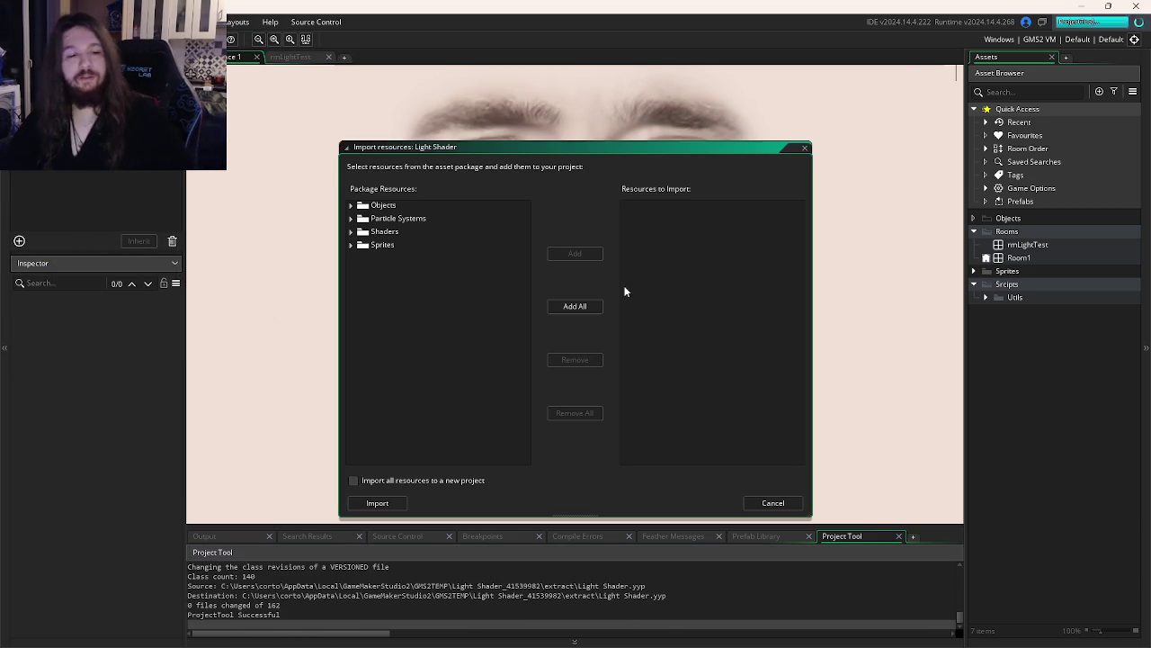
left_click(581, 306)
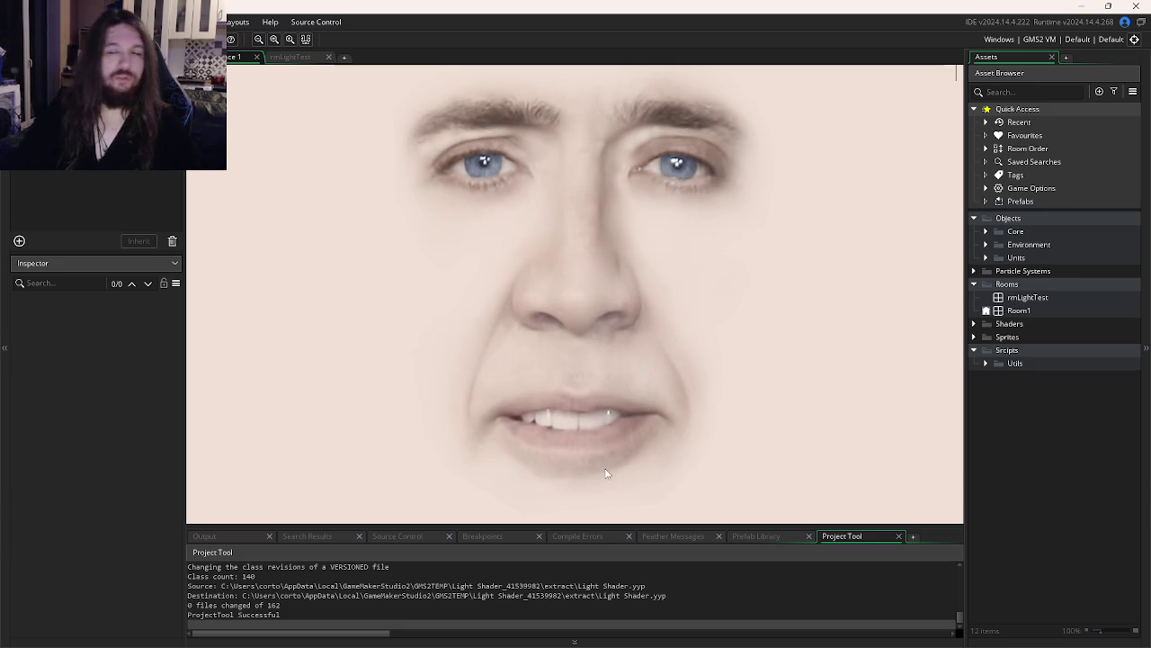
left_click(986, 257)
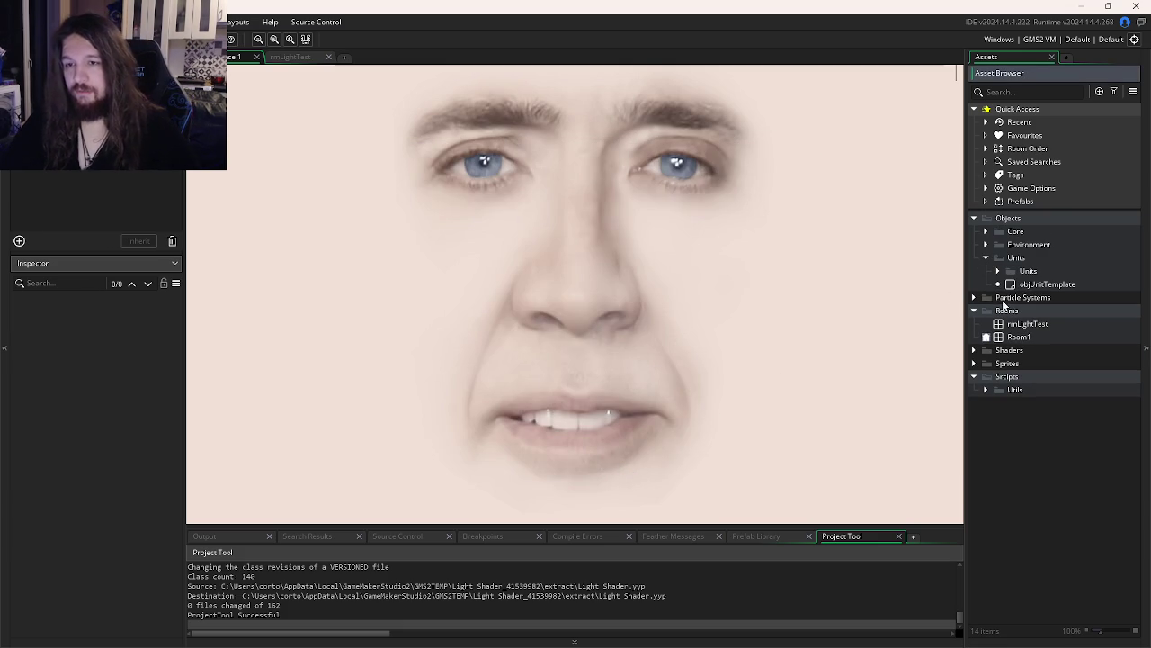
Delete the imported objUnitTemplate object
double_click(1035, 284)
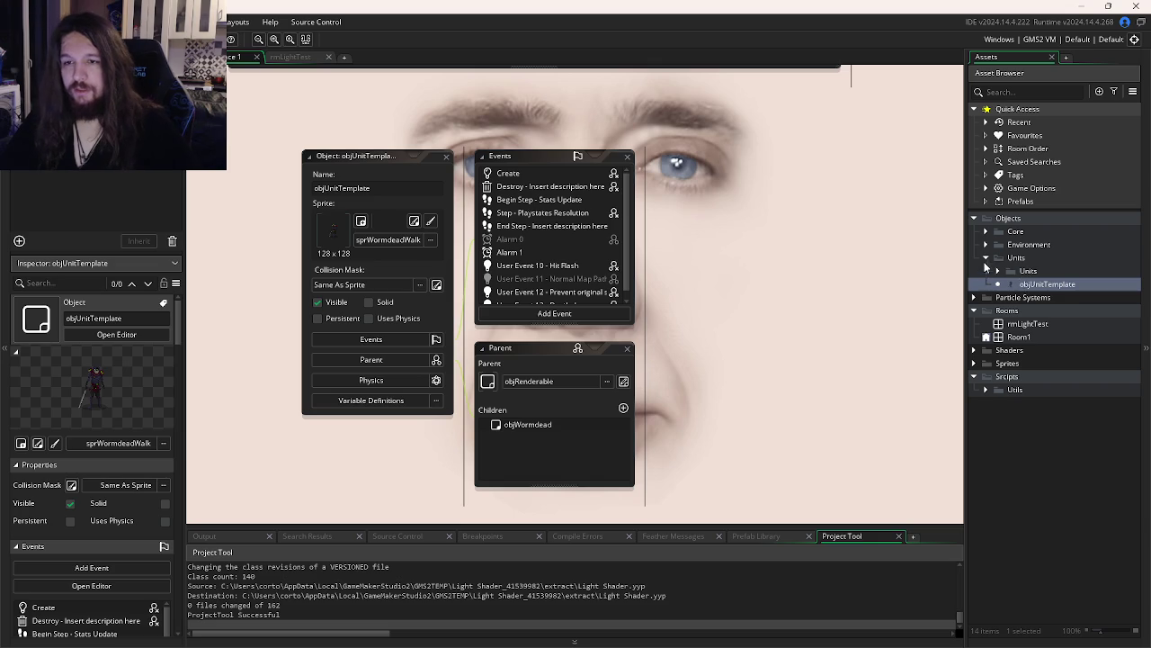
left_click(987, 259)
left_click(987, 259)
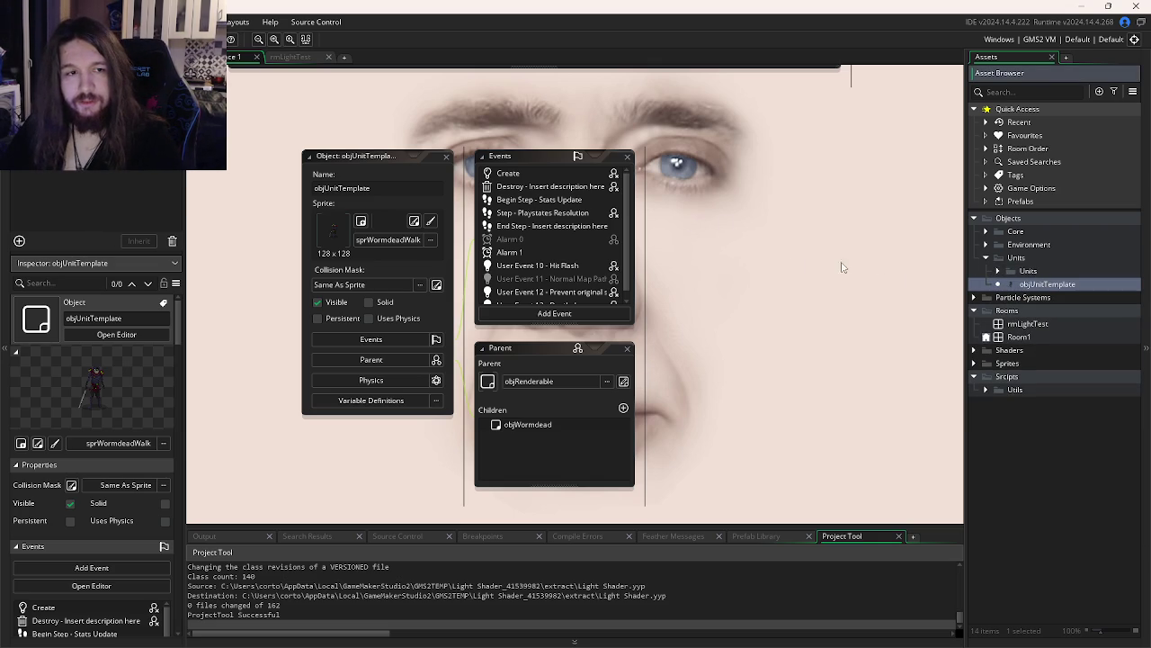
right_click(1025, 290)
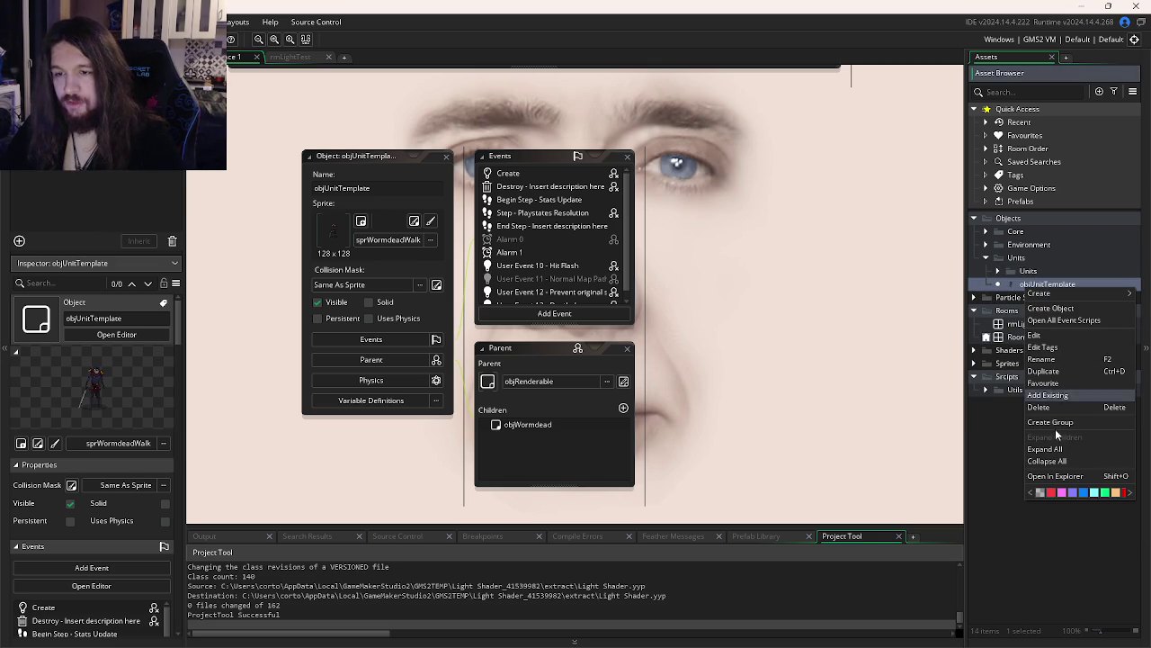
left_click(1043, 412)
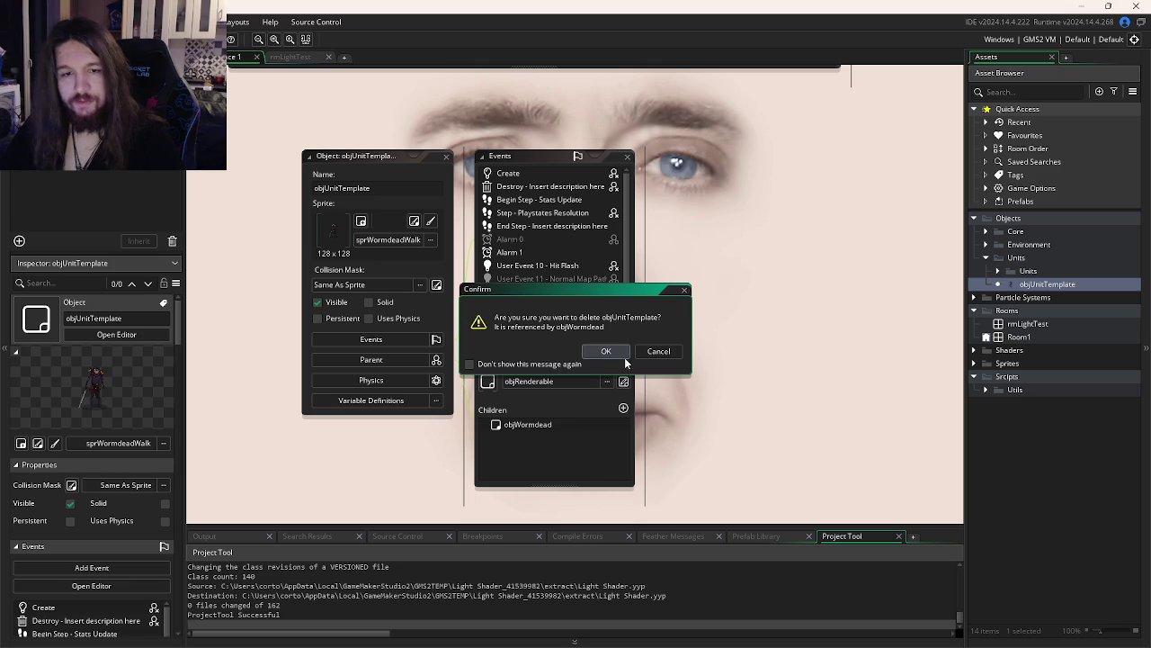
left_click(587, 352)
Delete the inner Units subfolder with objWormdead, then the now-empty Units folder
right_click(1003, 274)
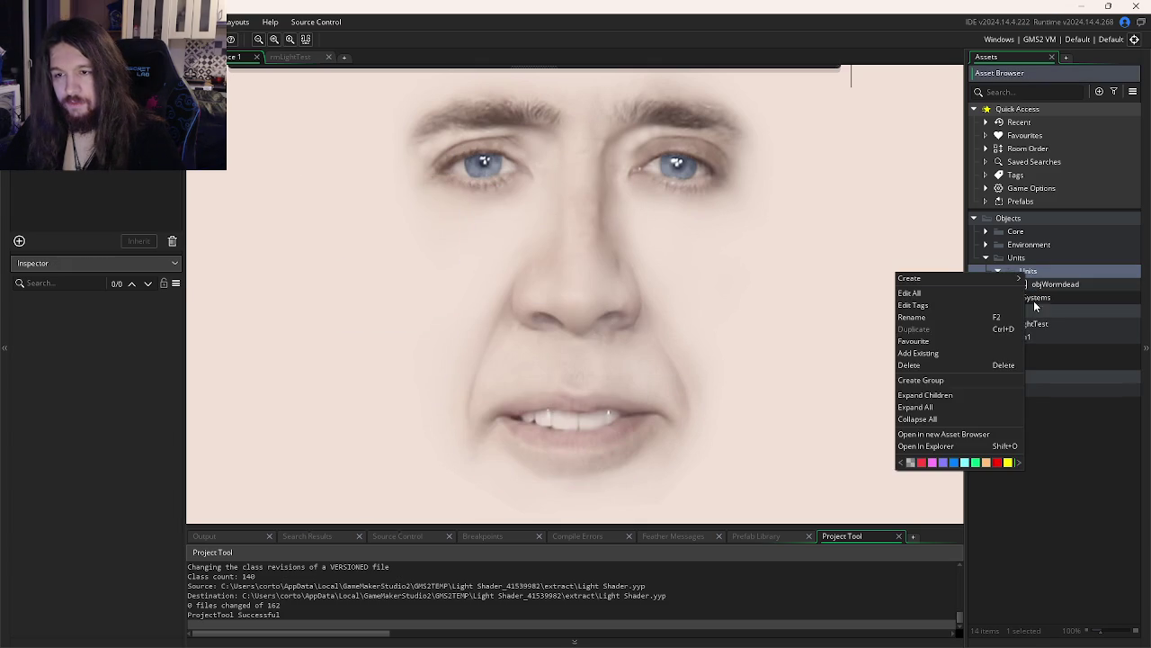
left_click(941, 366)
left_click(604, 353)
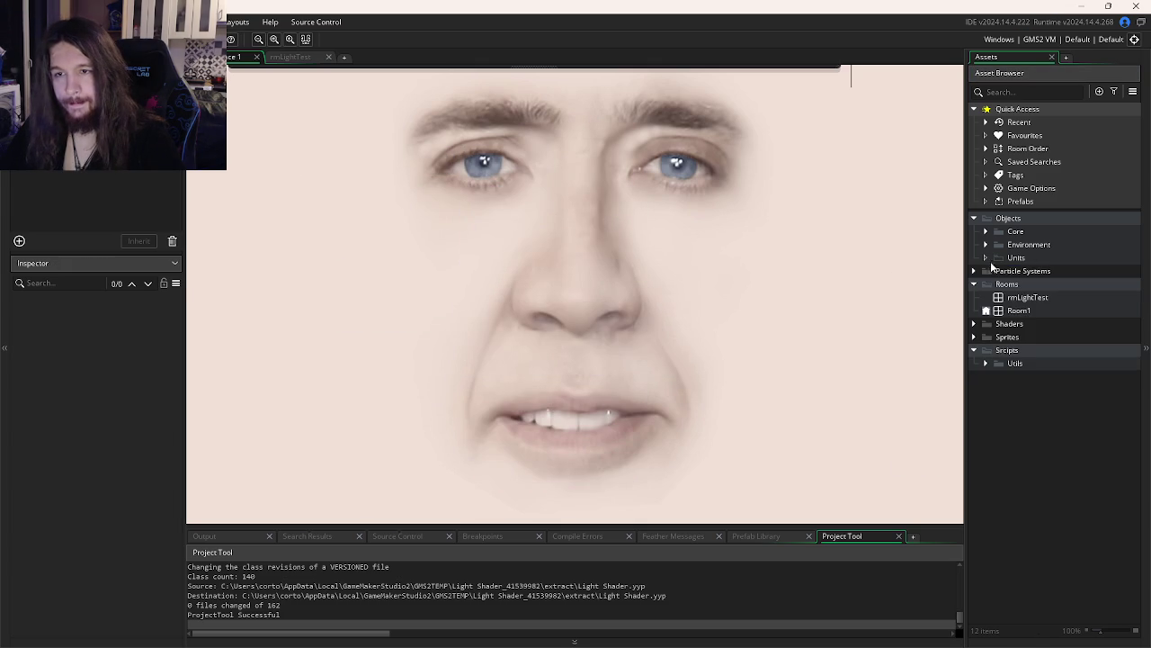
left_click(986, 245)
right_click(1012, 286)
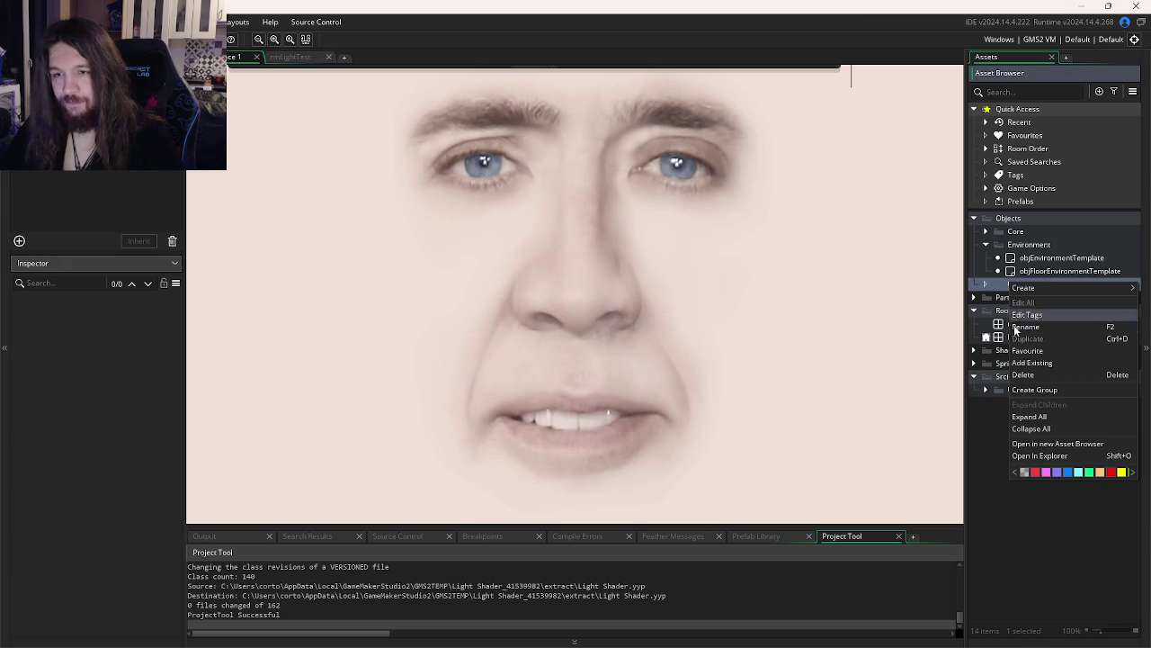
left_click(1030, 388)
key("Return")
Inspect the environment template objects' code, then open the rmLightTest room
double_click(1068, 259)
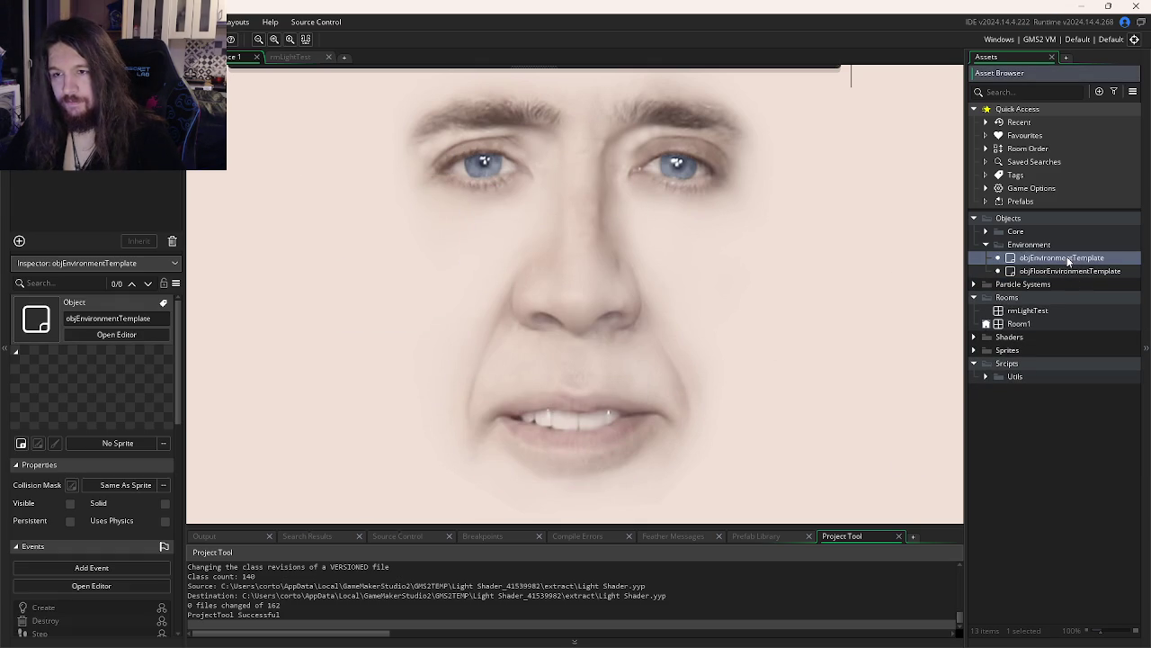
double_click(1021, 271)
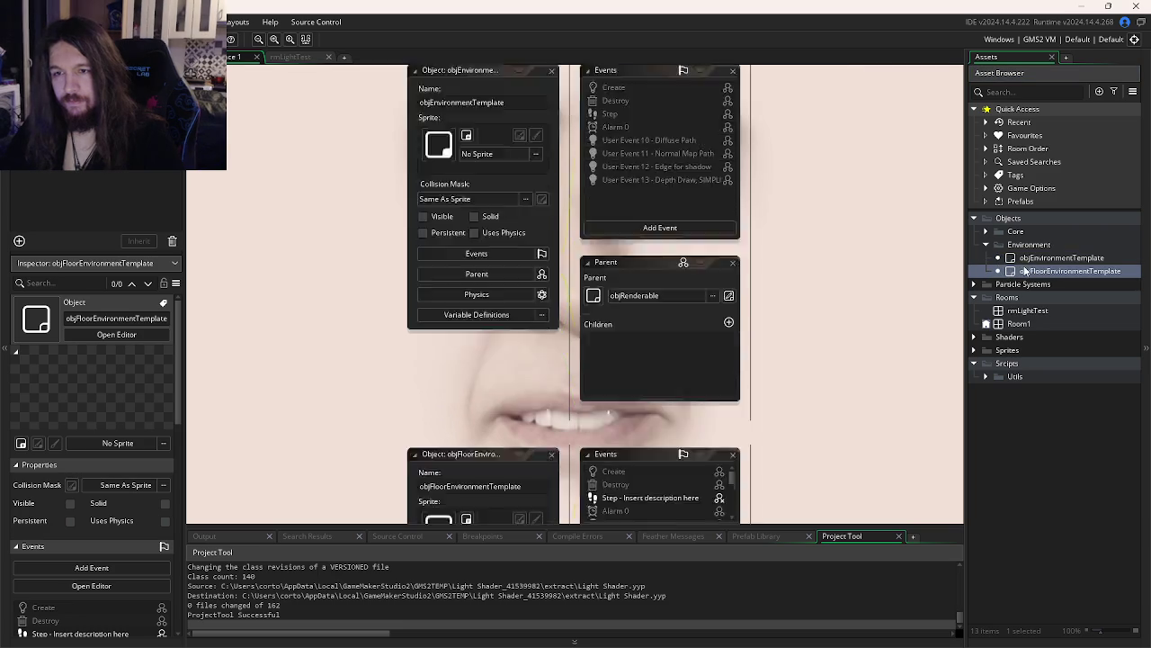
left_click(665, 167)
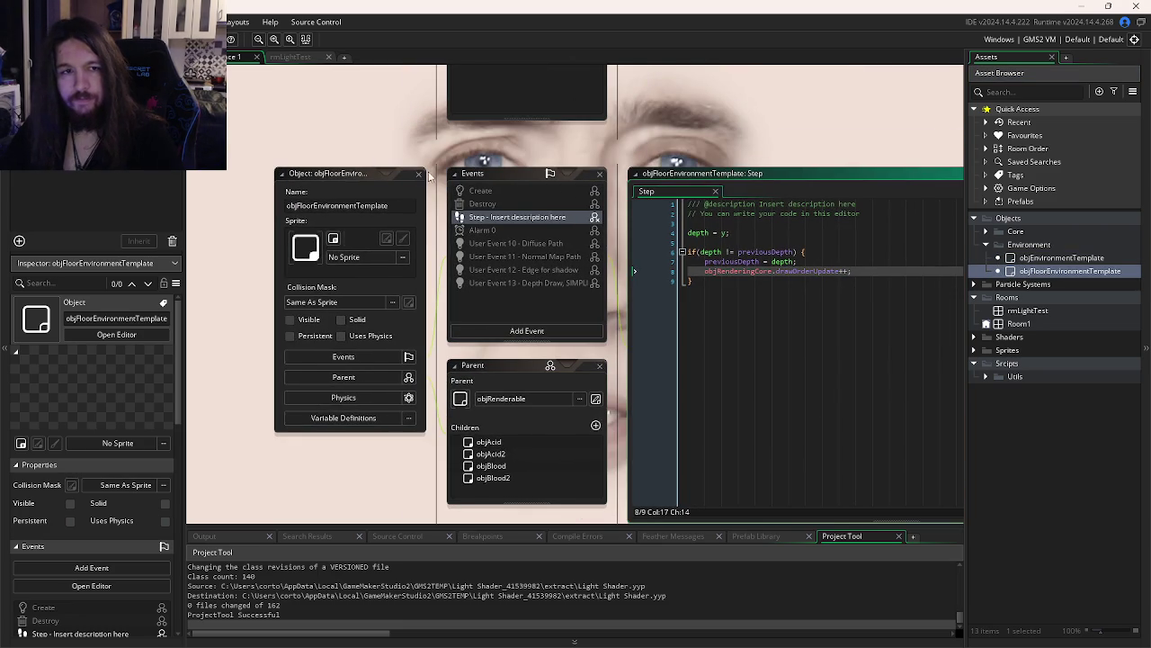
left_click(418, 174)
left_click(986, 244)
left_click(985, 231)
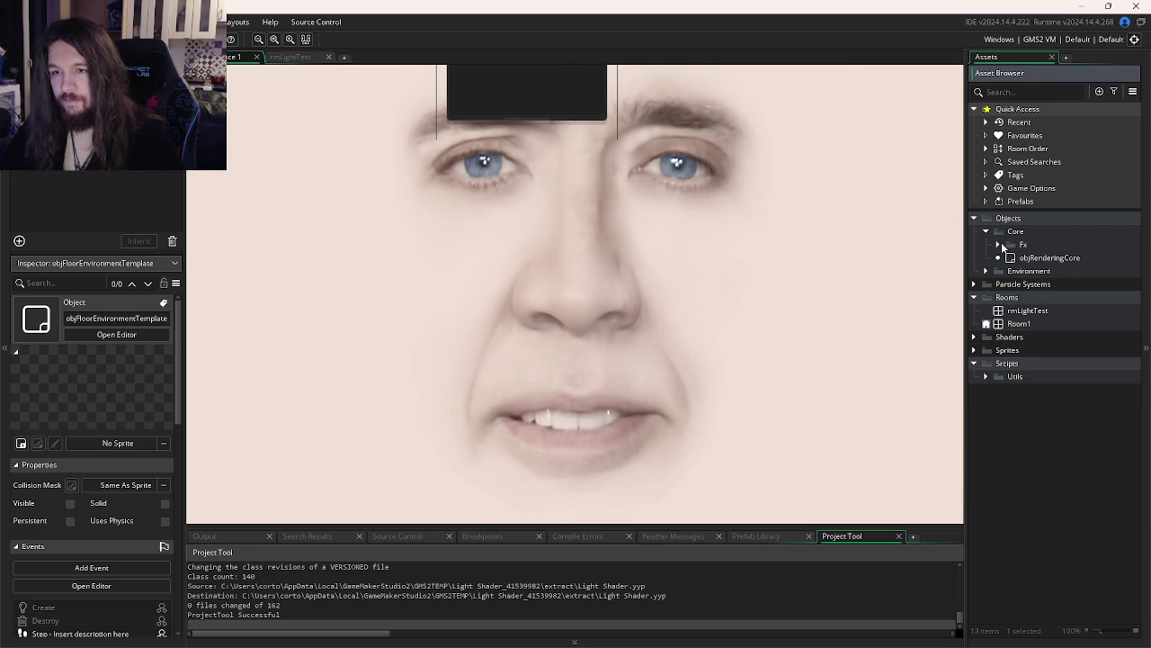
left_click_drag(857, 239, 864, 443)
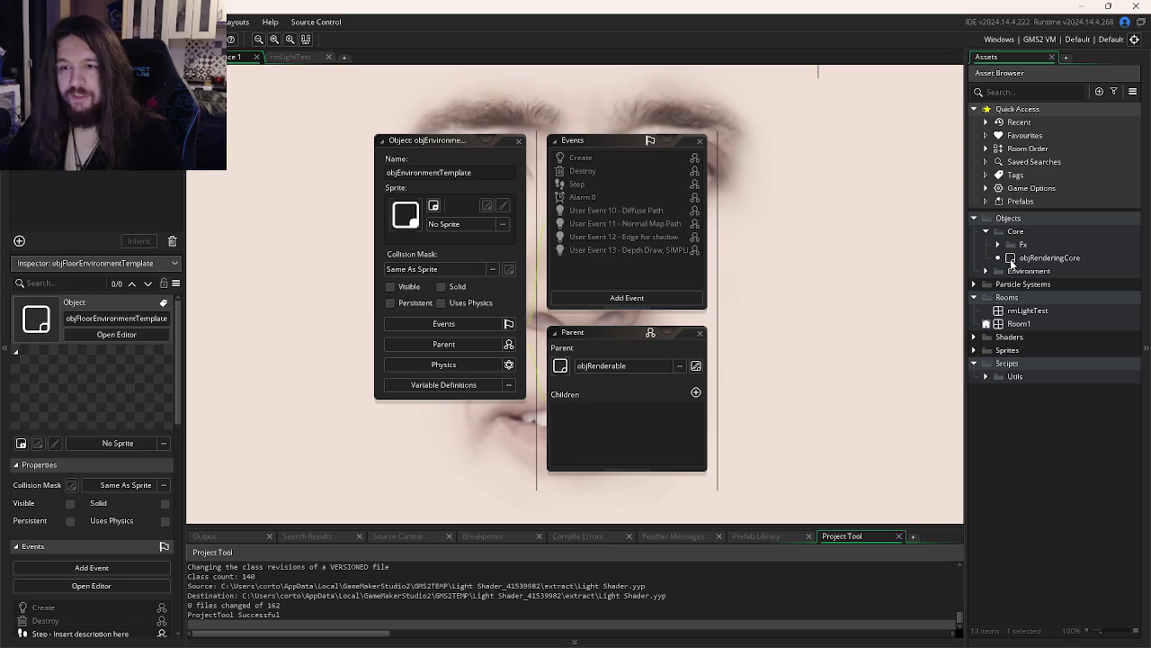
double_click(1027, 311)
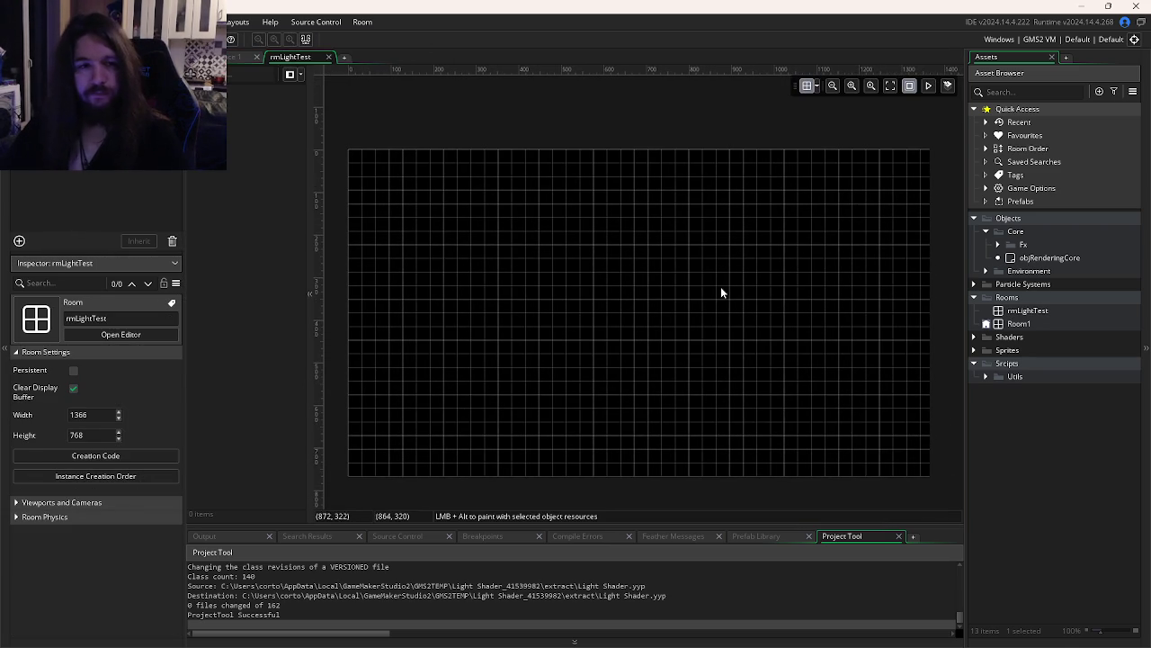
Create a new group named Placeholders under Objects
right_click(1001, 233)
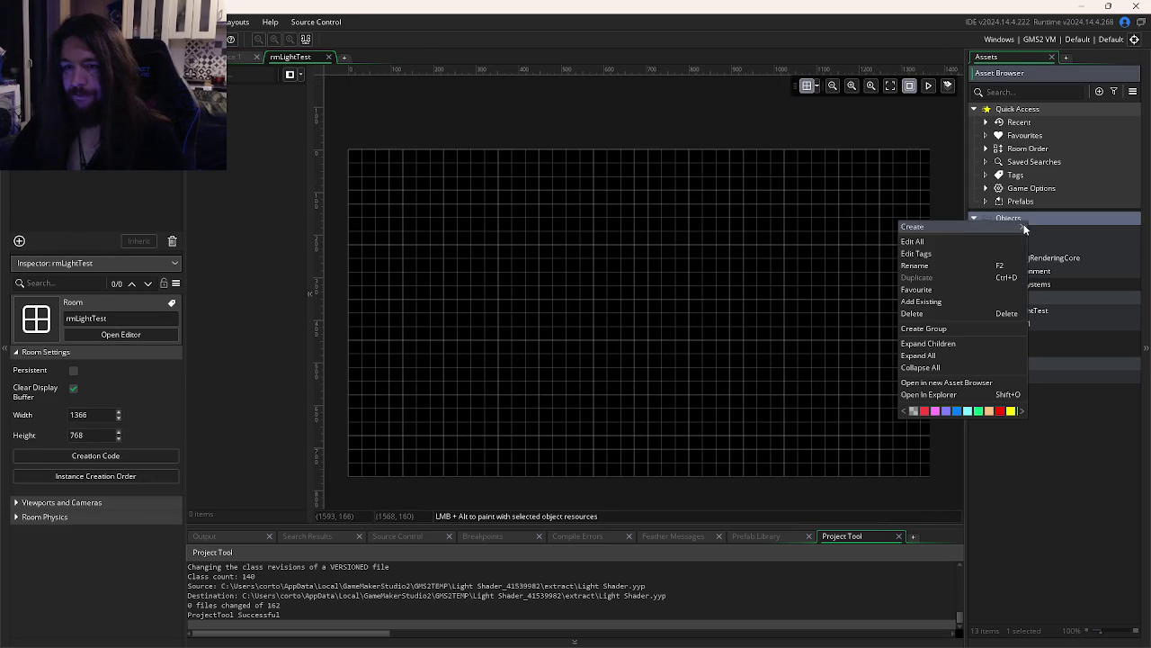
left_click(939, 326)
type("Placeholders")
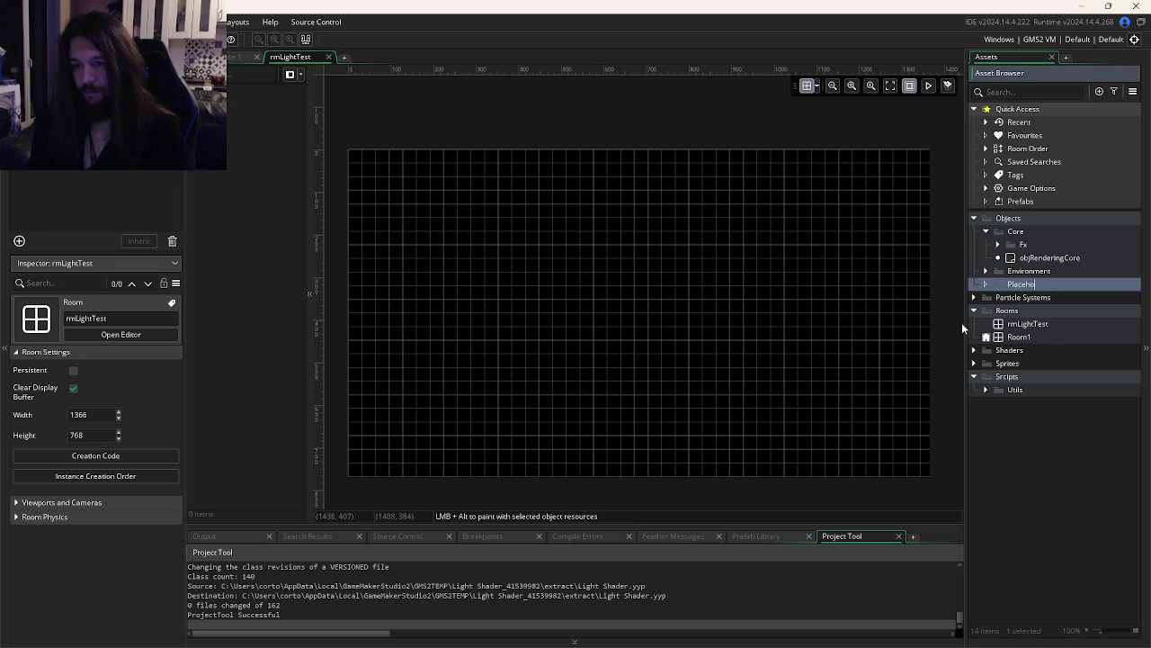
key("Return")
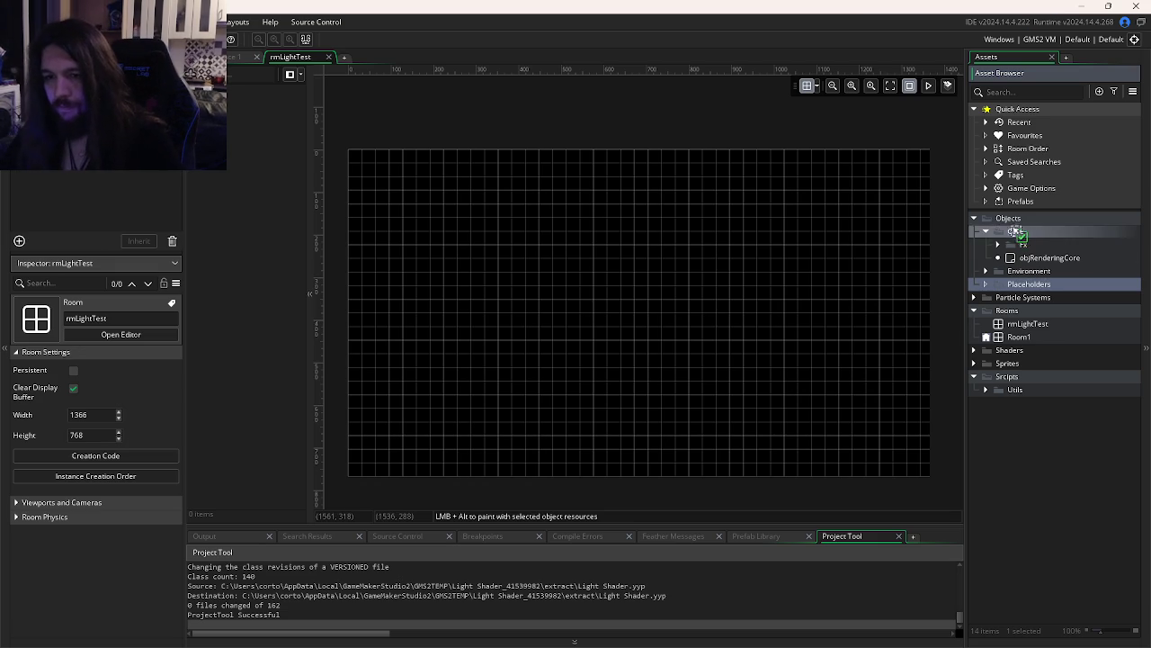
left_click(1020, 300)
left_click(973, 298)
left_click(971, 298)
left_click(1026, 286)
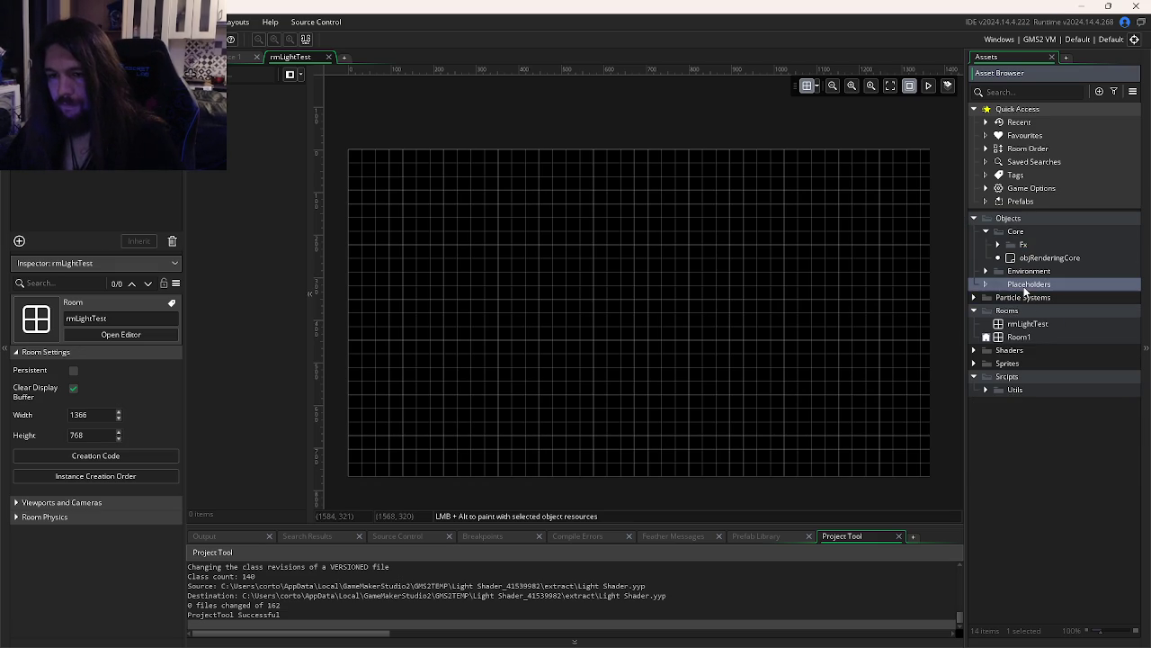
Create a new object named objRedPlaceholder inside the Placeholders group
right_click(1025, 287)
mouse_move(954, 294)
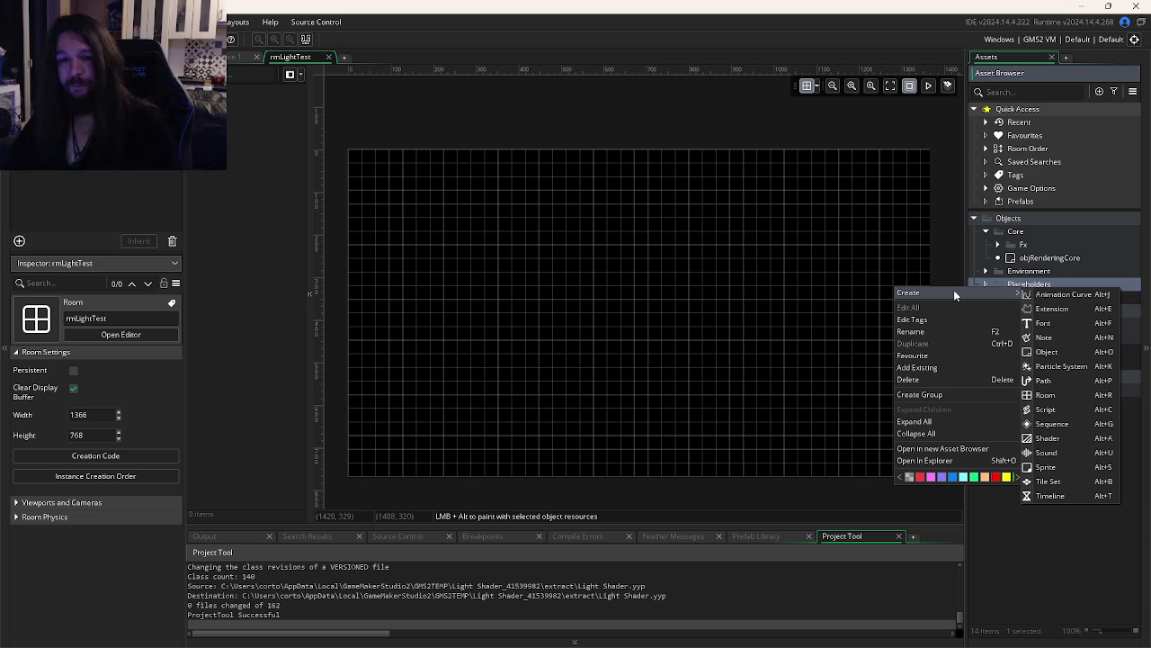
left_click(1069, 351)
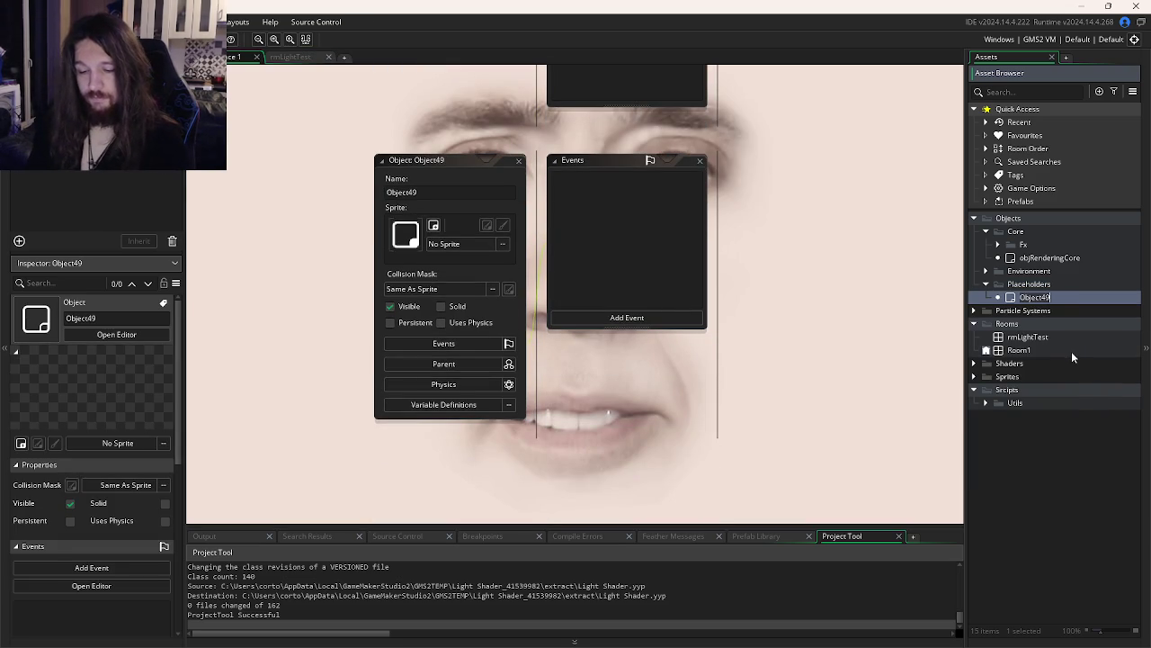
type("objRedPlaceholder")
key("Return")
Delete the accidental duplicate objRedPlaceholder_1
key("ctrl+d")
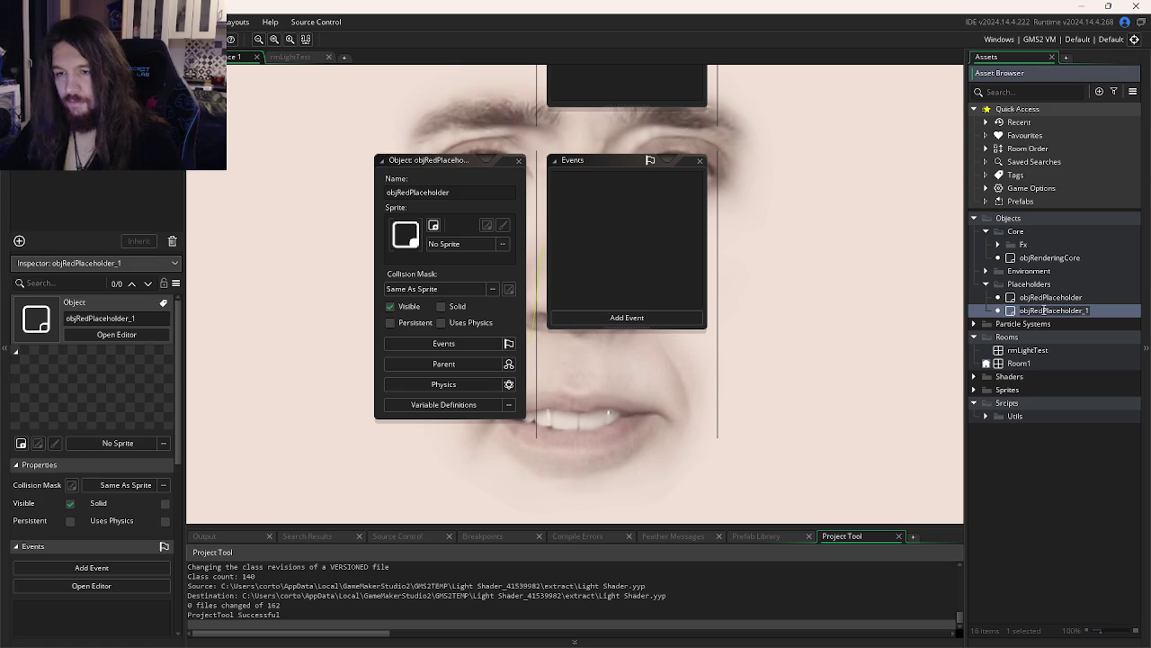
key("Escape")
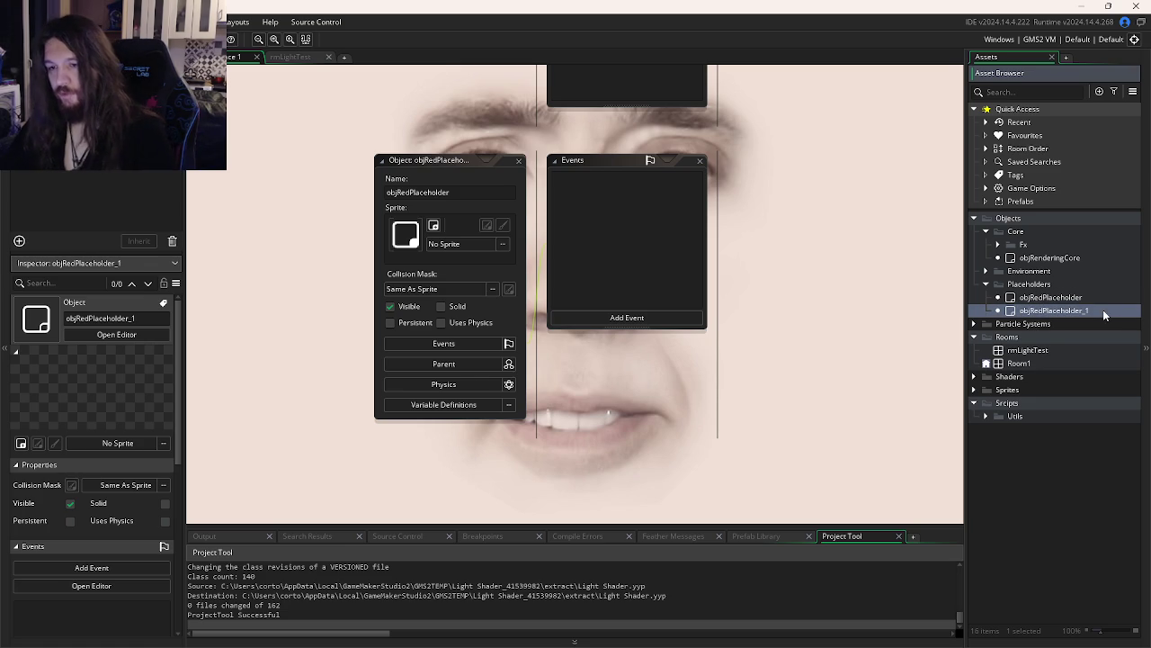
key("Delete")
left_click(606, 350)
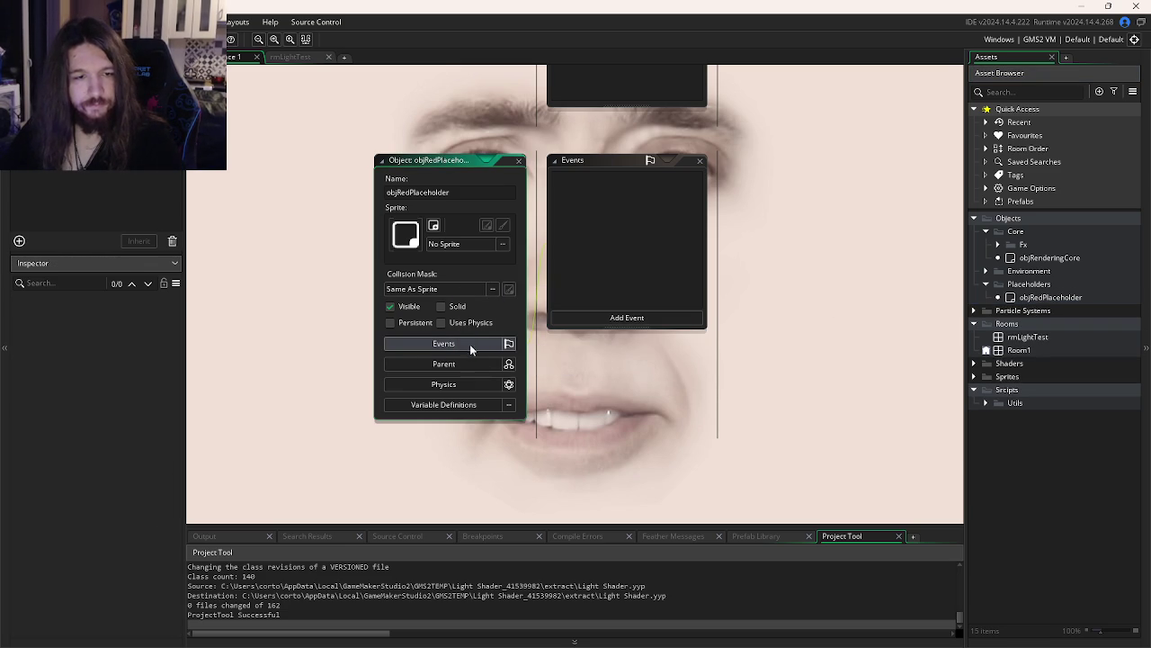
Set objRedPlaceholder's parent to objEnvironmentTemplate
left_click(456, 363)
left_click(640, 386)
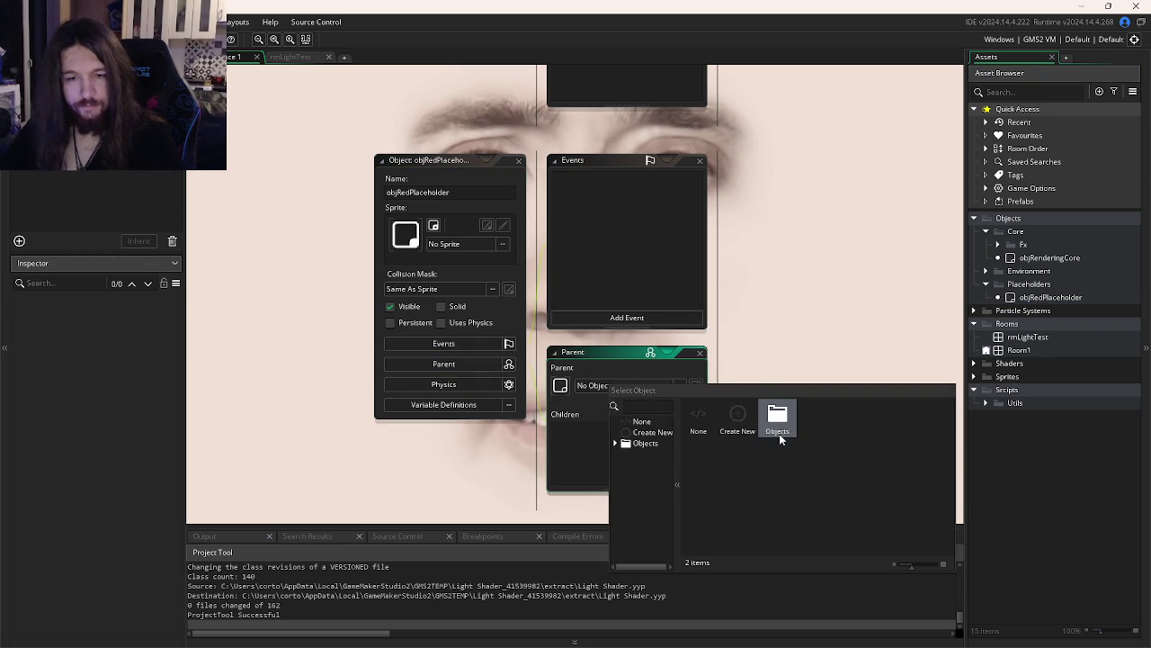
double_click(779, 430)
double_click(779, 426)
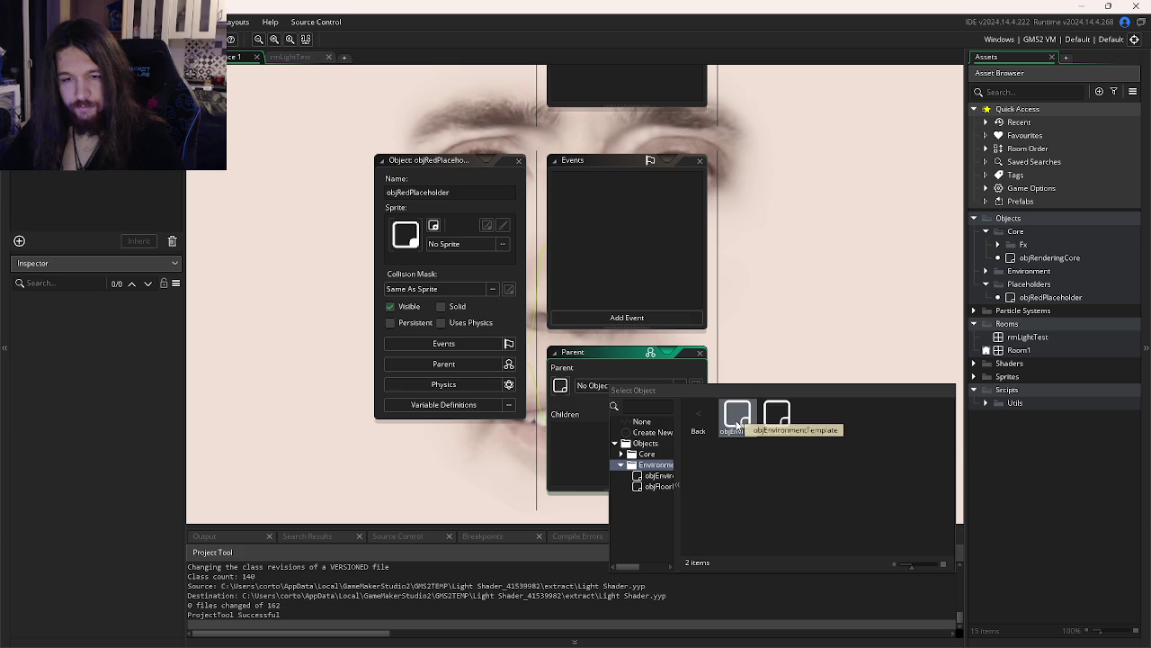
double_click(736, 421)
mouse_move(738, 283)
left_mouse_down()
mouse_move(746, 334)
mouse_move(744, 310)
left_mouse_up()
Browse the Sprites folders in objRedPlaceholder's sprite picker
left_click(440, 270)
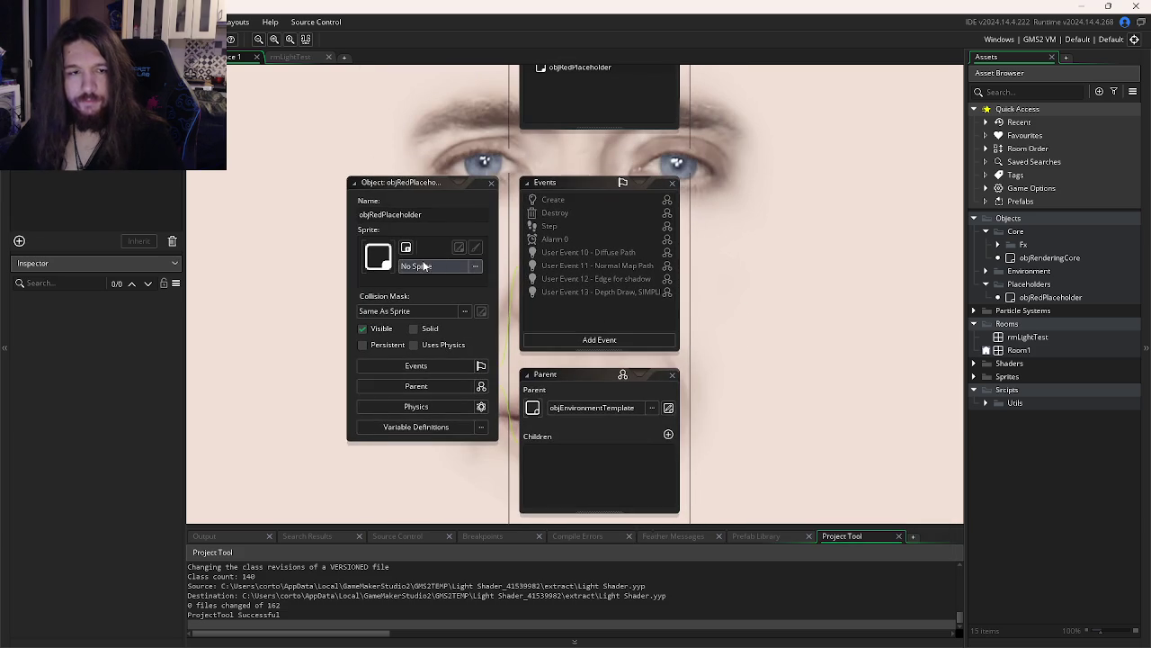
double_click(601, 297)
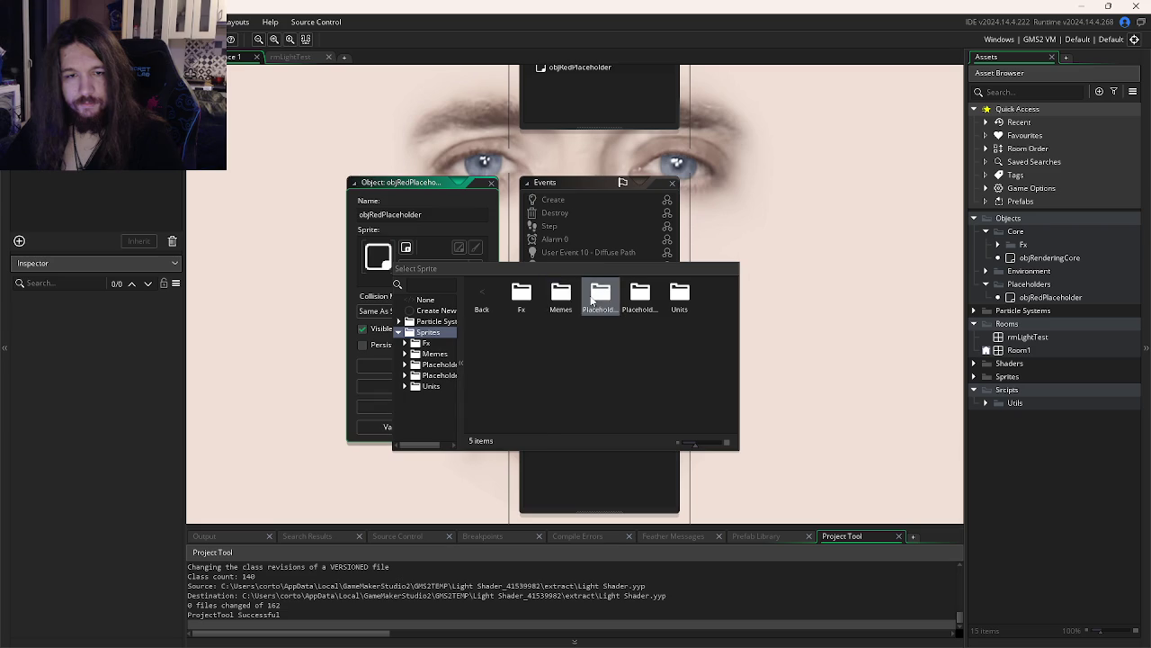
double_click(594, 301)
left_click(482, 297)
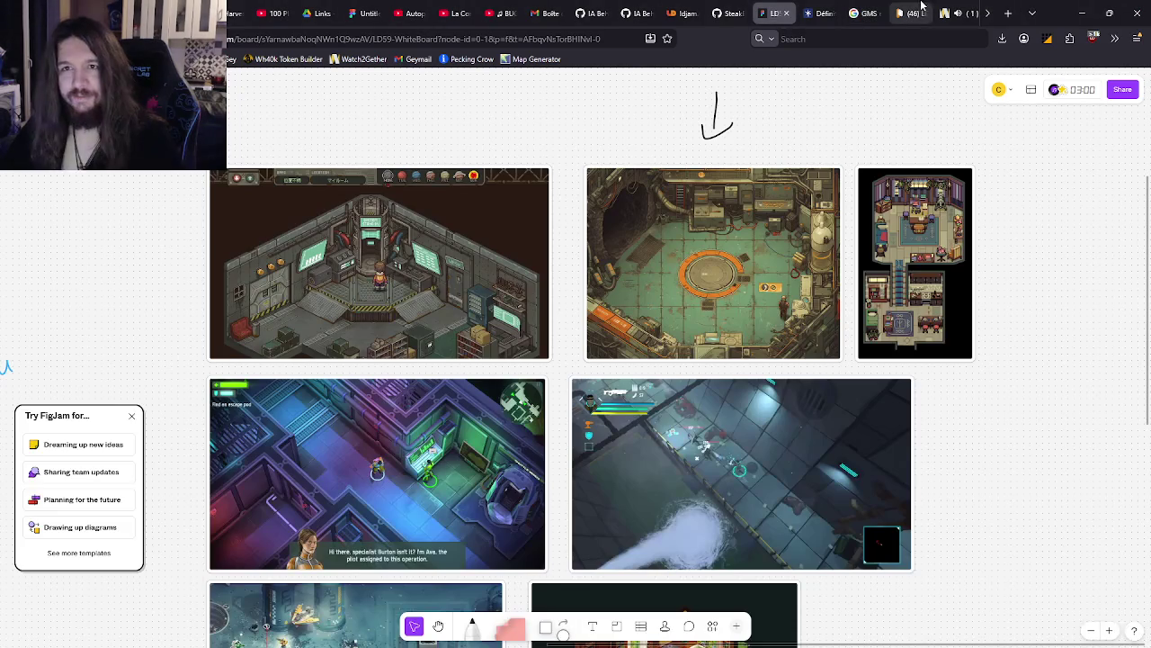
Lower the playback volume of the shared music video in Watch2Gether
left_click(949, 13)
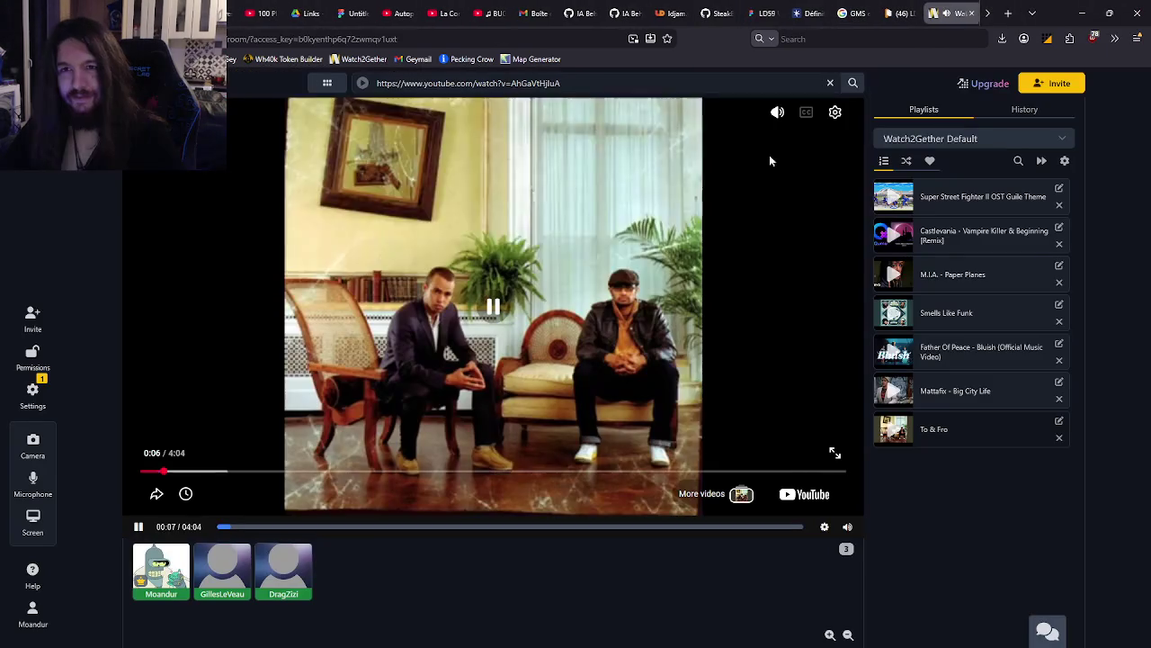
left_click_drag(779, 155, 778, 198)
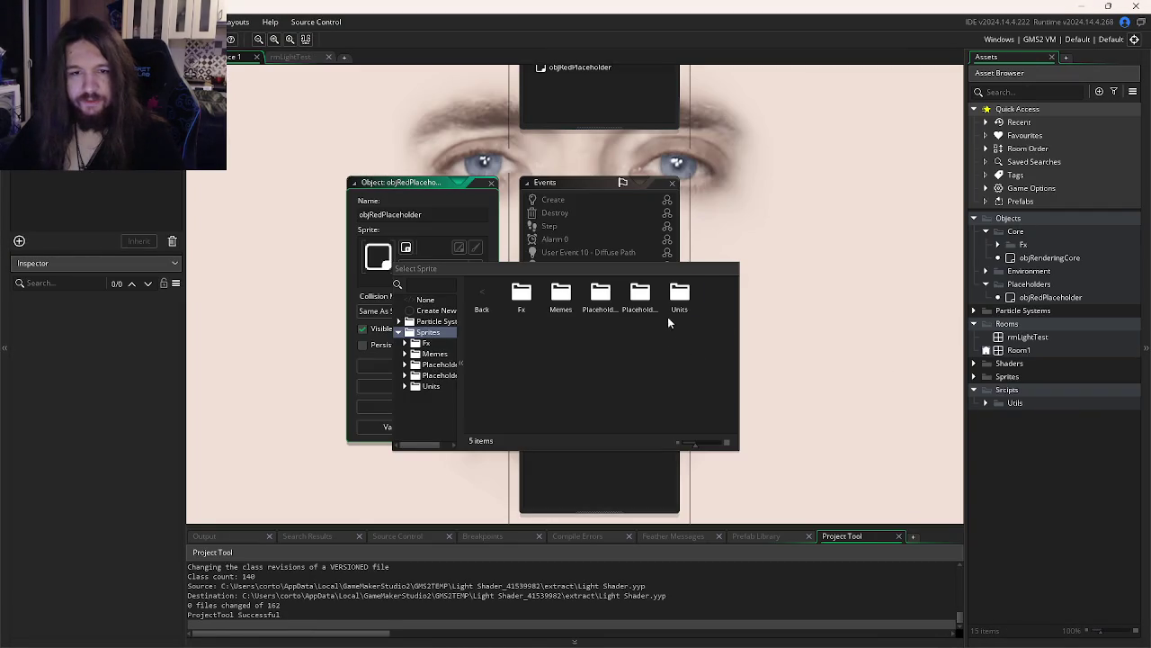
Delete the Placeholder sprite folder and its 23 assets
double_click(682, 309)
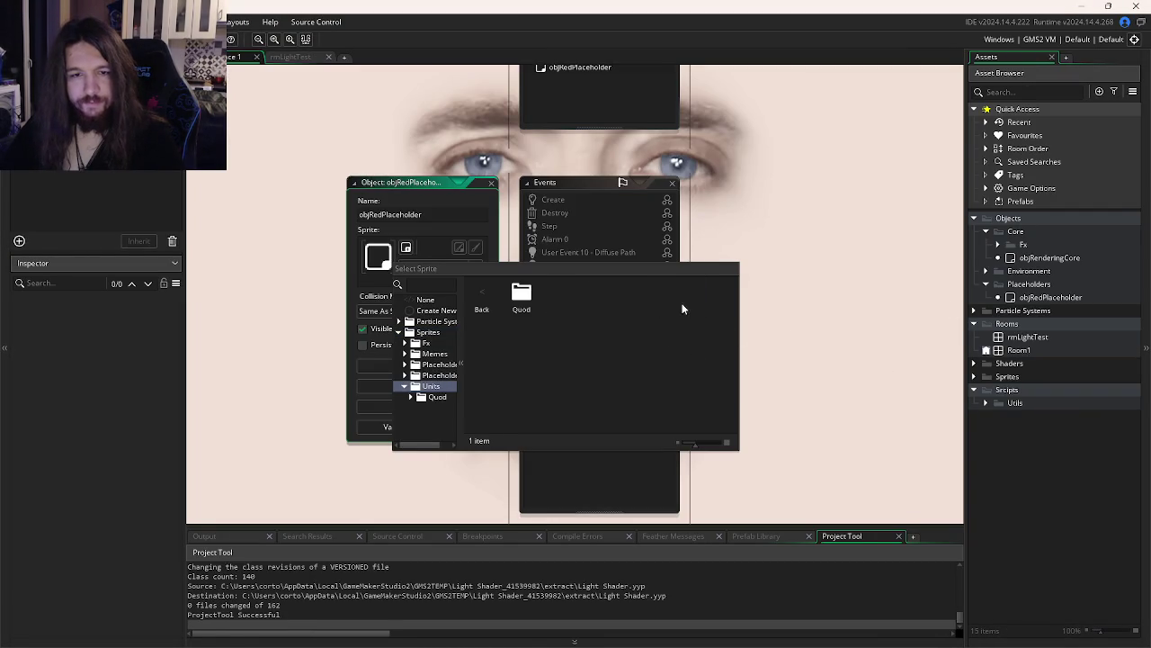
key("BackSpace")
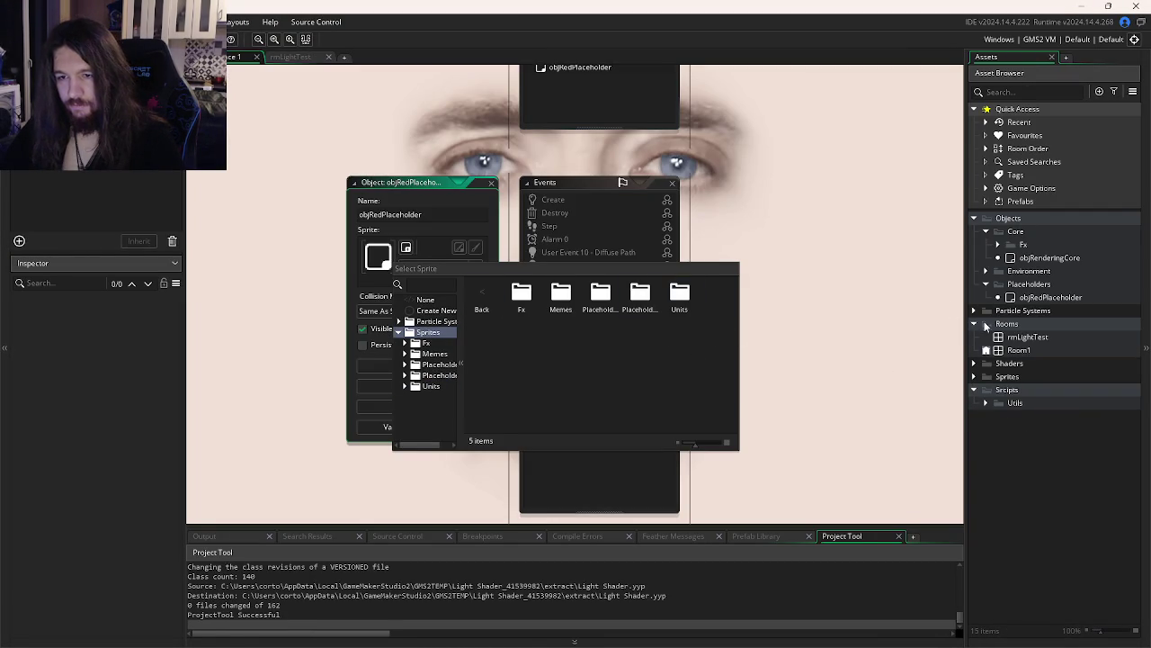
left_click(924, 312)
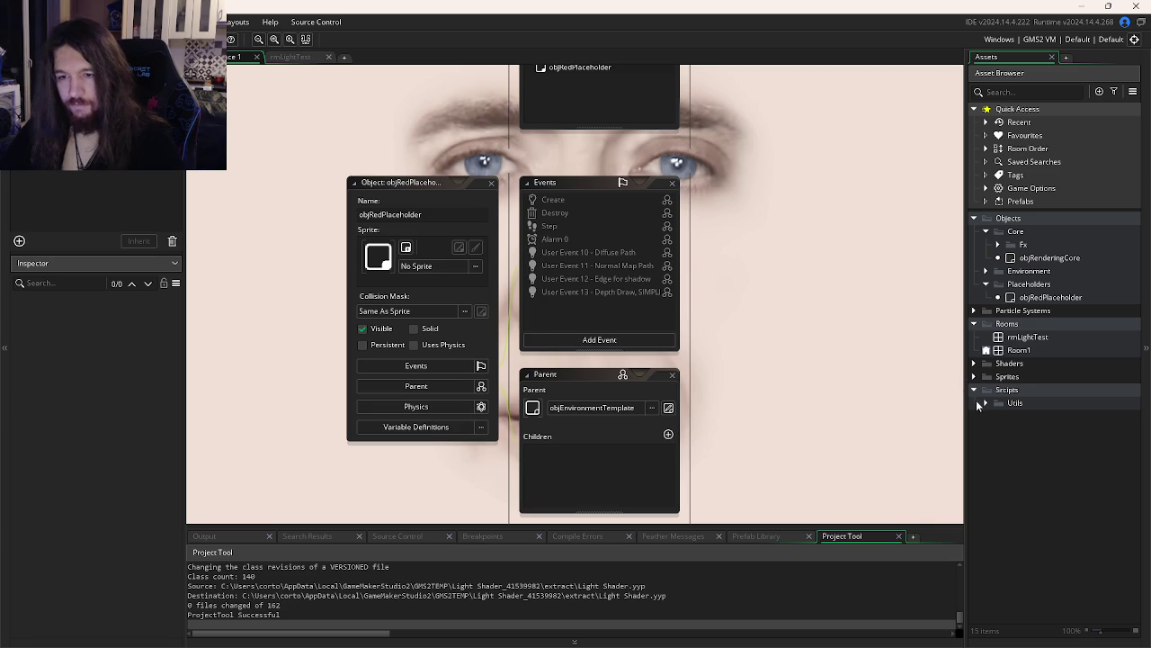
left_click(975, 377)
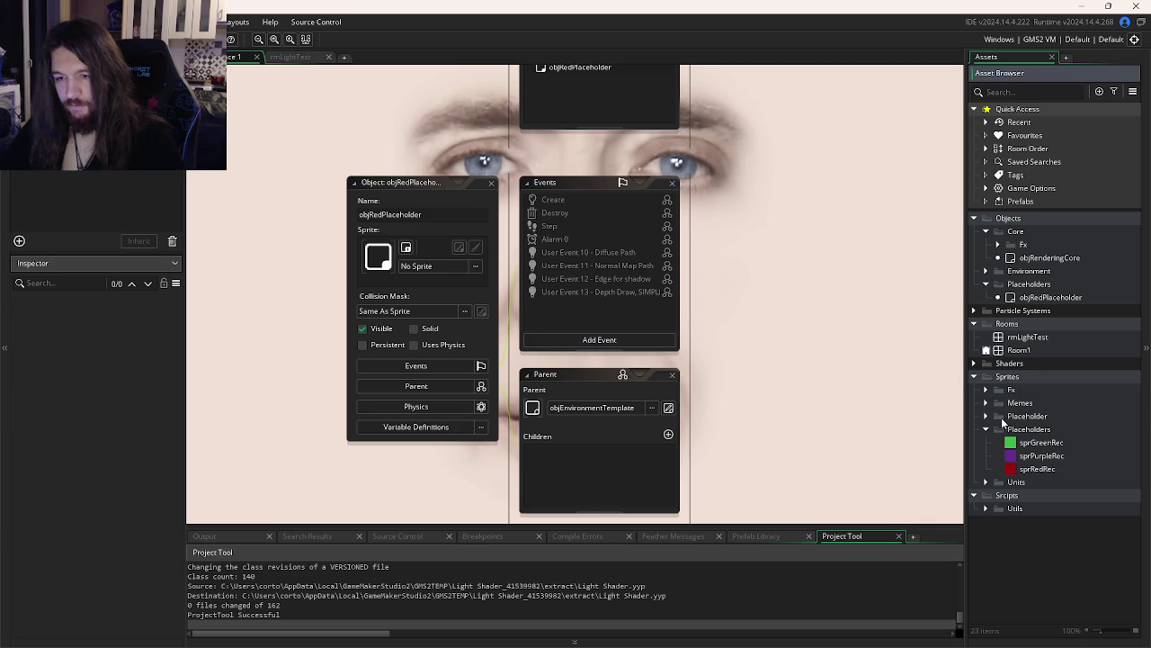
left_click(986, 417)
scroll(1017, 438, "down", 4)
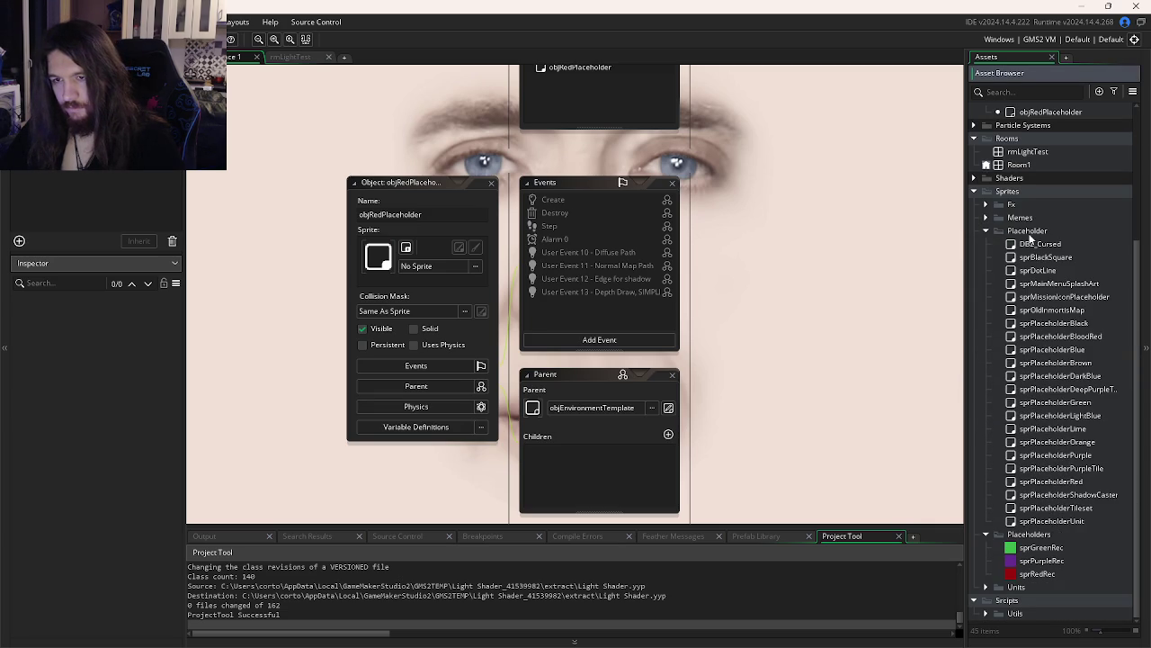
right_click(1031, 235)
left_click(933, 329)
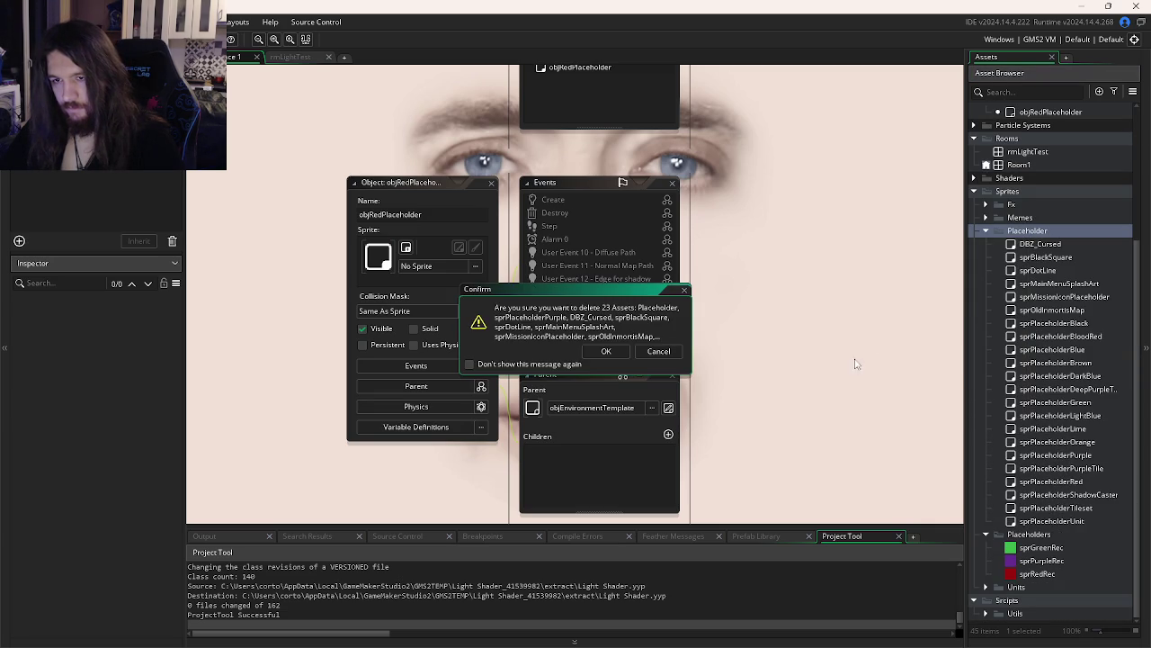
left_click(604, 351)
Delete the Memes sprite folder and its sprites
left_click(1017, 402)
left_click(986, 402)
left_click(986, 402)
right_click(1021, 402)
left_click(1069, 494)
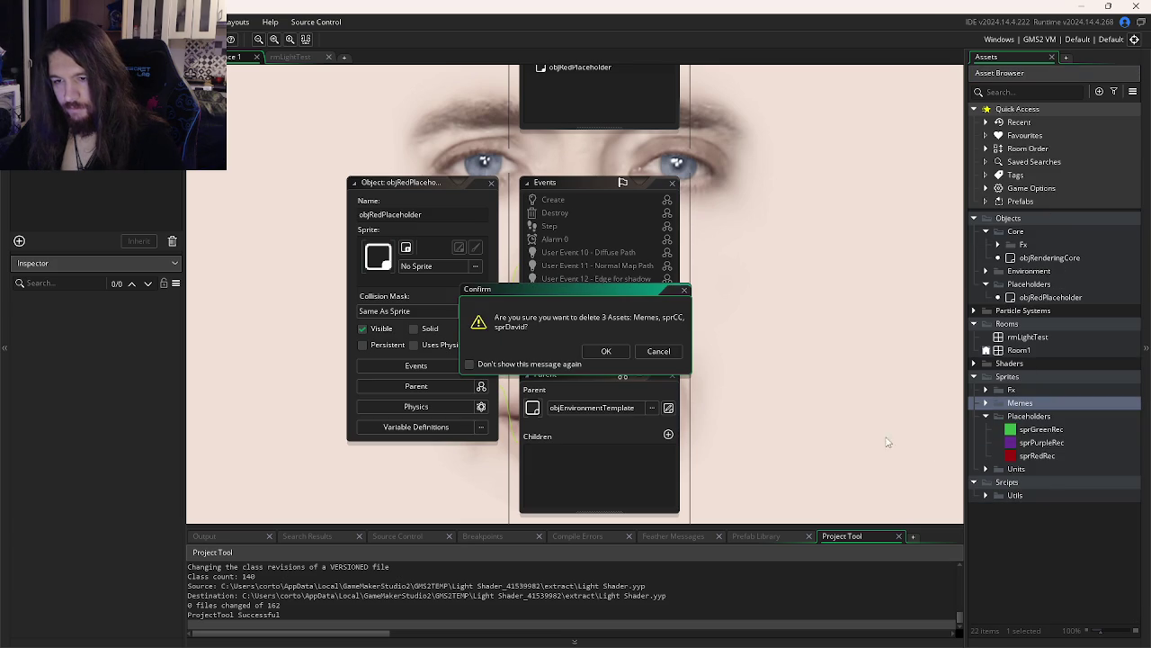
left_click(606, 352)
Inspect the sprBlockFx sprite in the Fx folder
left_click(1019, 392)
left_click(986, 389)
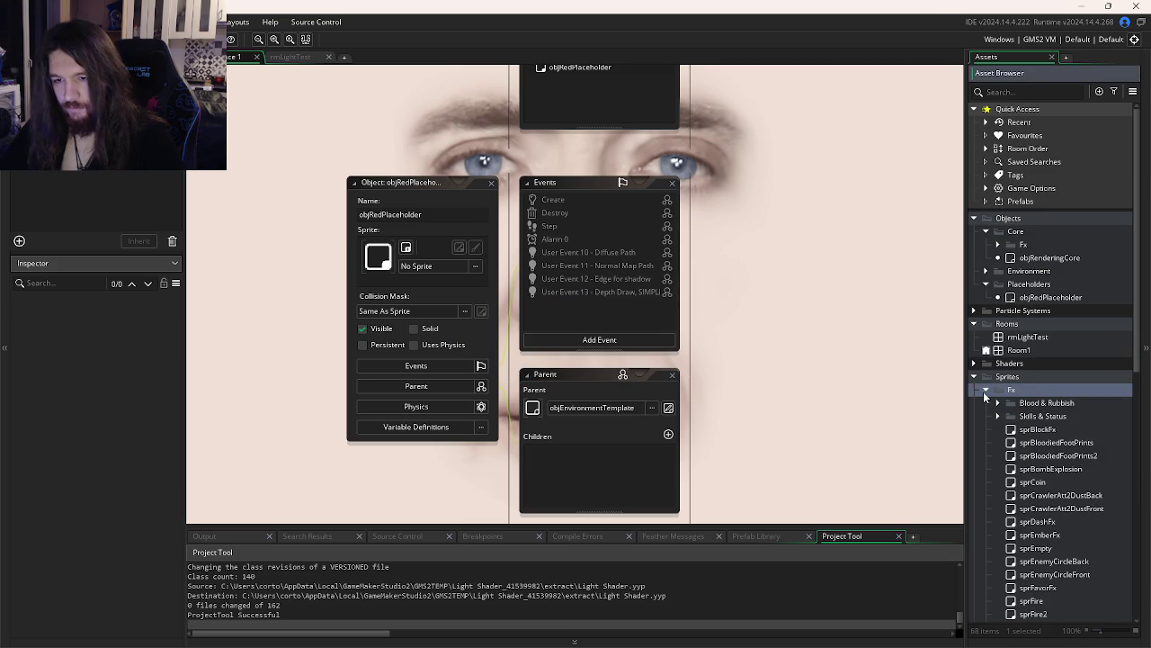
double_click(1037, 429)
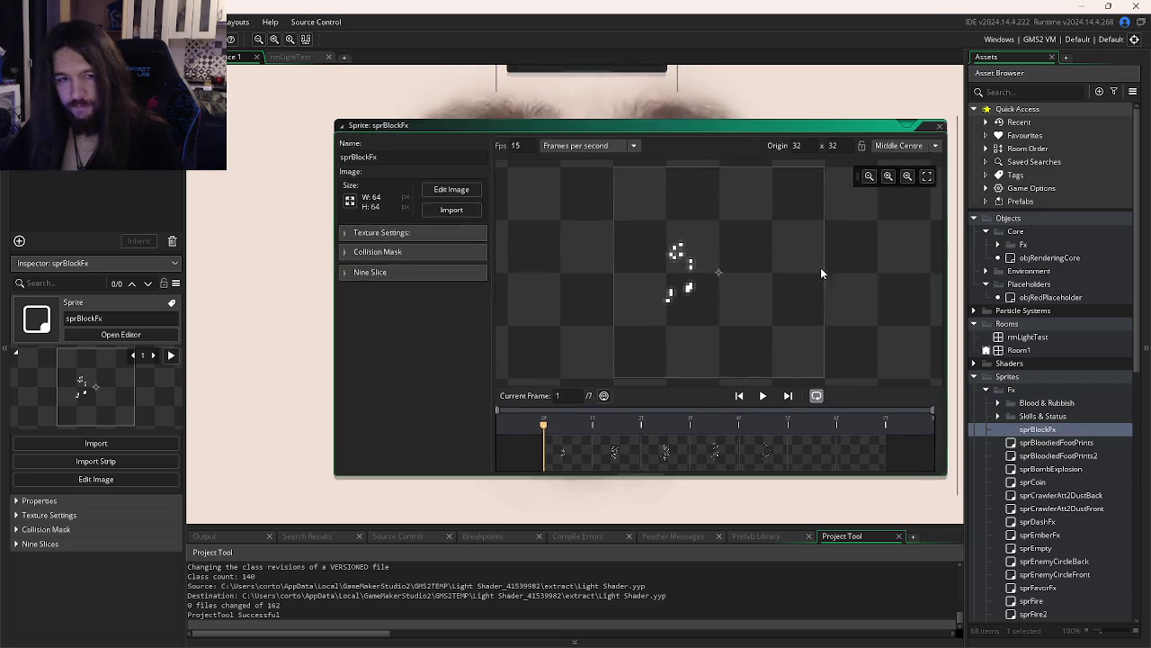
scroll(995, 349, "down", 3)
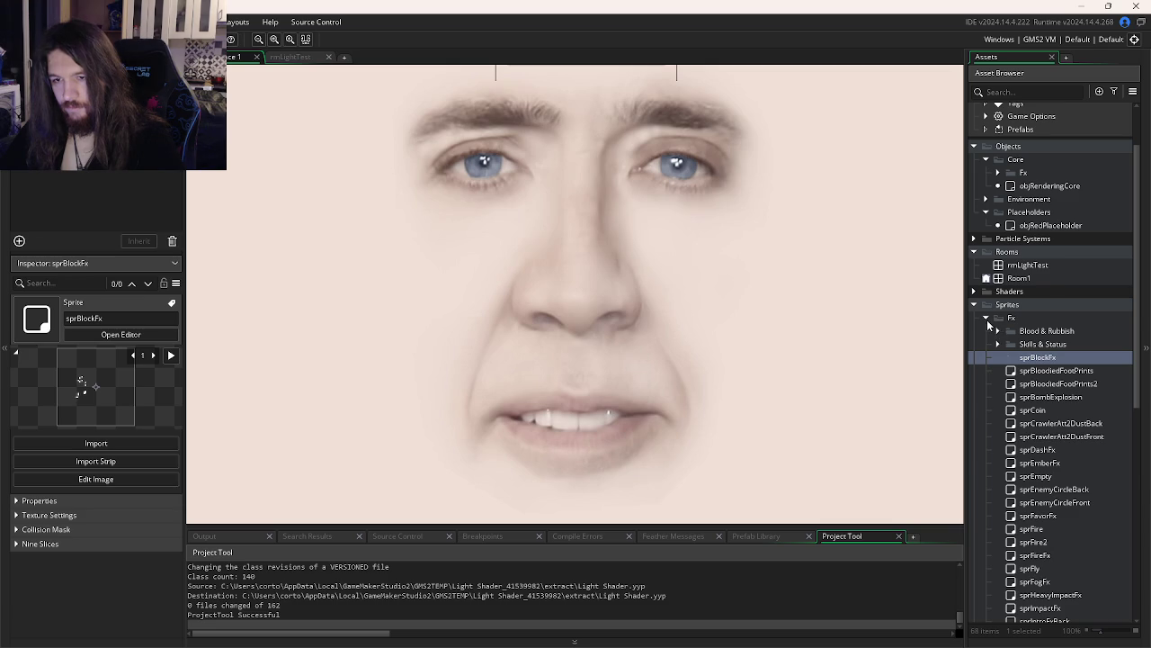
left_click(986, 320)
Delete the Units sprite folder
left_click(1023, 457)
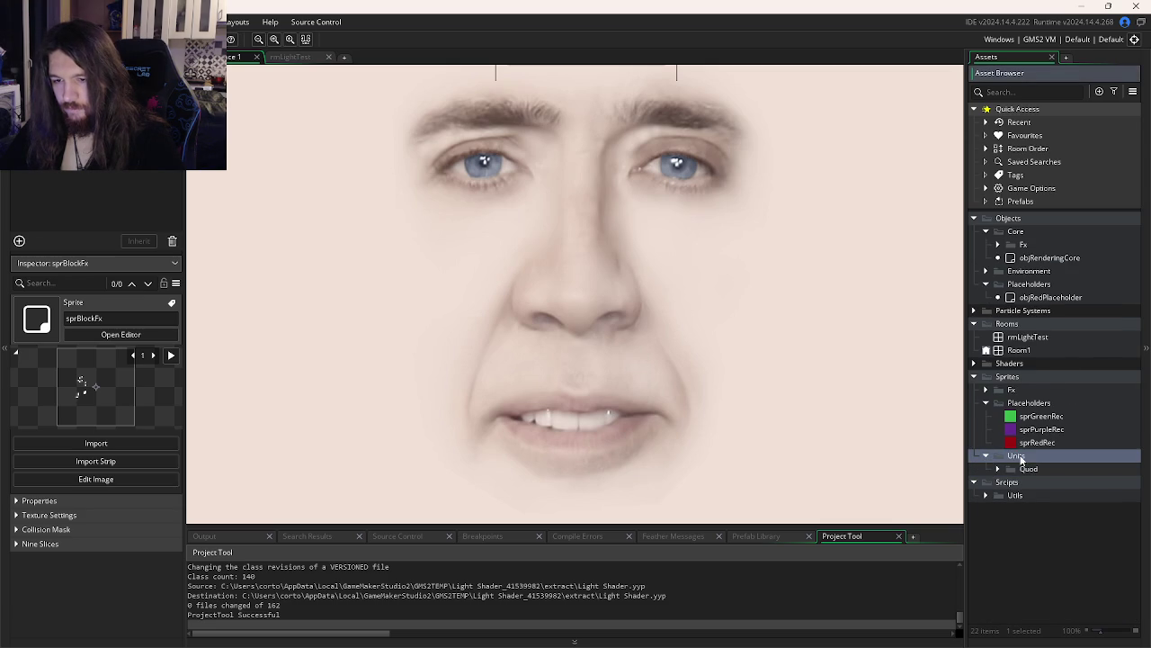
left_click(986, 455)
right_click(1023, 456)
left_click(1041, 353)
left_click(606, 353)
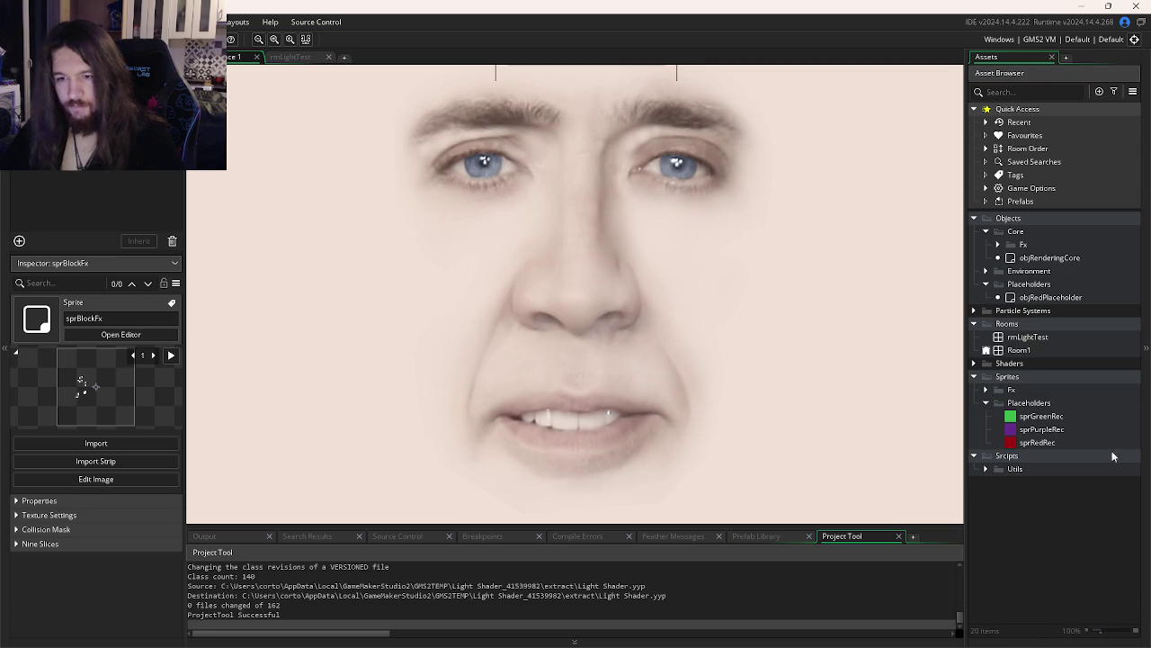
Preview sprGreenRec and return to objRedPlaceholder's editor
left_click(1039, 416)
key("ctrl+Tab")
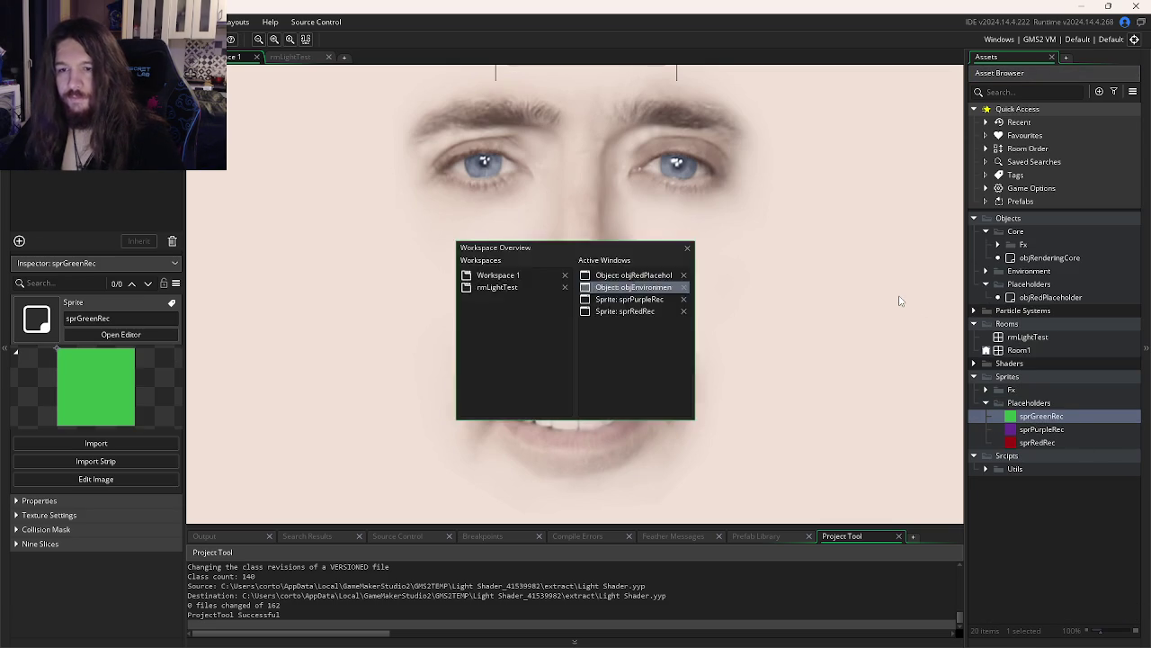
double_click(567, 392)
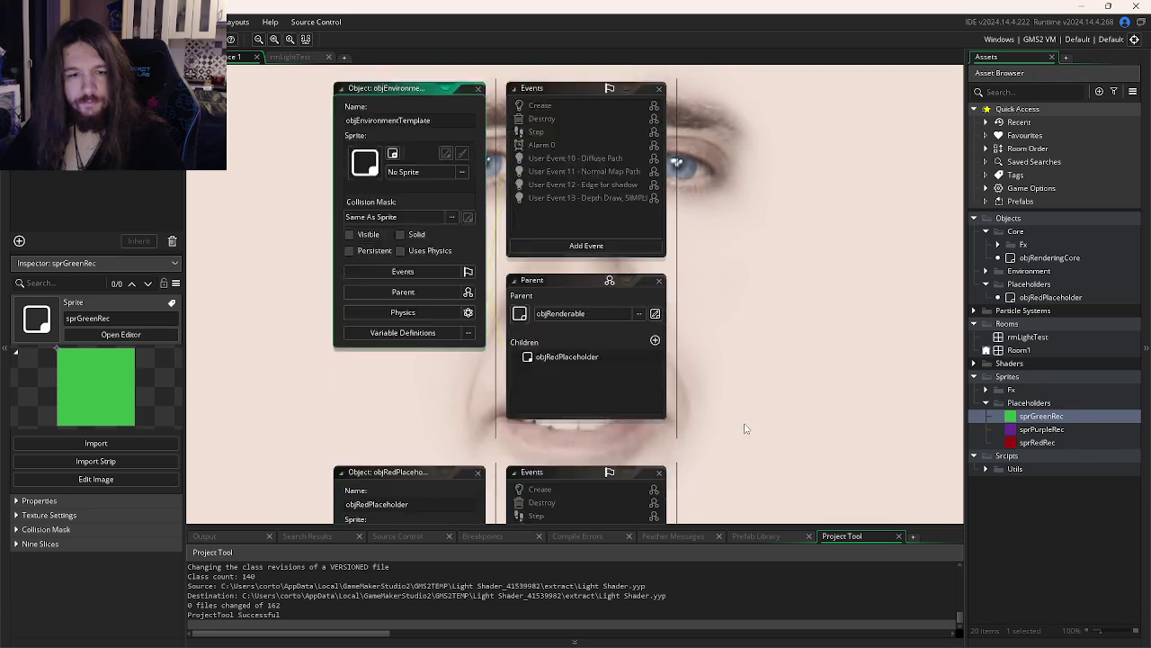
left_click(1041, 297)
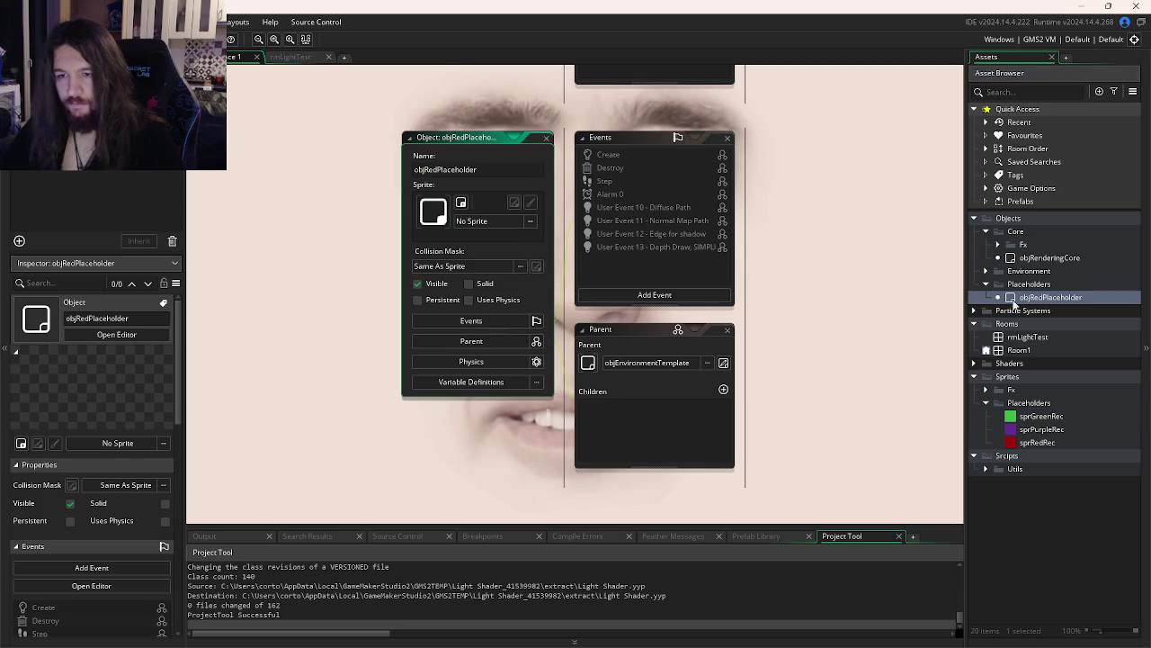
Assign sprRedRec from the Placeholders sprite folder to objRedPlaceholder
left_click(486, 221)
double_click(660, 253)
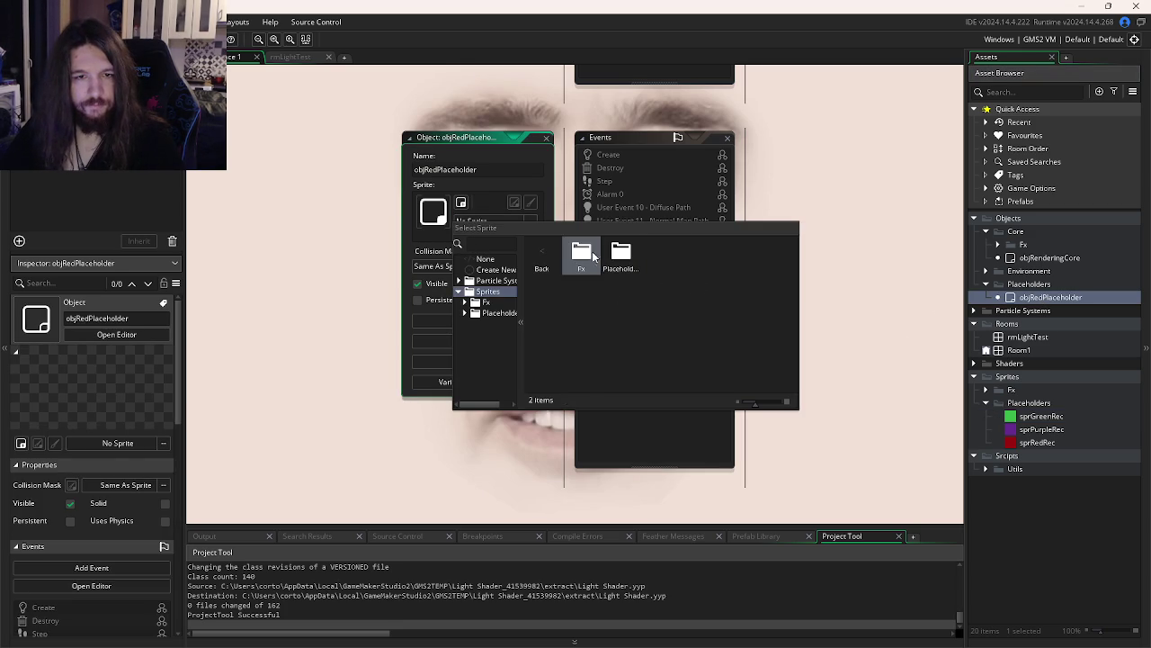
double_click(581, 255)
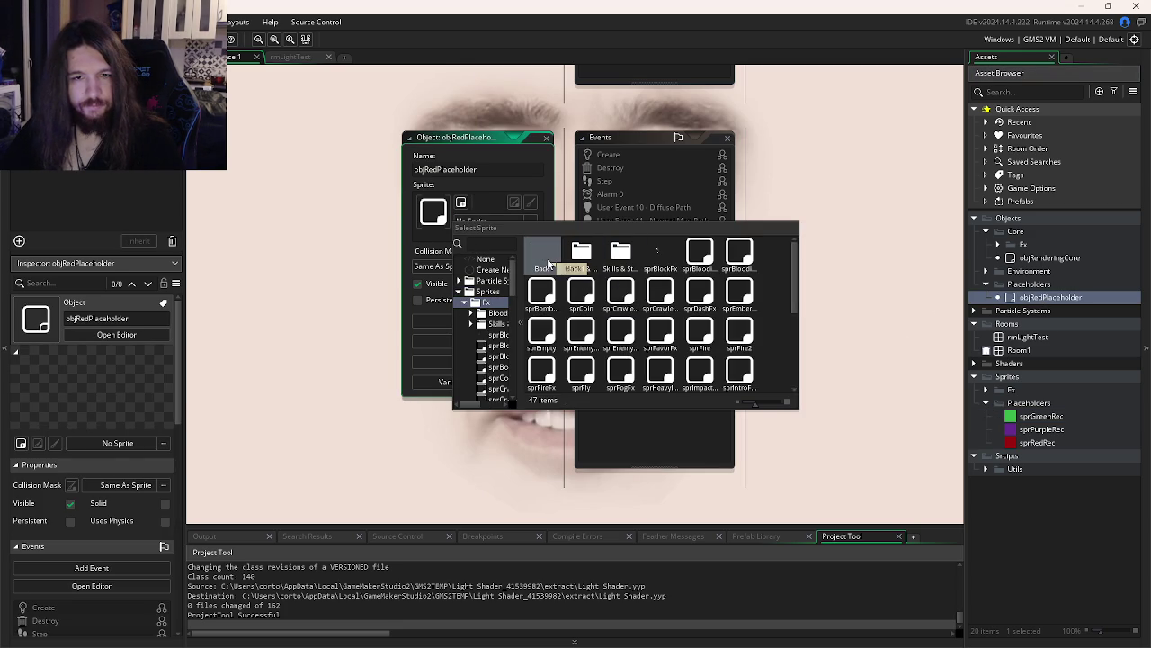
left_click(537, 261)
double_click(621, 256)
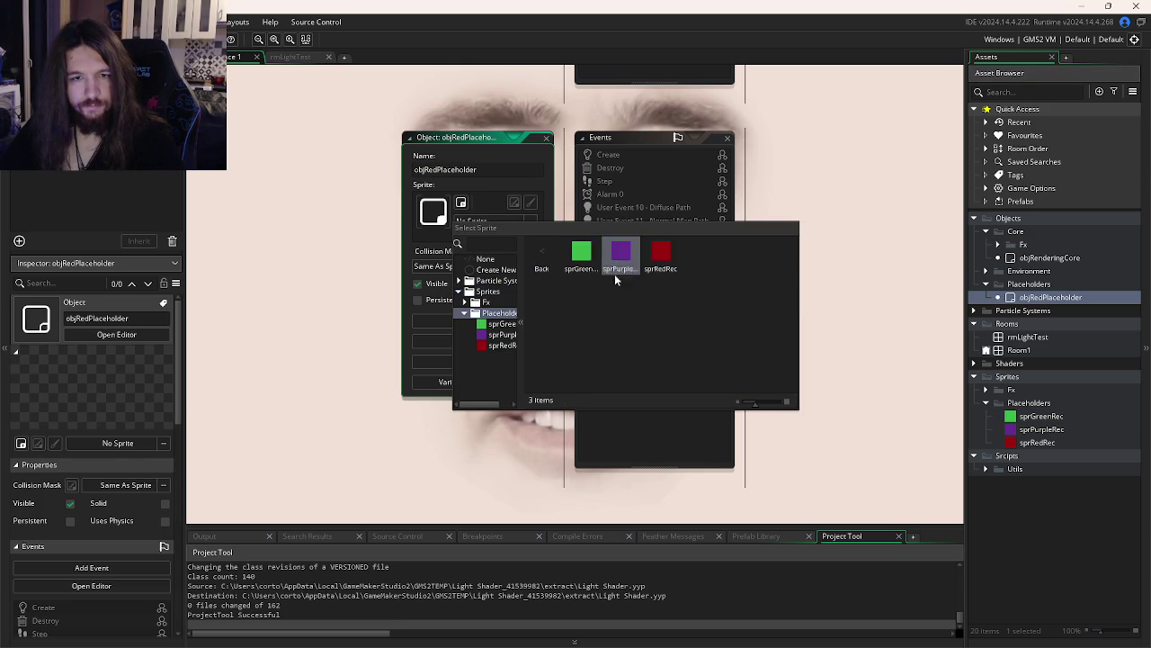
double_click(661, 255)
Duplicate objRedPlaceholder and name the copy objGreenPlaceholder
left_click(1037, 299)
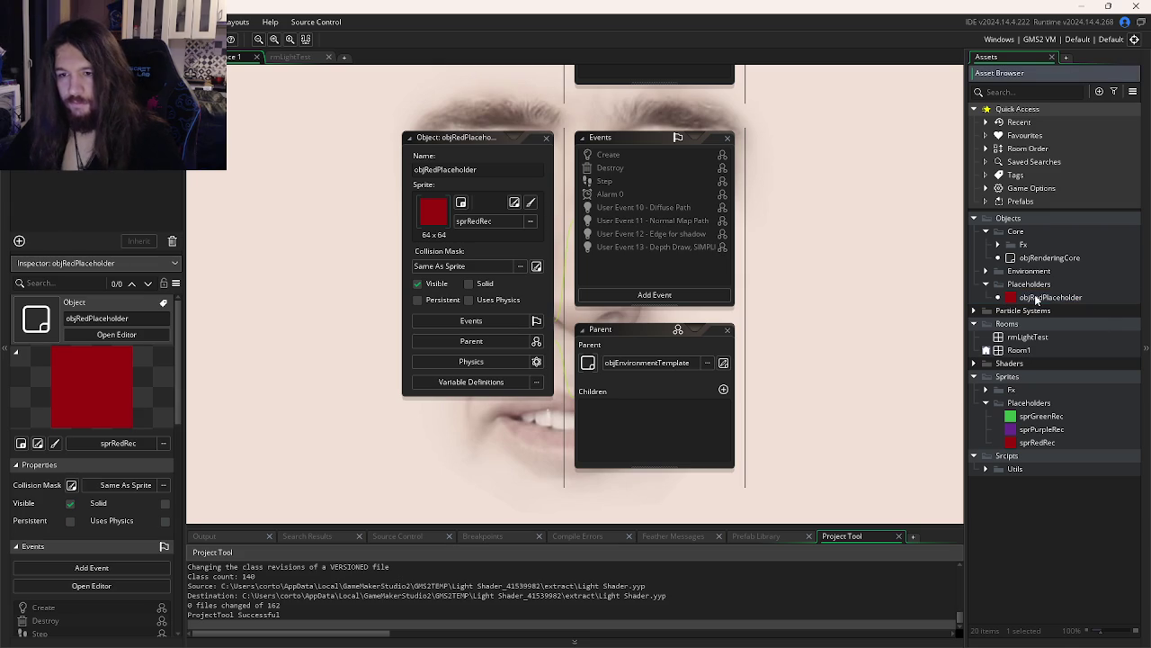
left_click(1036, 299)
key("ctrl+d")
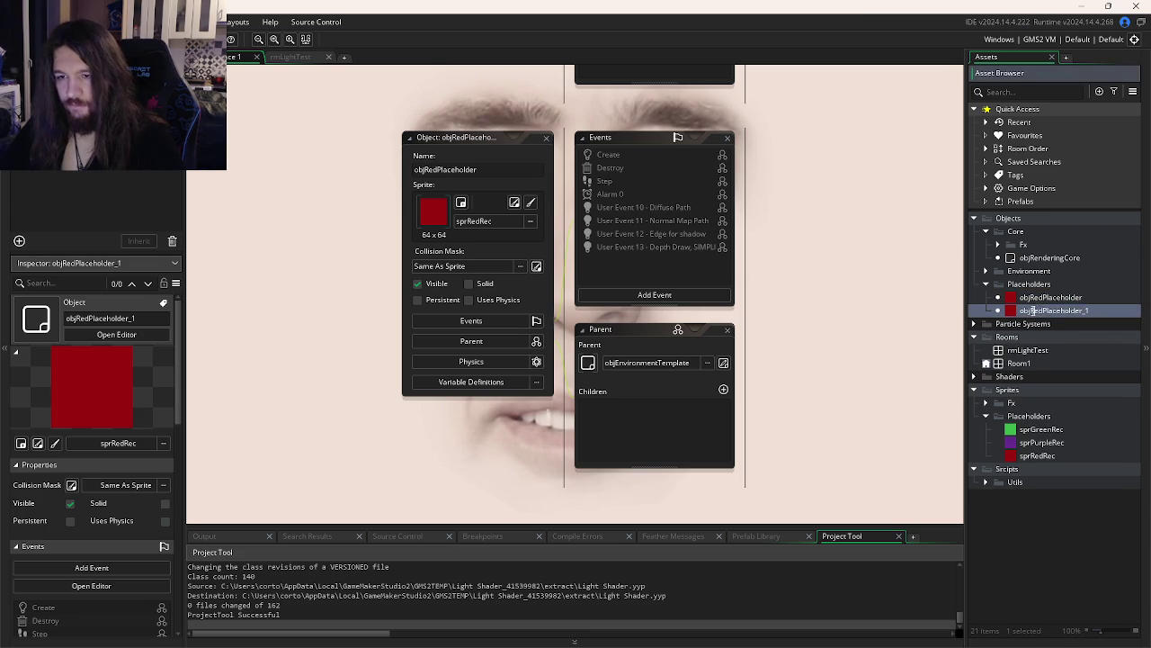
key("Return")
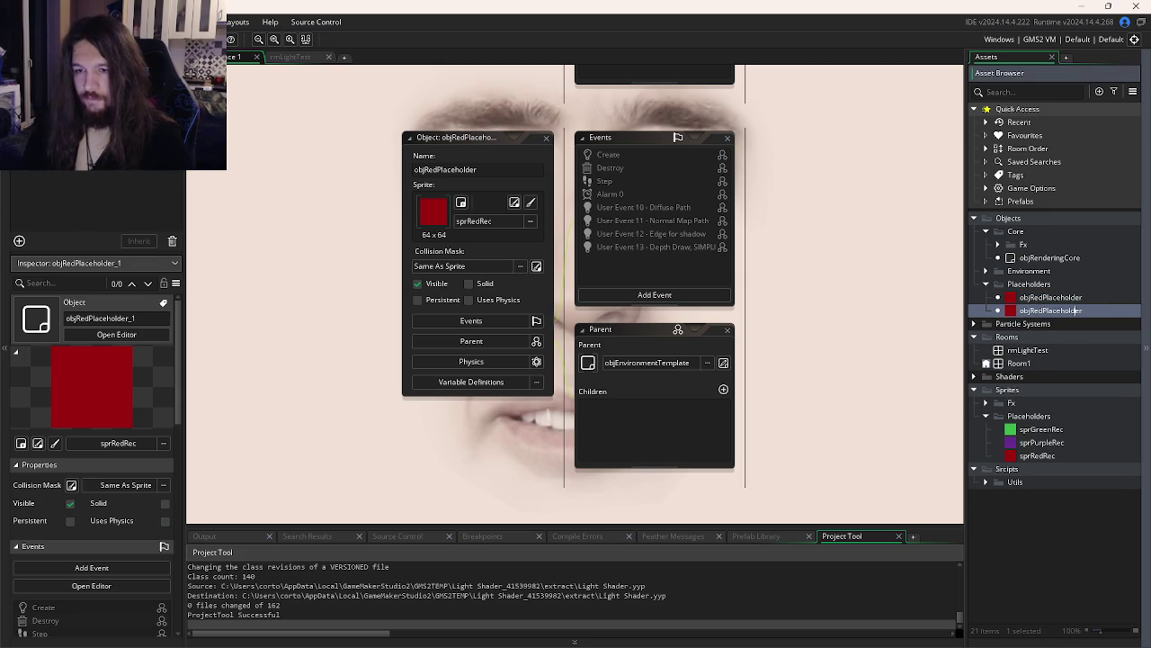
key("Delete")
key("Delete")
key("Delete")
type("Green")
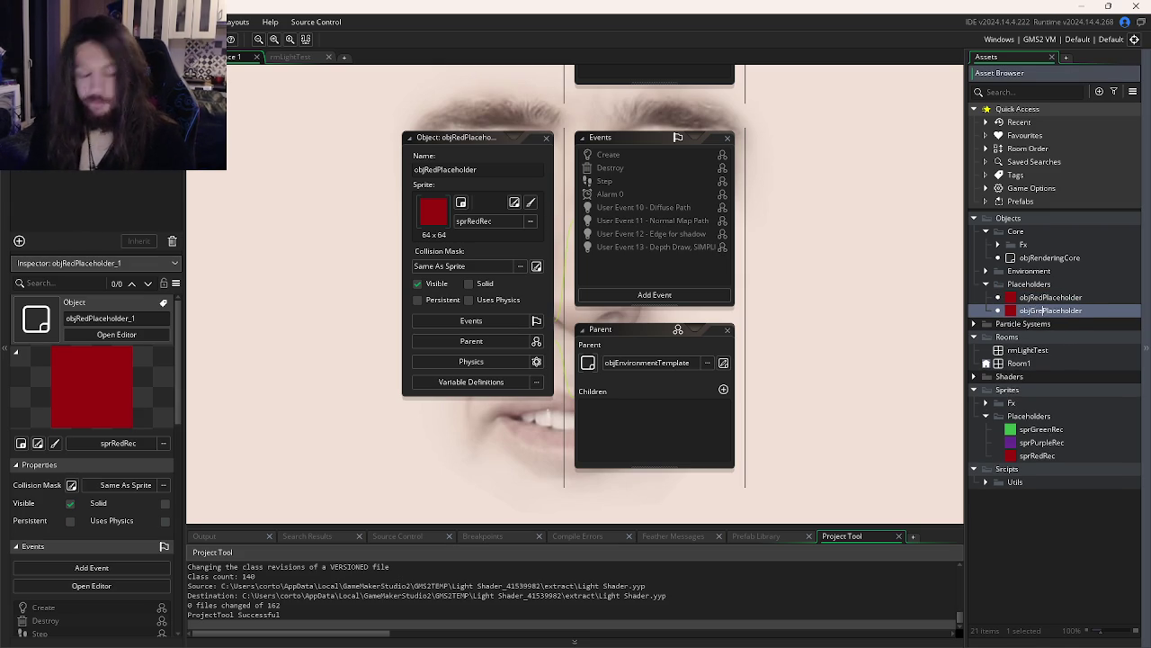
key("Return")
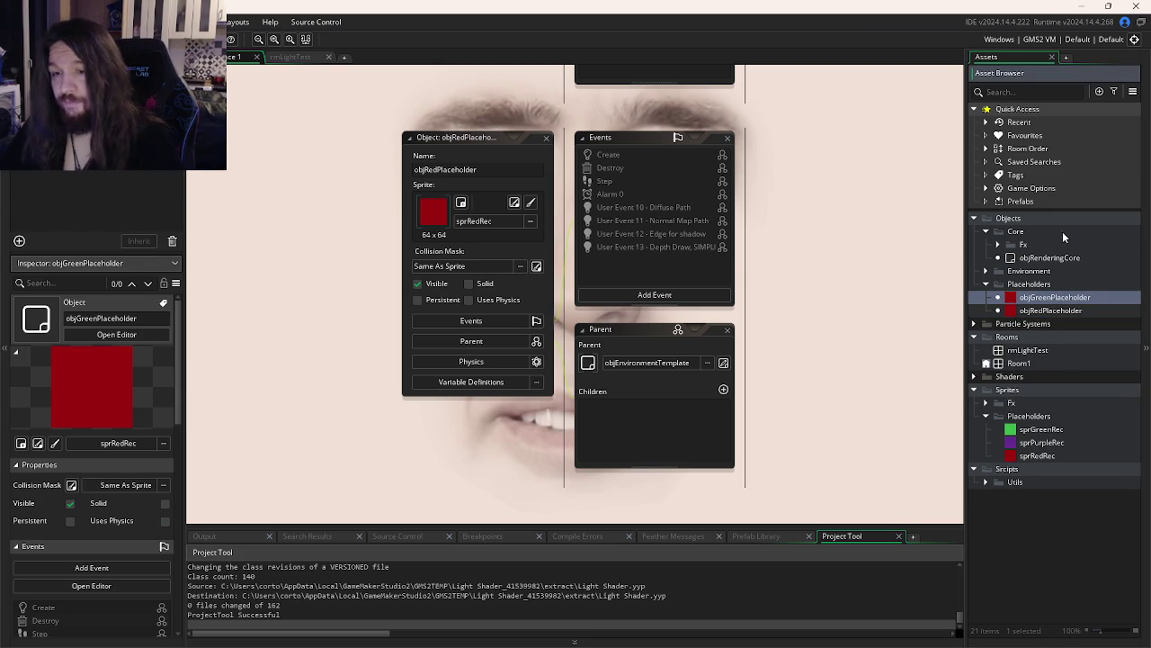
Duplicate objGreenPlaceholder and name the copy objPurplePlaceholder
key("ctrl+d")
left_click_drag(1031, 310, 1049, 310)
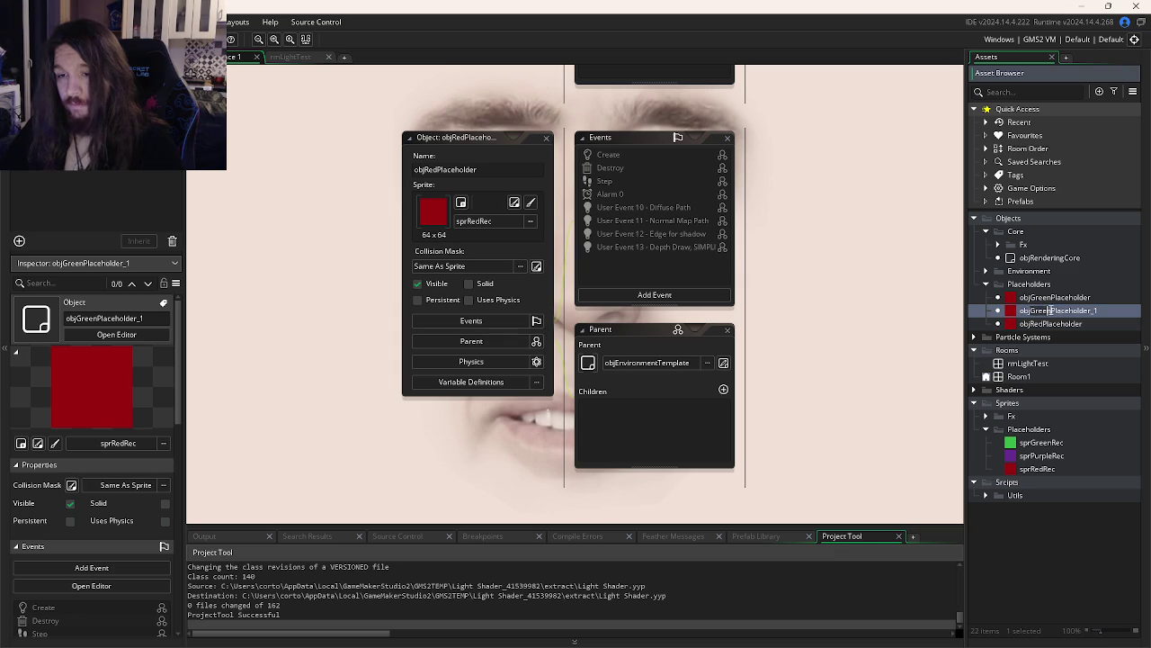
type("Purple")
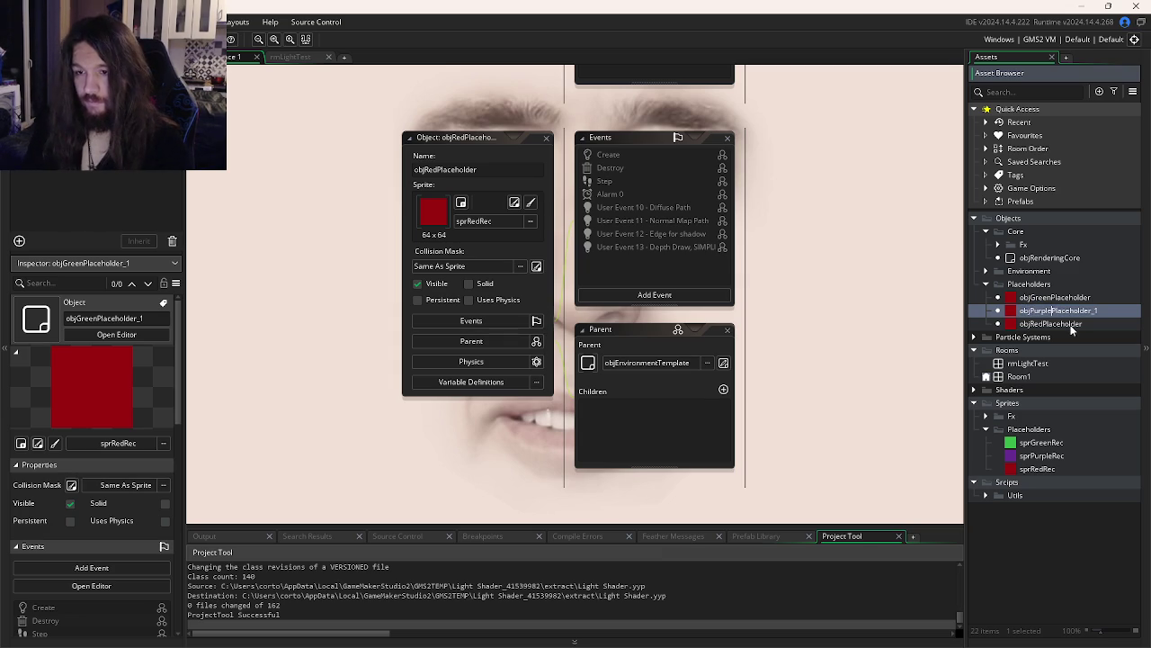
key("BackSpace")
key("BackSpace")
key("Return")
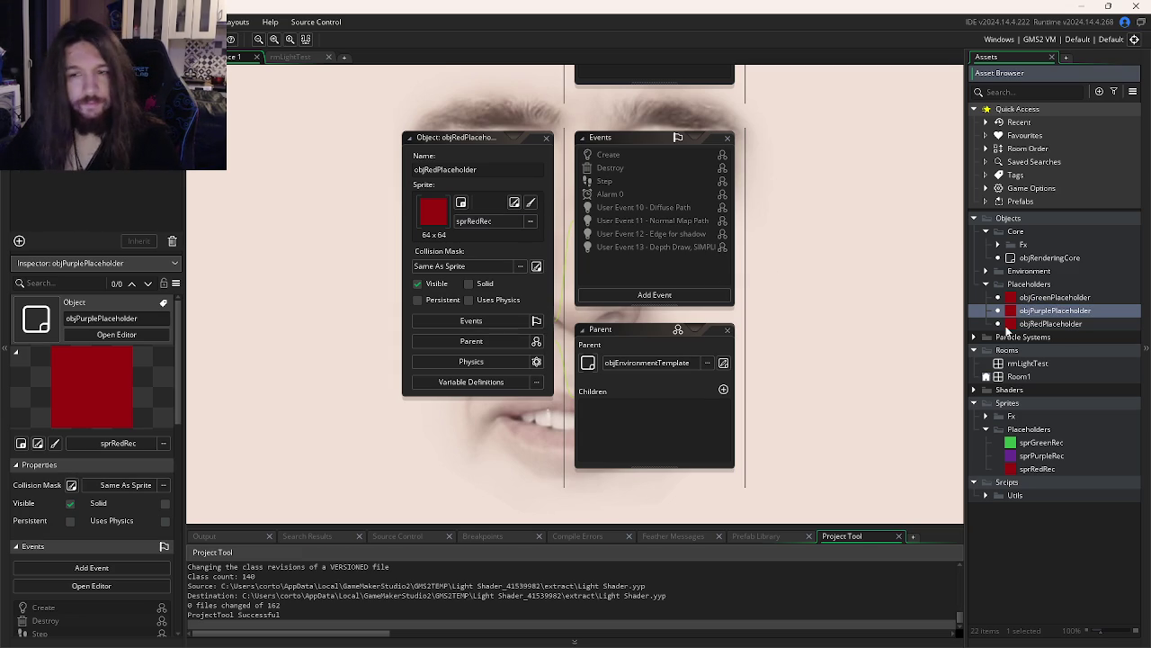
Assign the sprGreenRec sprite to objGreenPlaceholder
left_click(1054, 296)
left_click(486, 208)
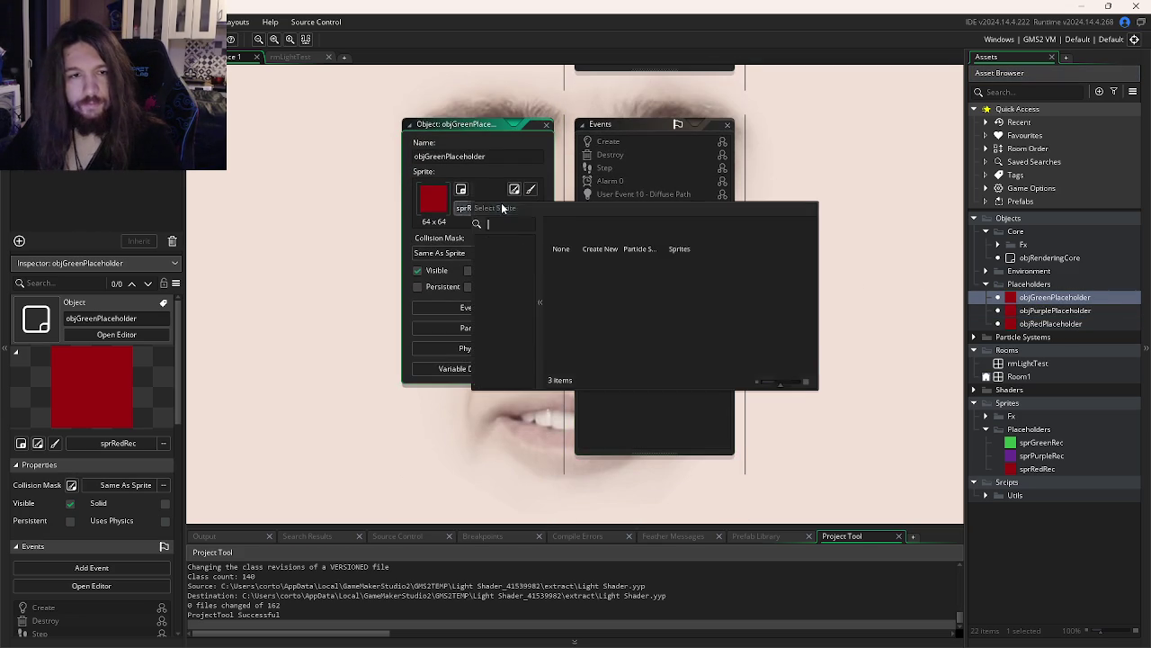
double_click(679, 236)
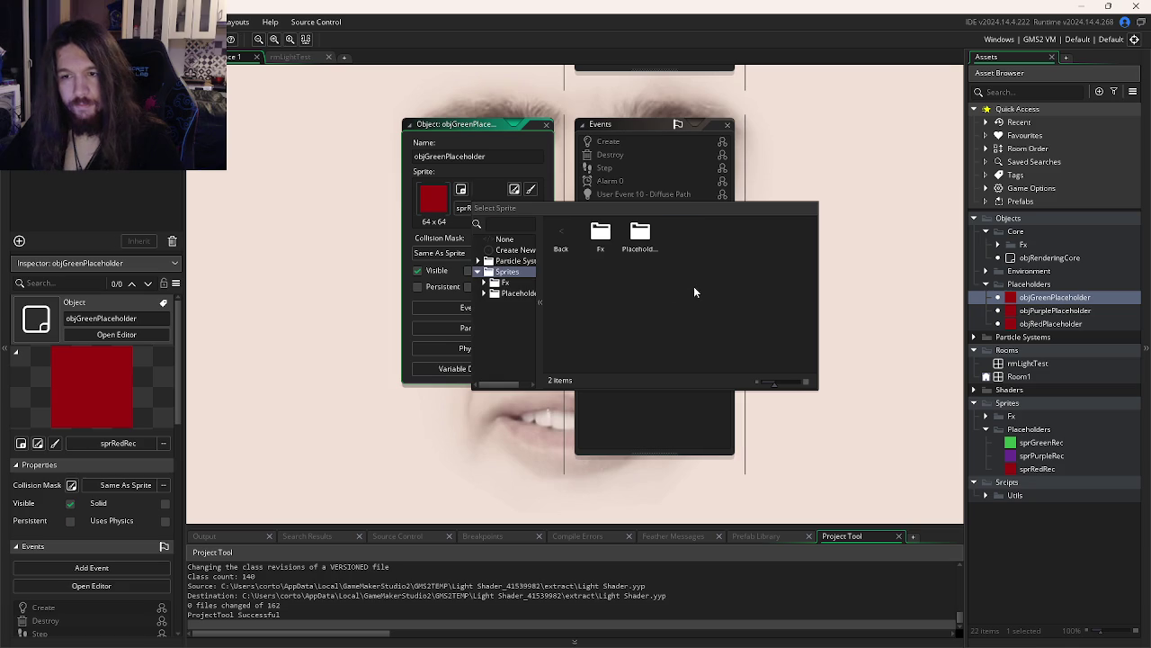
double_click(640, 236)
double_click(601, 232)
Assign the sprPurpleRec sprite to objPurplePlaceholder
key("ctrl+Tab")
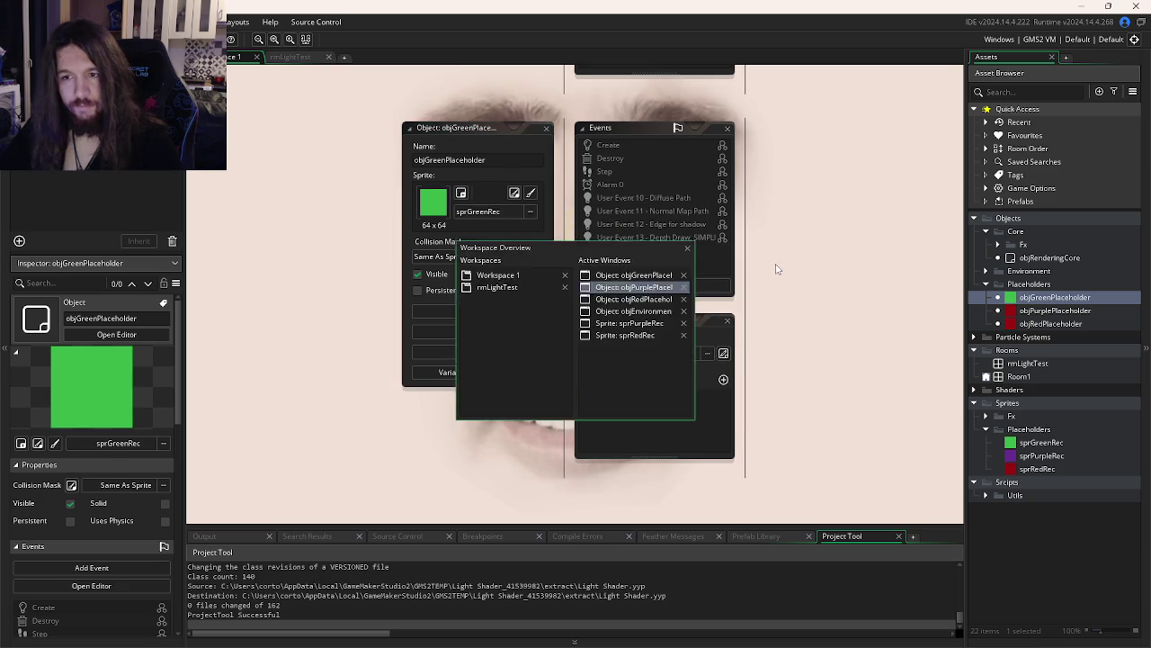
left_click(486, 208)
double_click(679, 235)
double_click(639, 236)
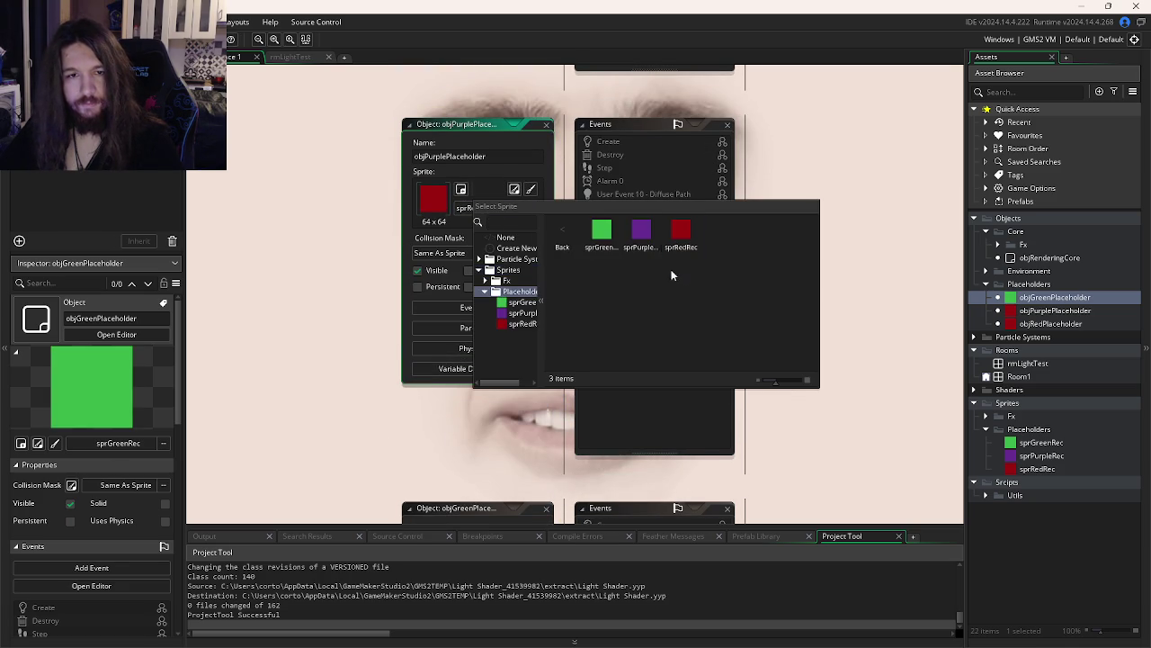
double_click(640, 235)
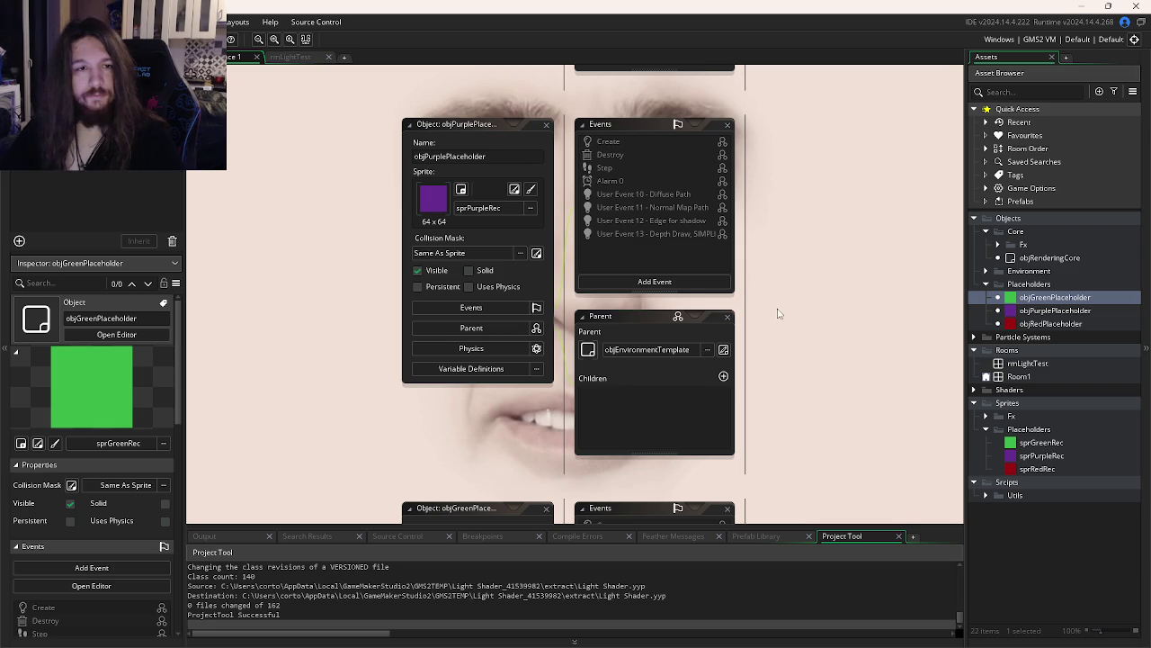
left_click(290, 57)
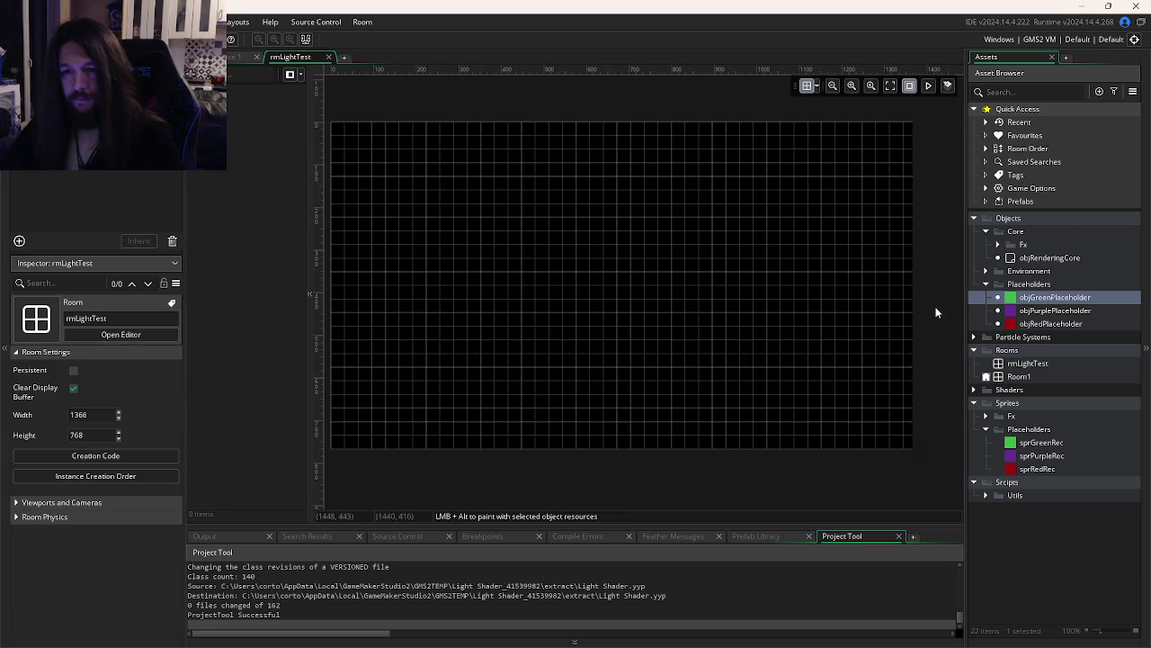
Paint objGreenPlaceholder instances along the room's left and bottom edges
mouse_move(560, 393)
left_mouse_down()
mouse_move(480, 404)
mouse_move(401, 437)
mouse_move(401, 149)
mouse_move(817, 134)
mouse_move(912, 159)
mouse_move(751, 161)
mouse_move(792, 148)
mouse_move(788, 449)
left_mouse_up()
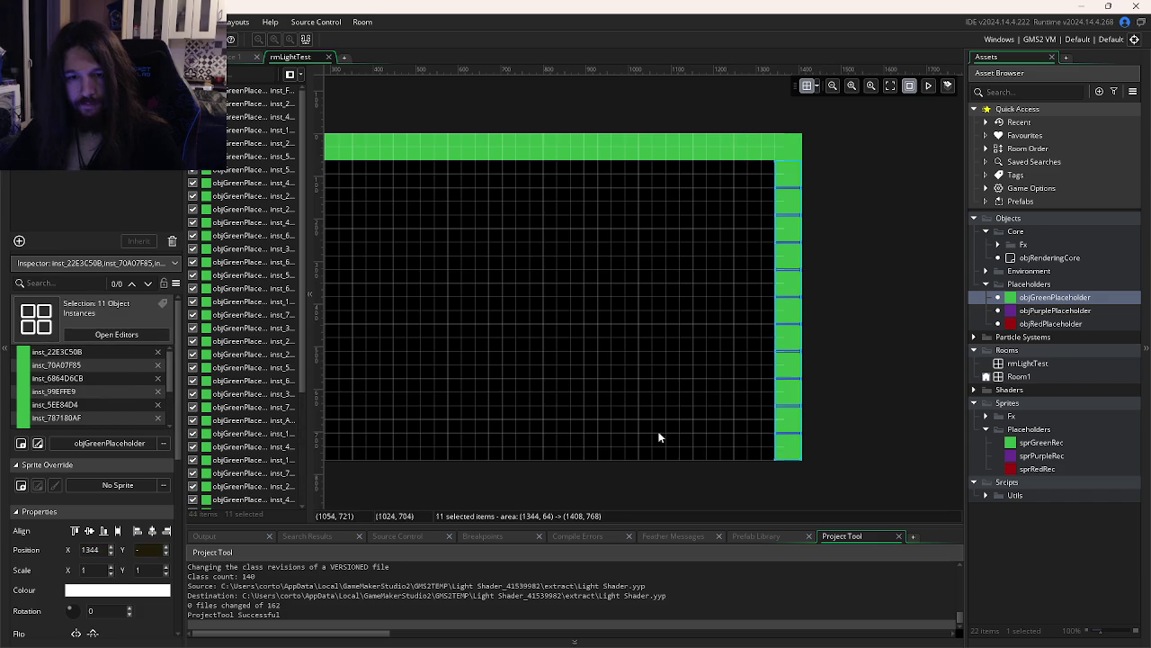
scroll(660, 437, "down", 3)
scroll(660, 437, "left", 3)
left_click_drag(360, 338, 855, 360)
key("ctrl+z")
left_click_drag(367, 333, 873, 332)
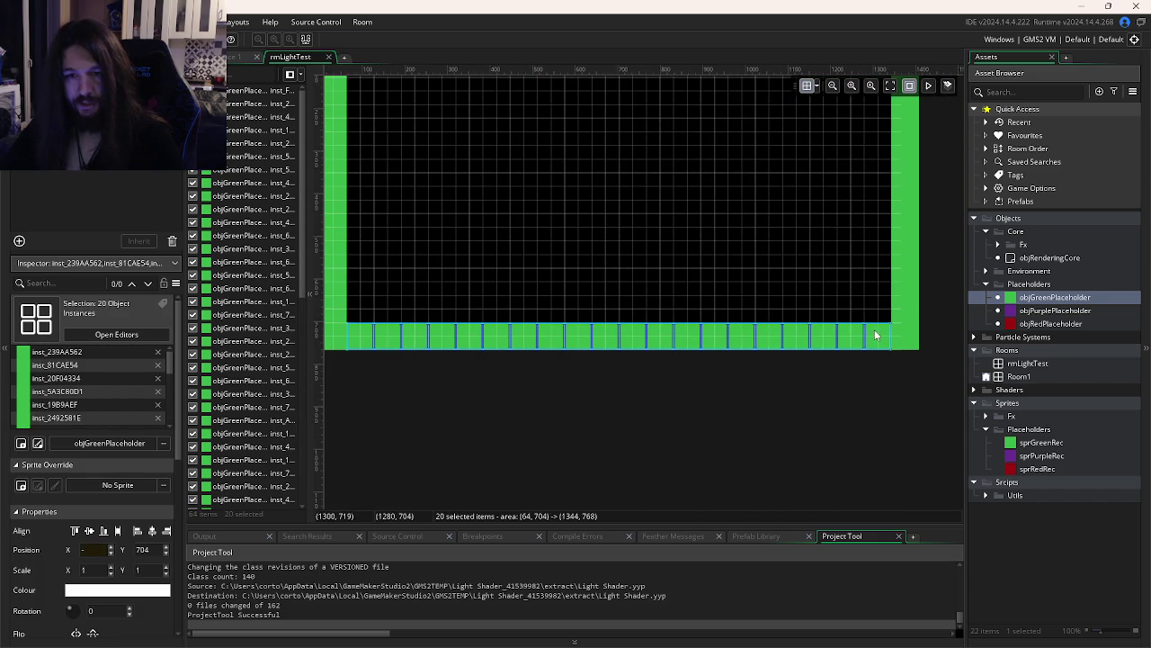
scroll(742, 299, "down", 2)
Paint objRedPlaceholder wall shapes and rows inside the room
left_click(1051, 324)
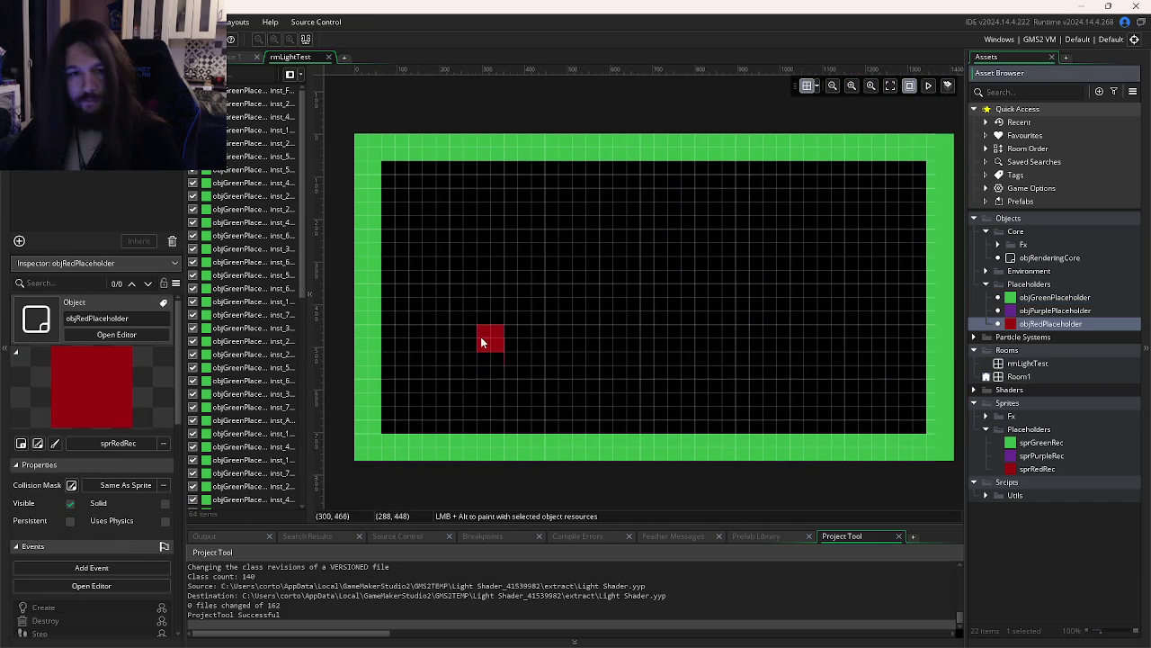
left_click_drag(481, 336, 517, 364)
mouse_move(724, 229)
left_mouse_down()
mouse_move(730, 216)
mouse_move(805, 310)
left_mouse_up()
left_click(640, 362)
left_click_drag(633, 358, 805, 364)
mouse_move(576, 202)
left_mouse_down()
mouse_move(475, 205)
mouse_move(499, 229)
left_mouse_up()
Place one objPurplePlaceholder instance near the room centre at 576, 352
left_click(1043, 311)
mouse_move(1043, 312)
left_mouse_down()
mouse_move(649, 286)
mouse_move(619, 301)
left_mouse_up()
double_click(613, 297)
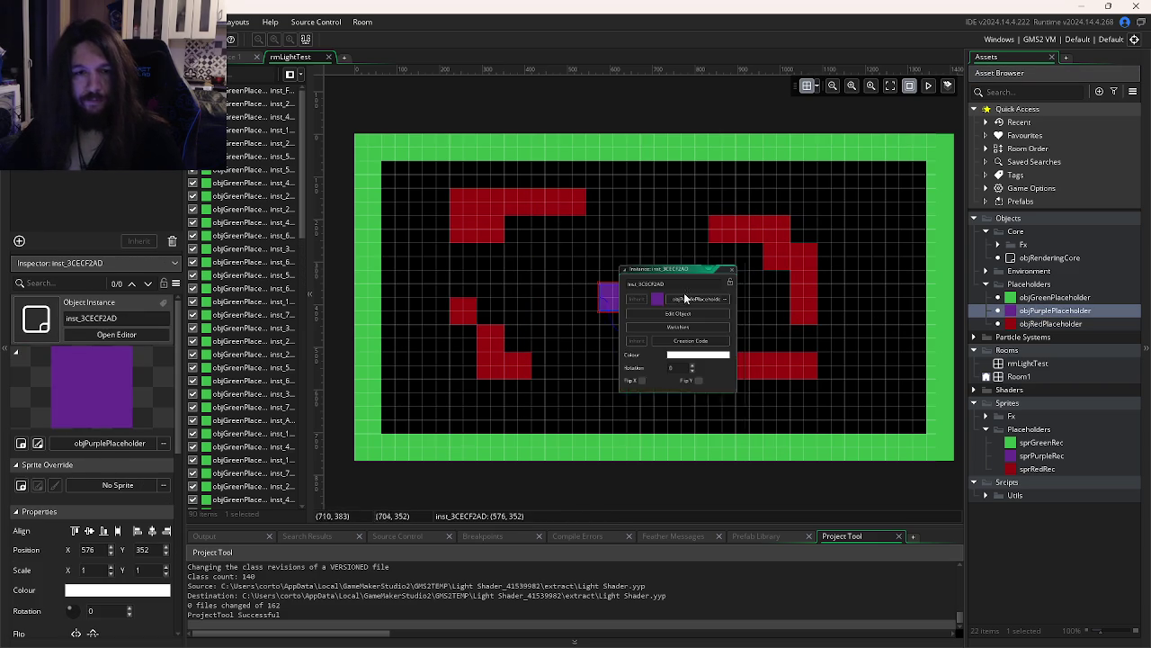
left_click_drag(491, 217, 629, 245)
left_click_drag(538, 256, 430, 225)
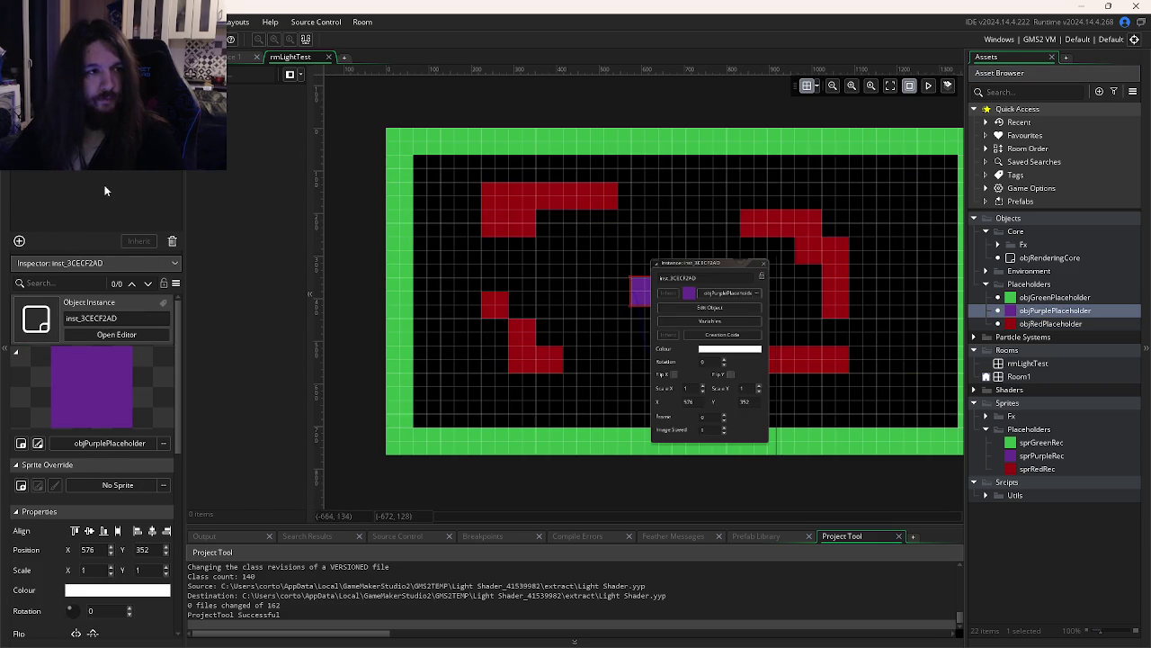
left_click(19, 240)
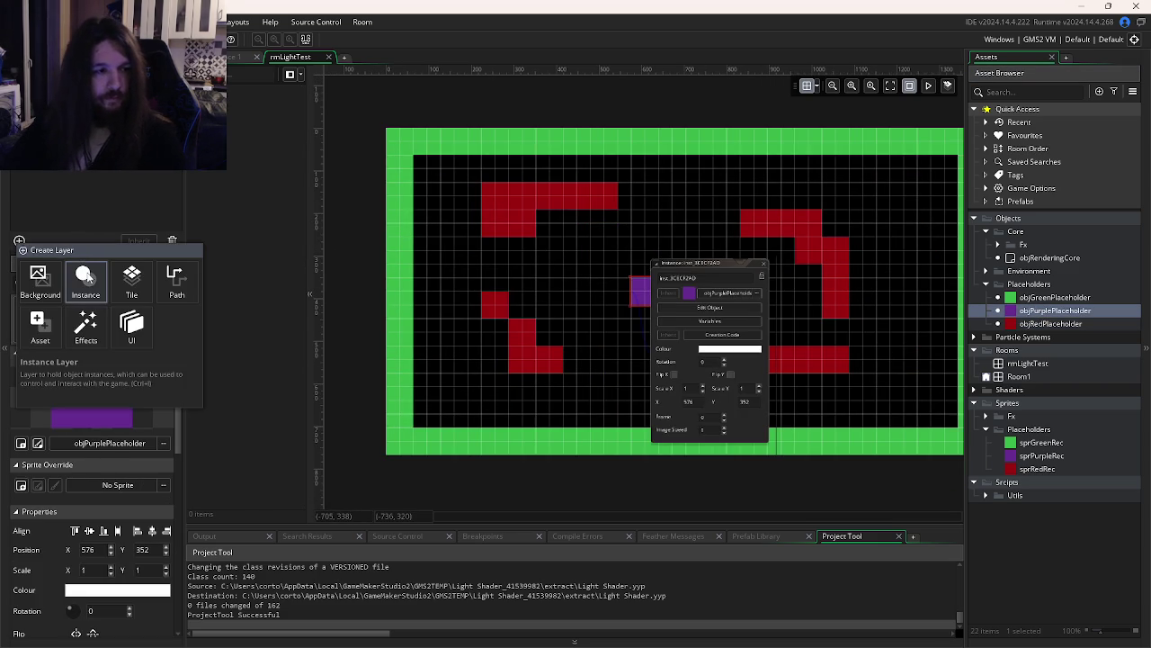
Add an instance layer named Scripts to rmLightTest
left_click(87, 278)
type("Scripts")
key("Return")
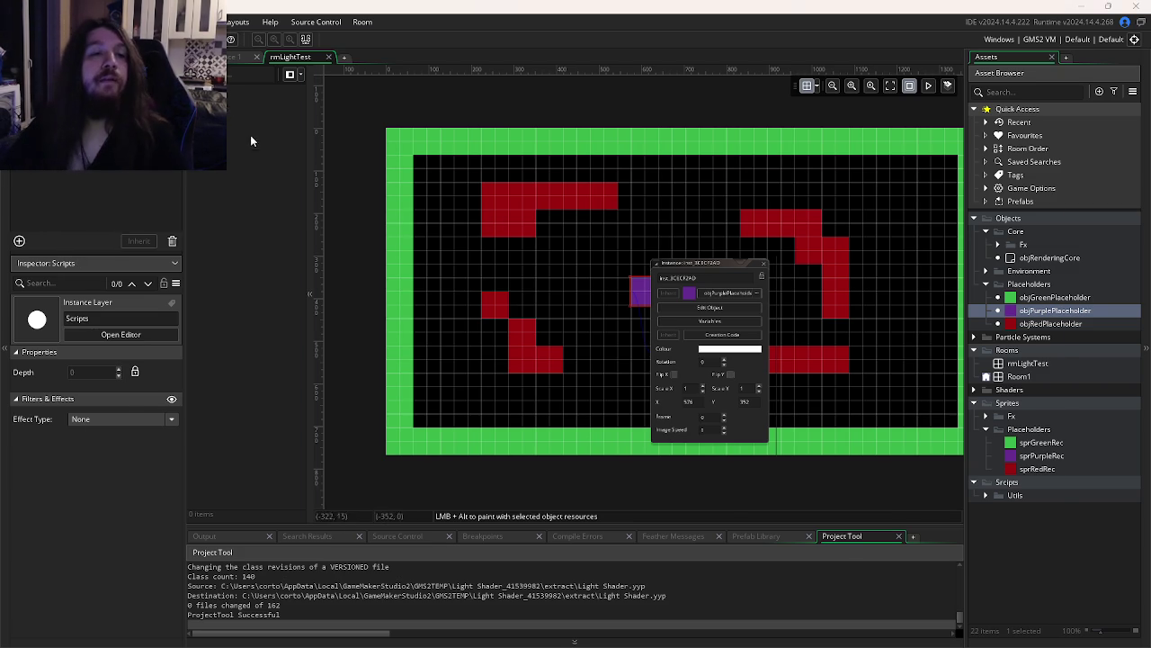
In the other project, dismiss the success message, close the package dialog and open rmExpedition
key("alt+Tab")
left_click(664, 362)
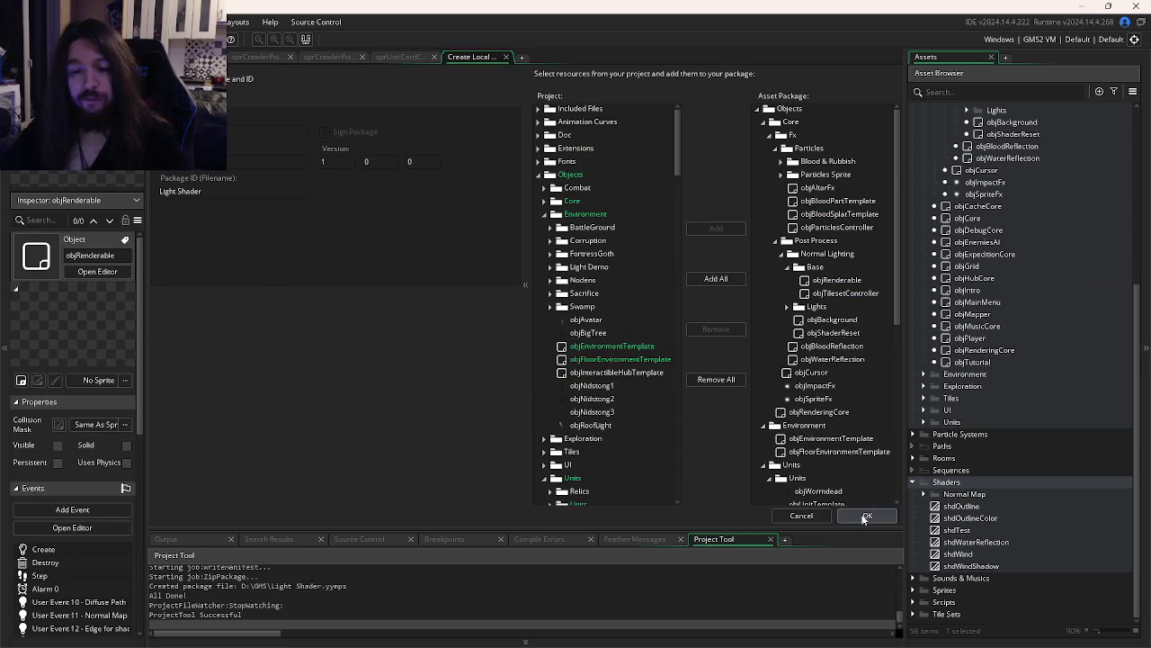
left_click(801, 515)
scroll(1025, 213, "up", 5)
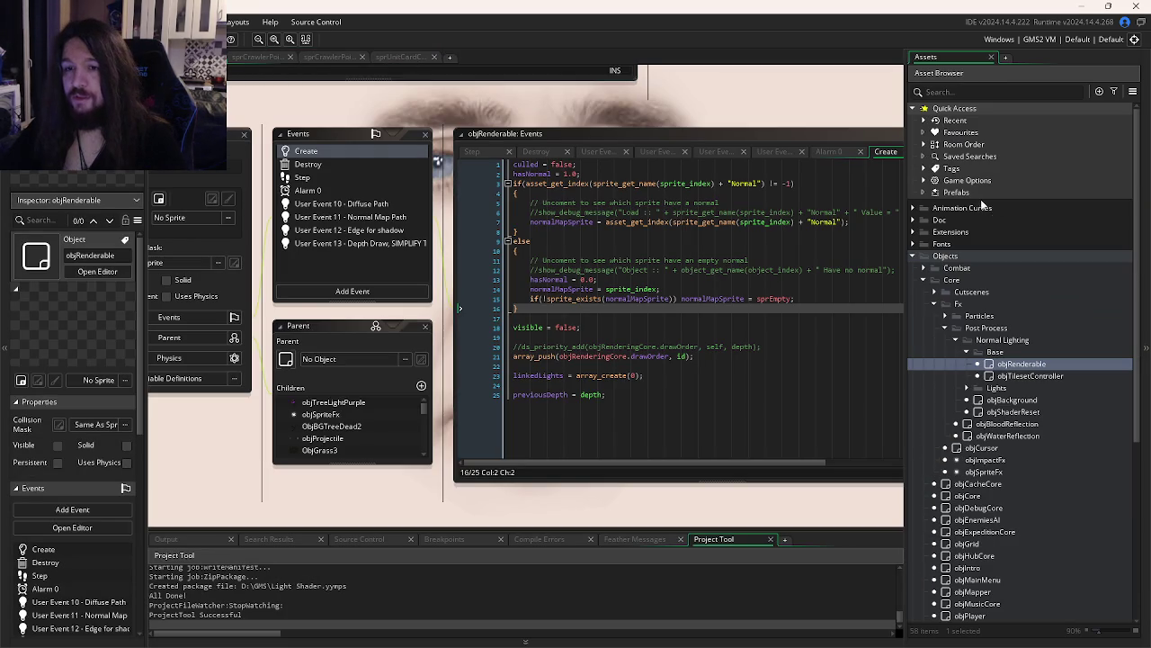
left_click(923, 145)
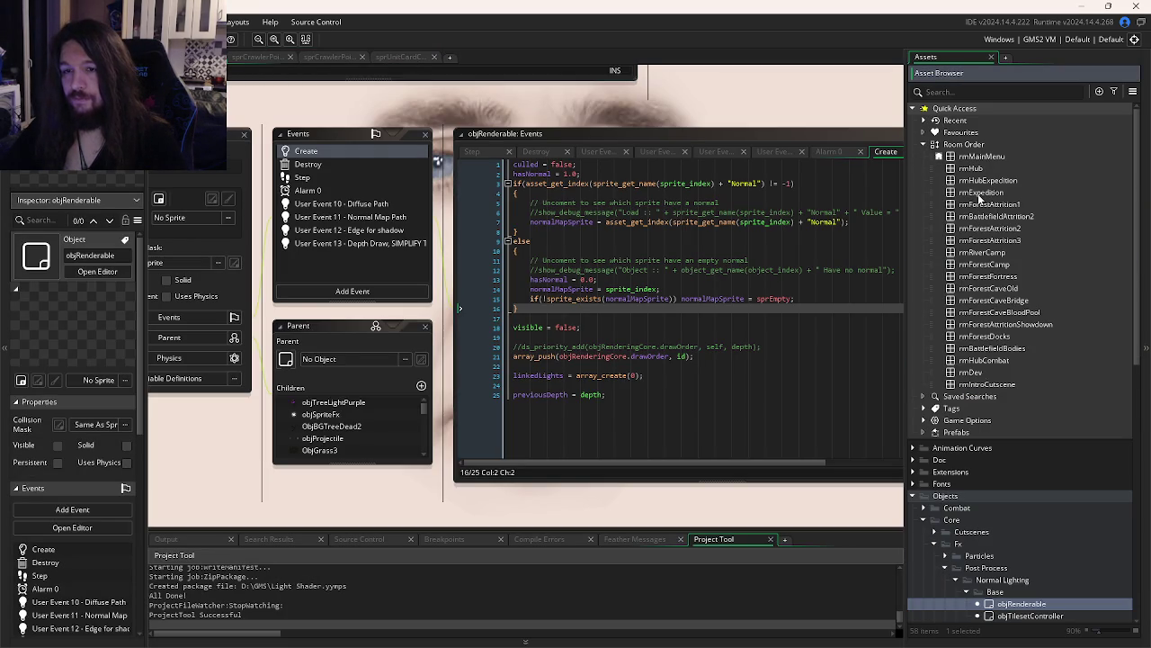
double_click(981, 192)
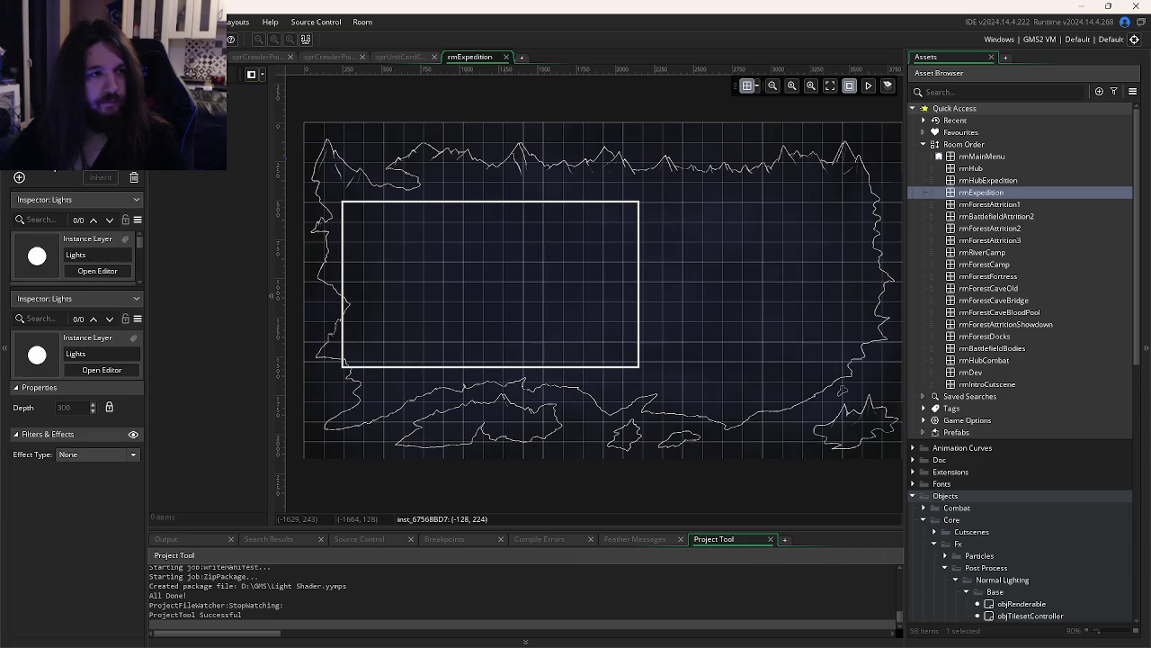
Back in rmLightTest, add a second instance layer named LightingSetup and select it
key("alt+Tab")
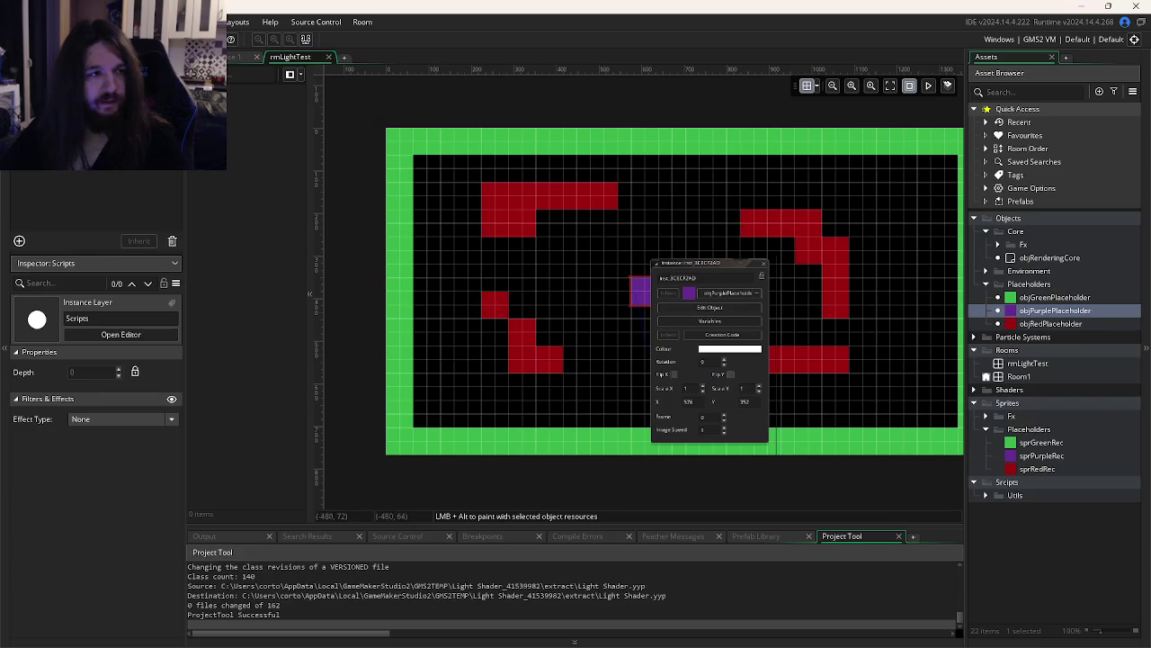
left_click(19, 242)
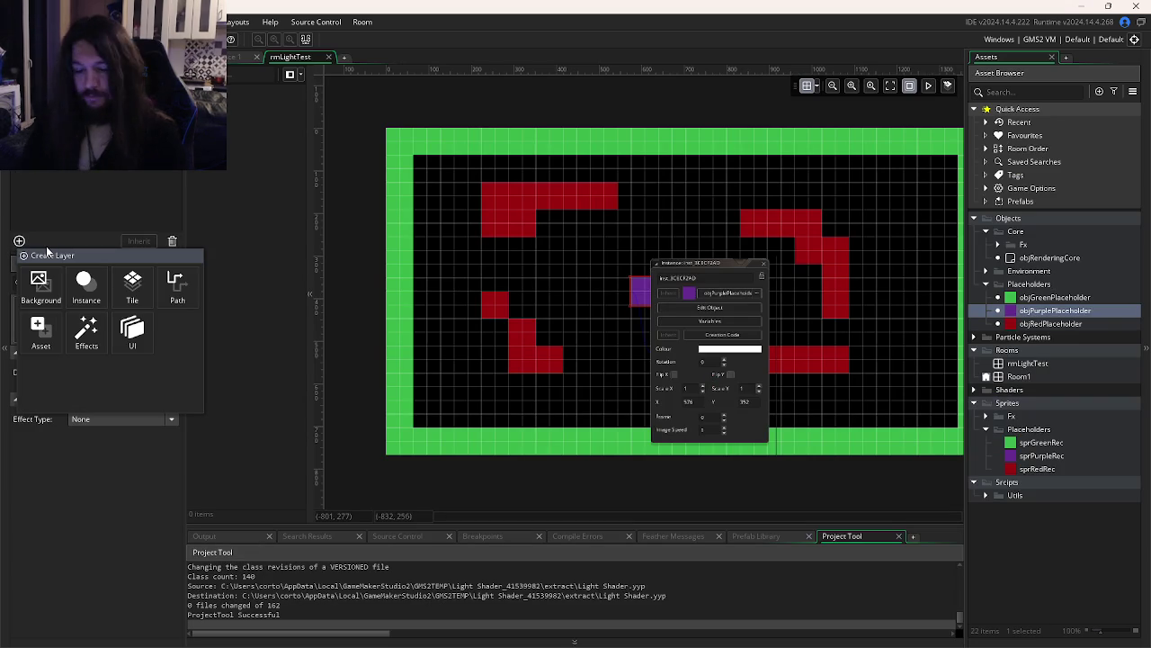
left_click(84, 283)
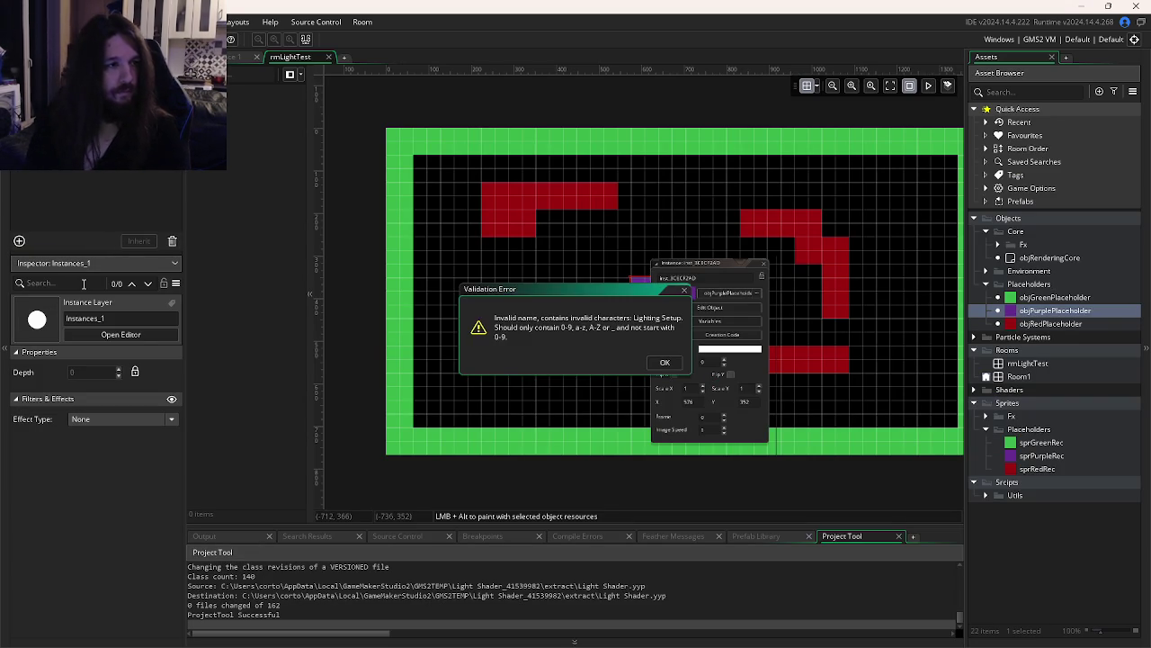
key("alt+Tab")
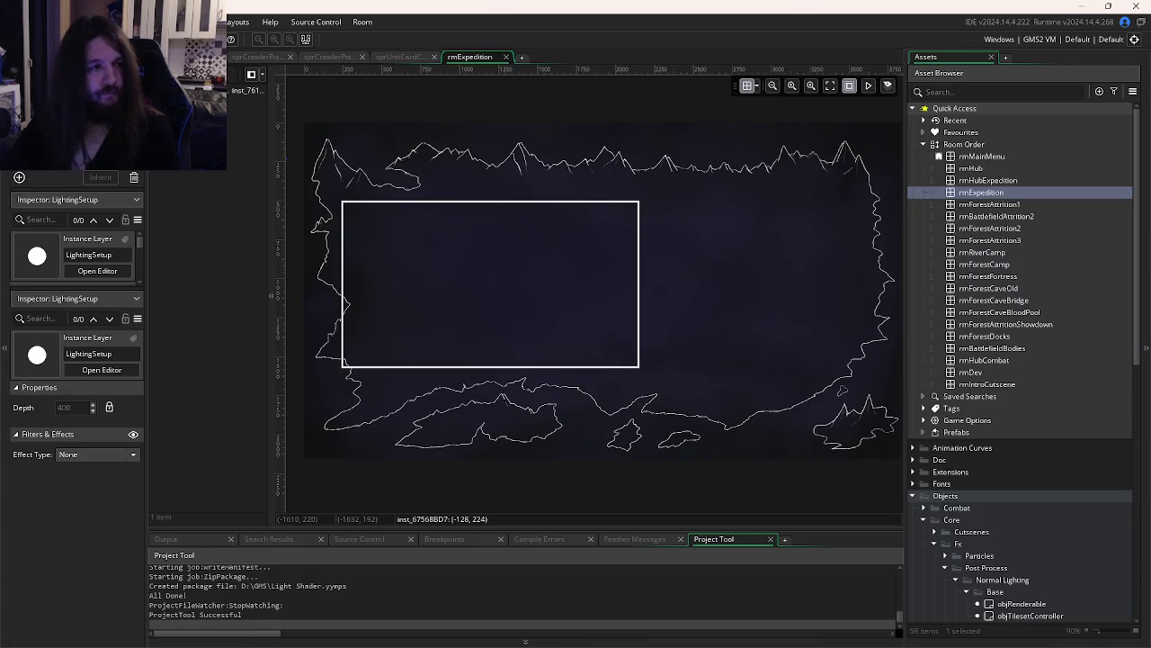
key("alt+Tab")
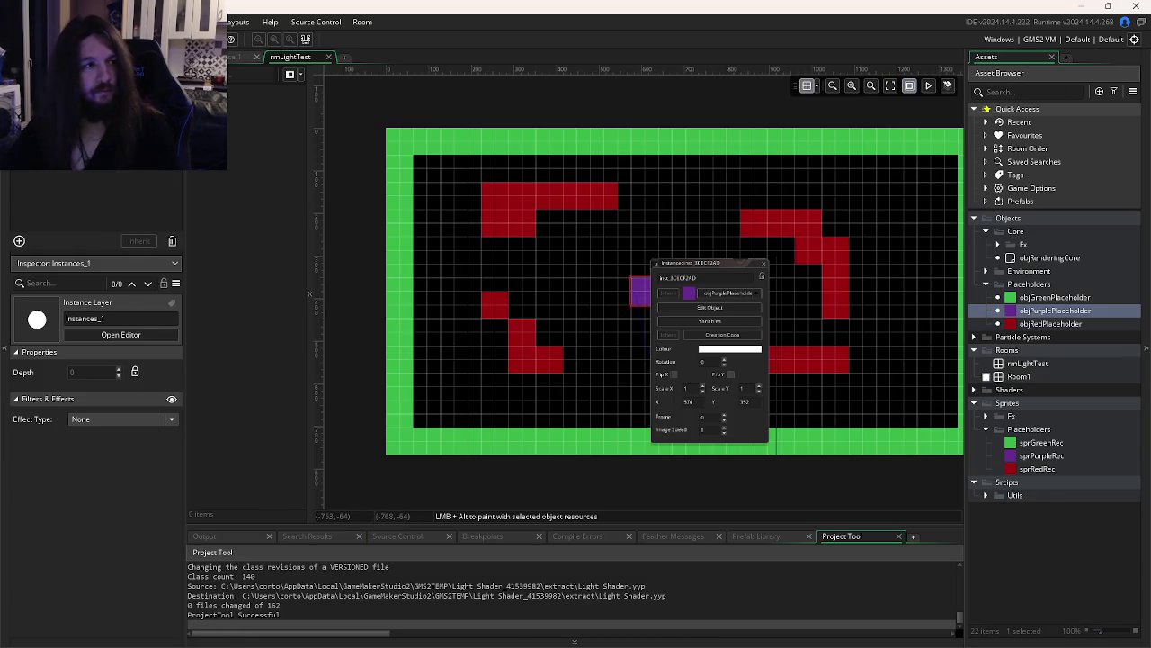
key("F1")
key("alt+Tab")
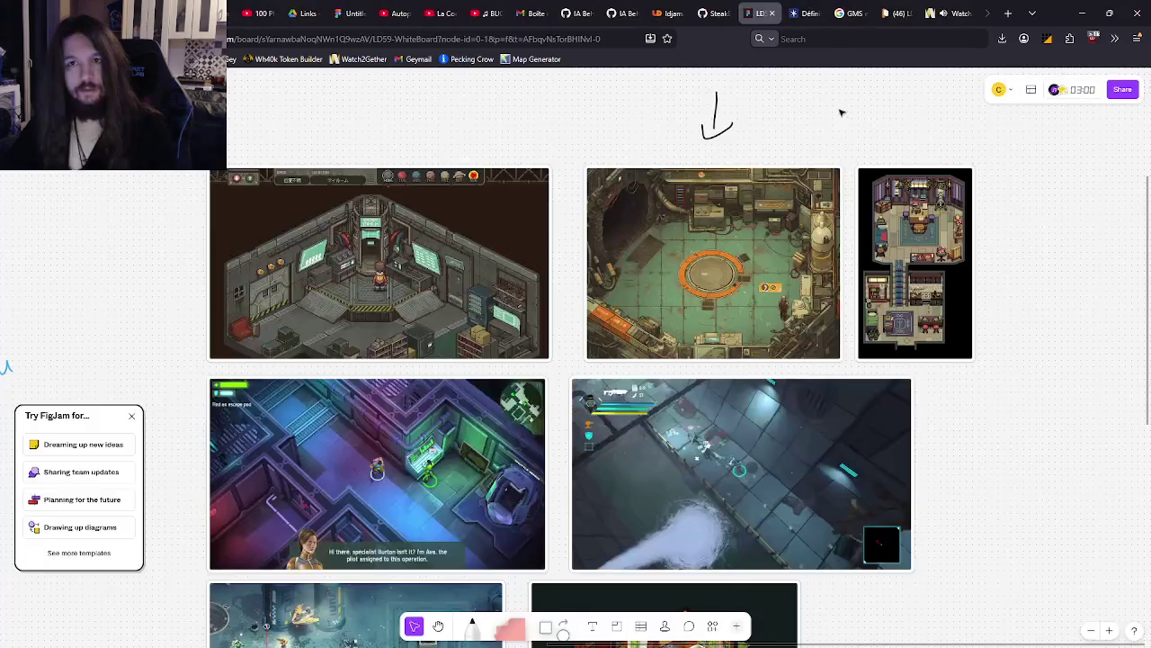
left_click(72, 135)
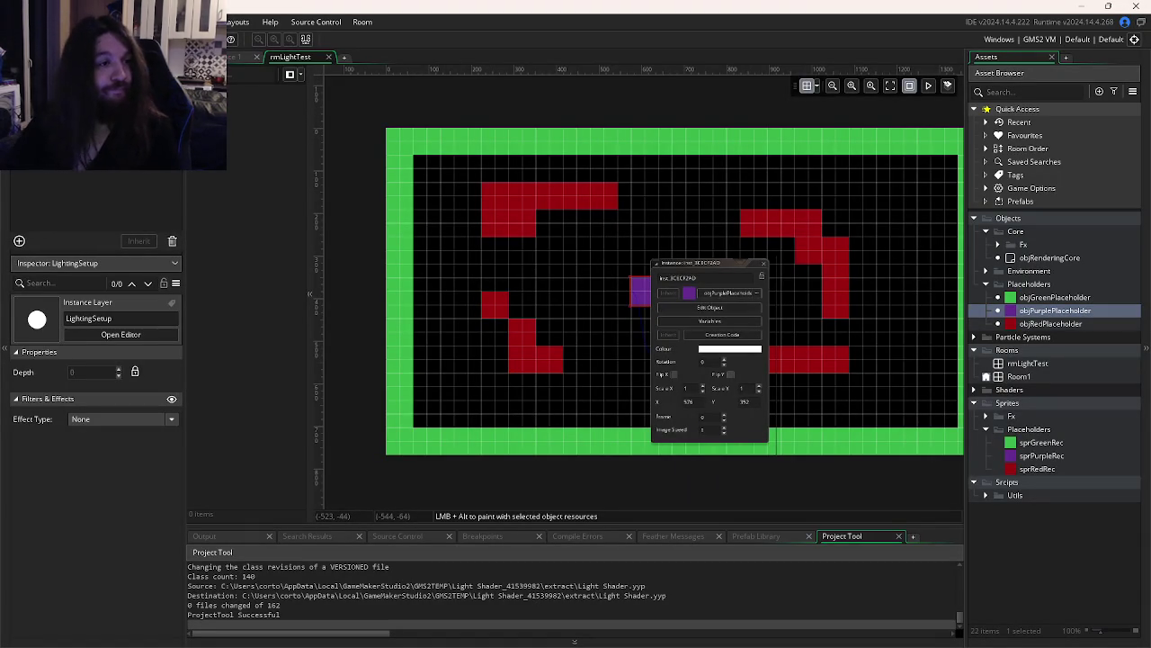
Add an instance layer named Lights to rmLightTest
left_click(19, 240)
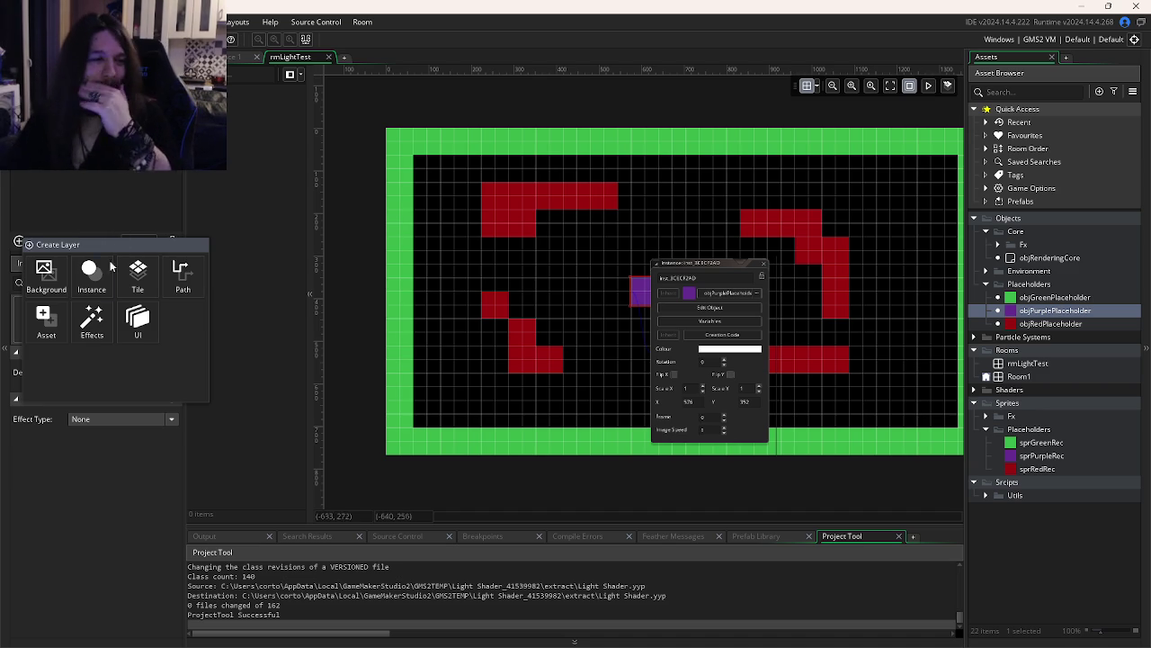
left_click(91, 273)
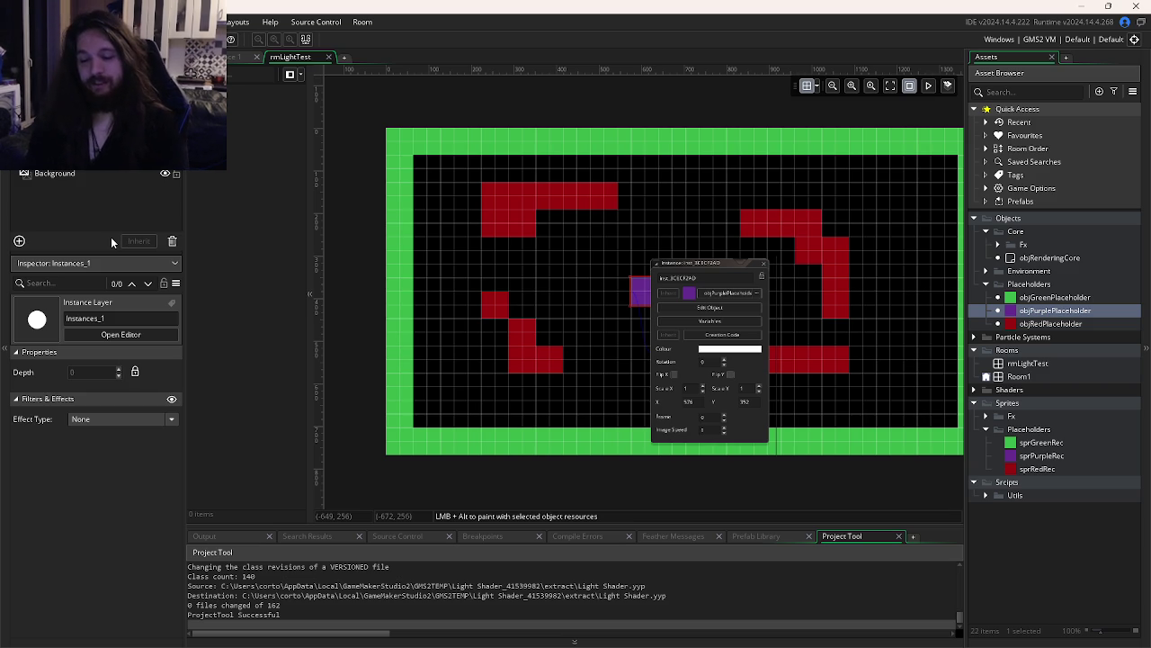
key("Return")
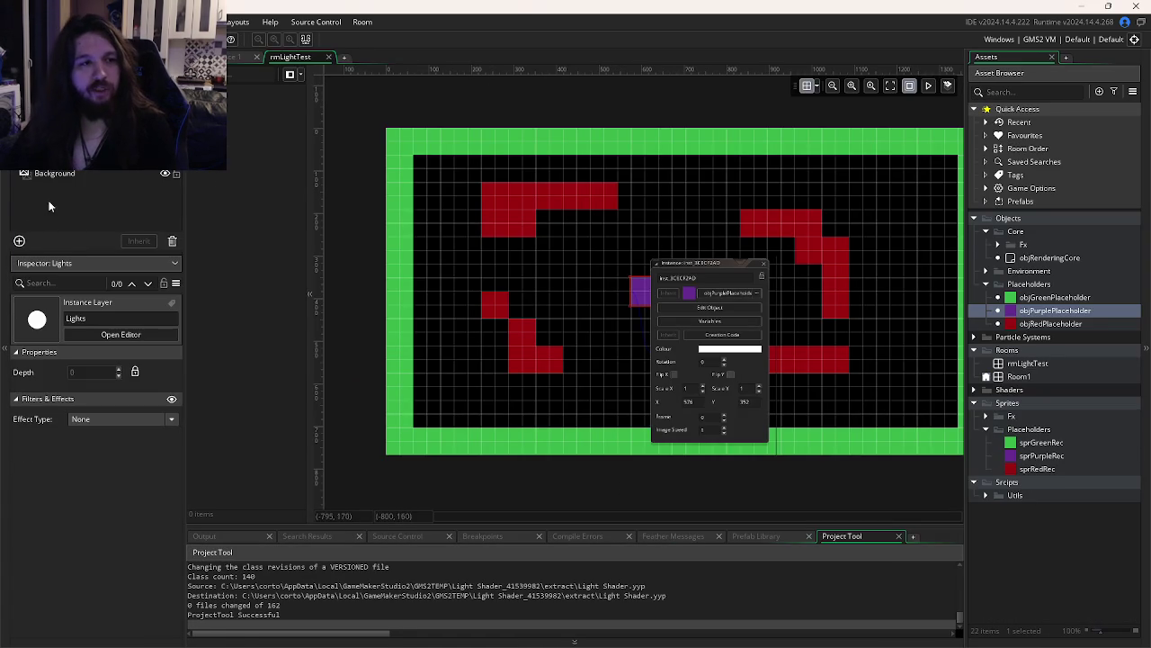
Add another instance layer and compare depths with rmExpedition's Scripts and LightingSetup layers
left_click(19, 240)
left_click(92, 269)
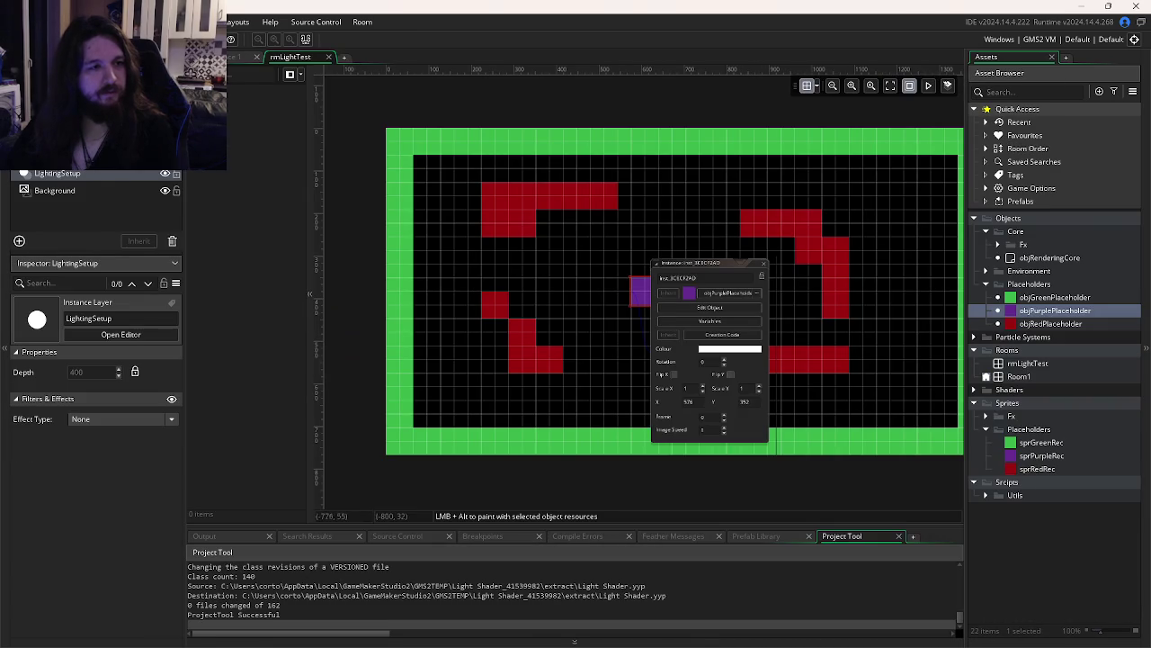
left_click(58, 157)
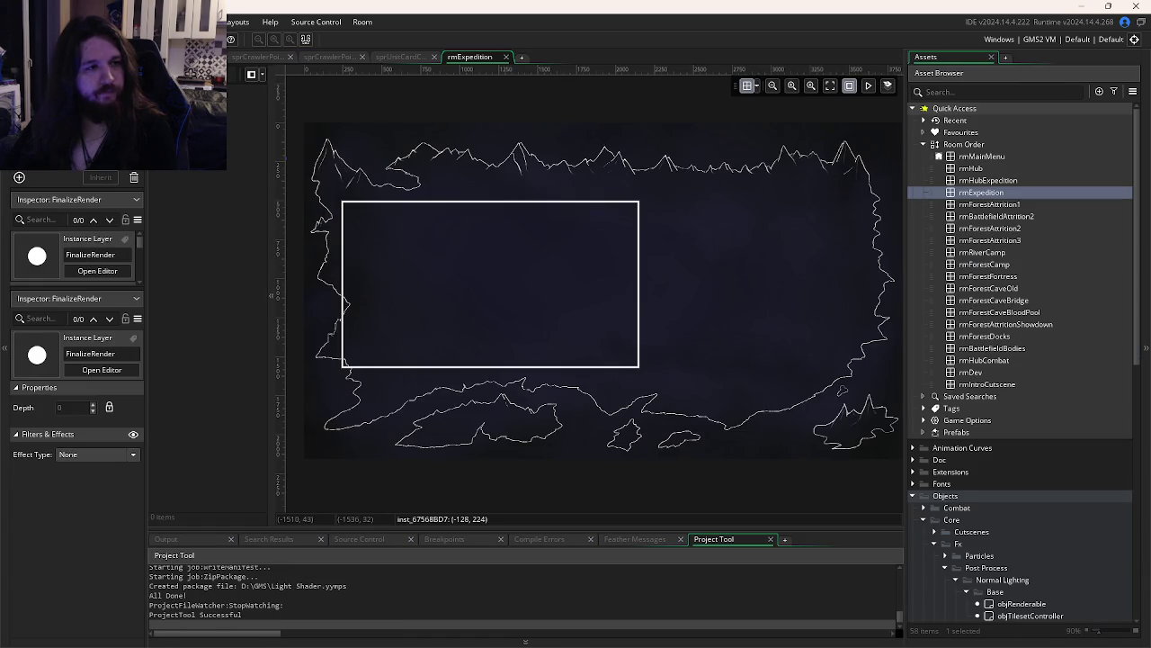
left_click(41, 121)
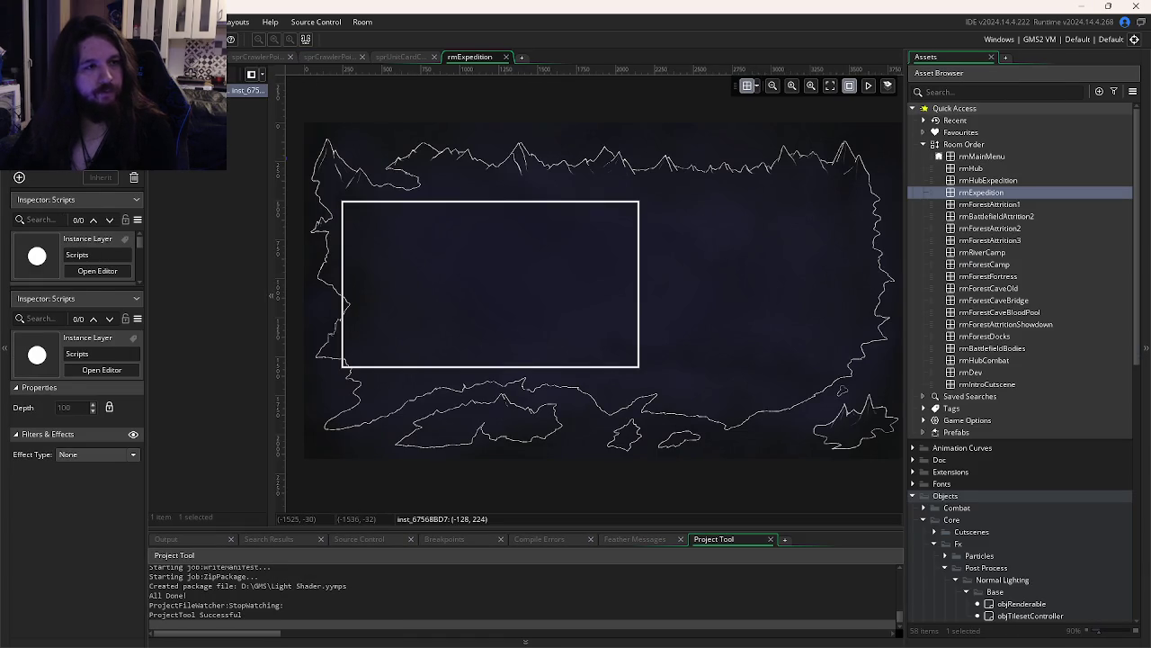
left_click(40, 135)
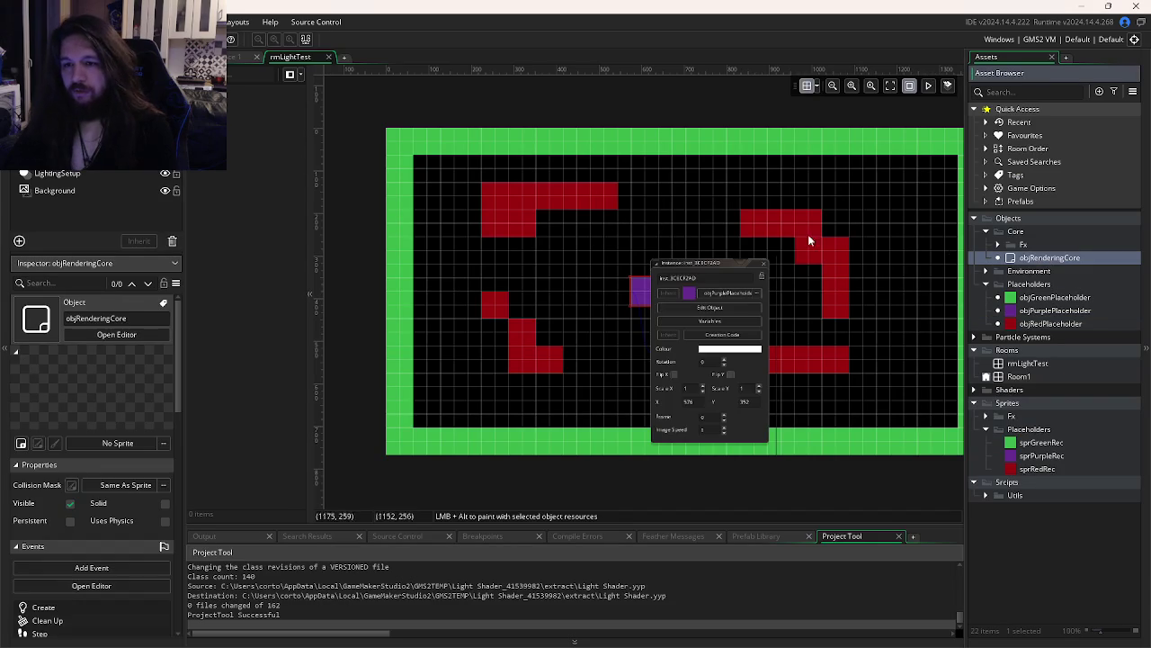
Inspect the rendering core instance's lighting variables, then close the list
left_click(378, 268)
double_click(378, 271)
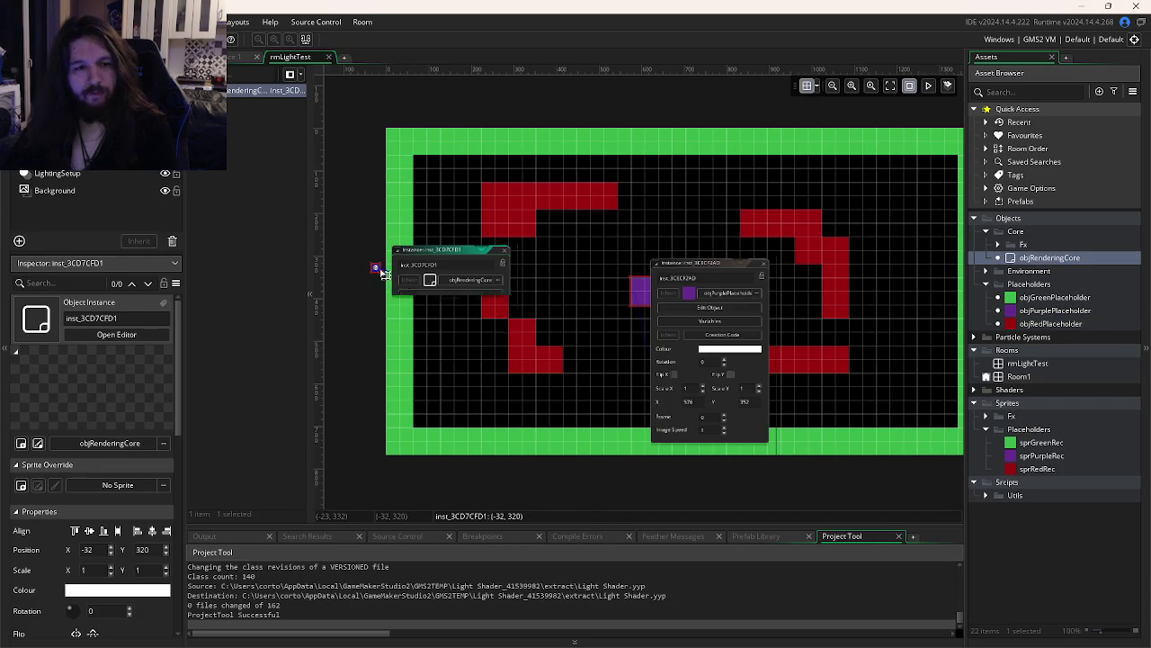
left_click(451, 308)
scroll(717, 331, "up", 2)
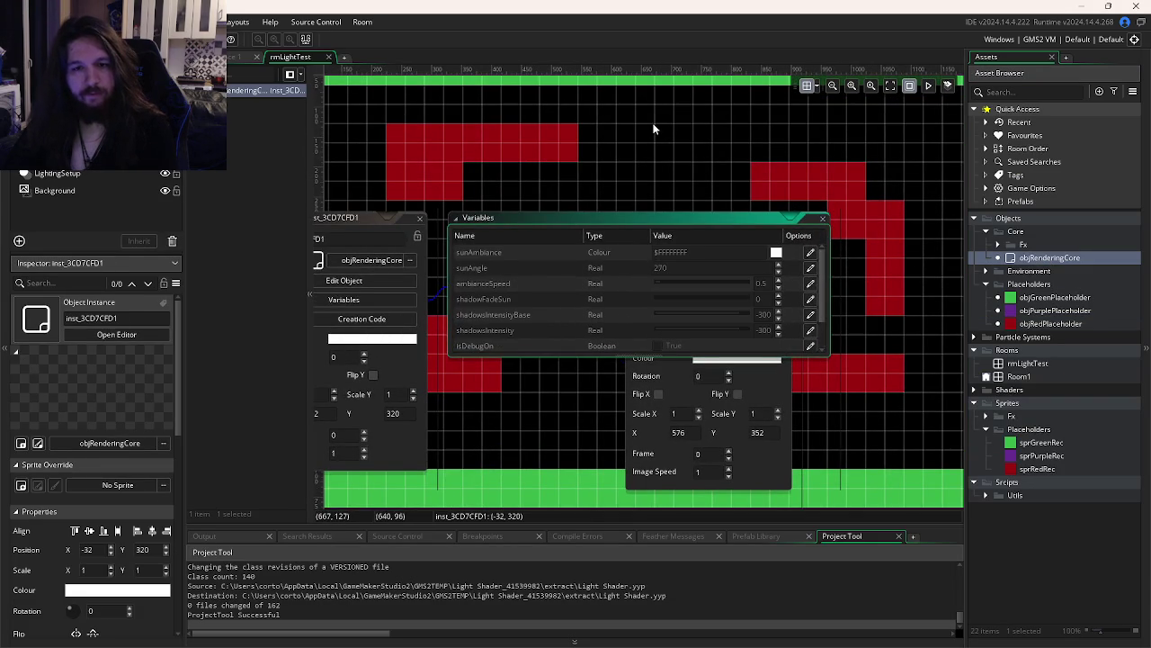
left_click(792, 246)
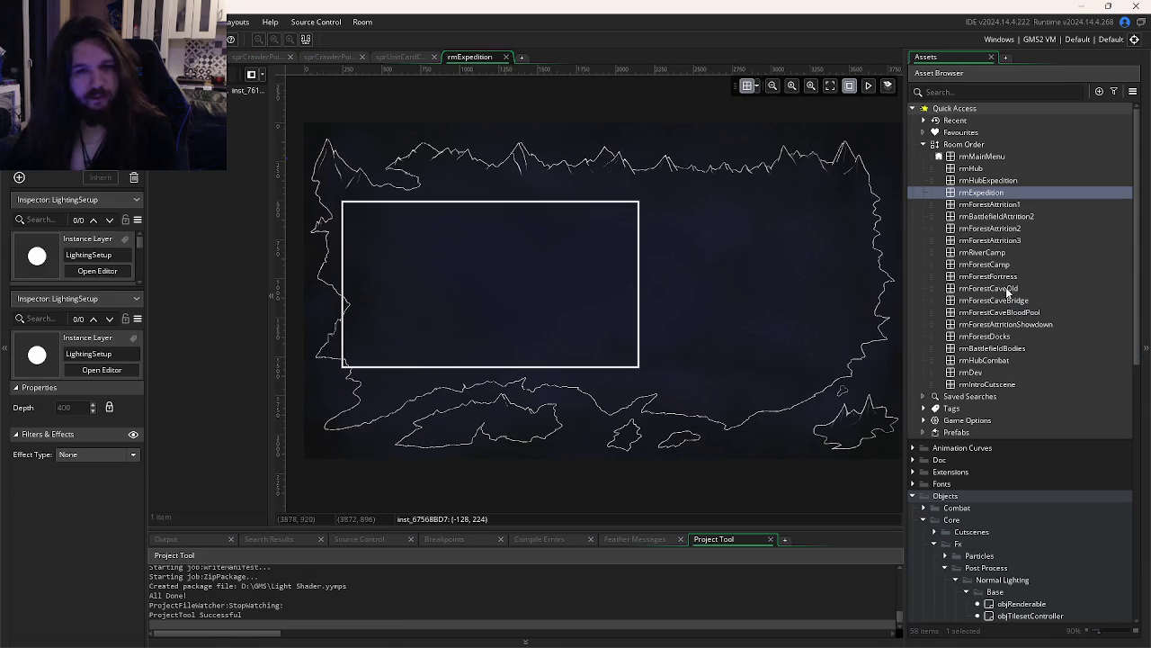
Open the rmRiverCamp room and select its campfire instance
double_click(988, 254)
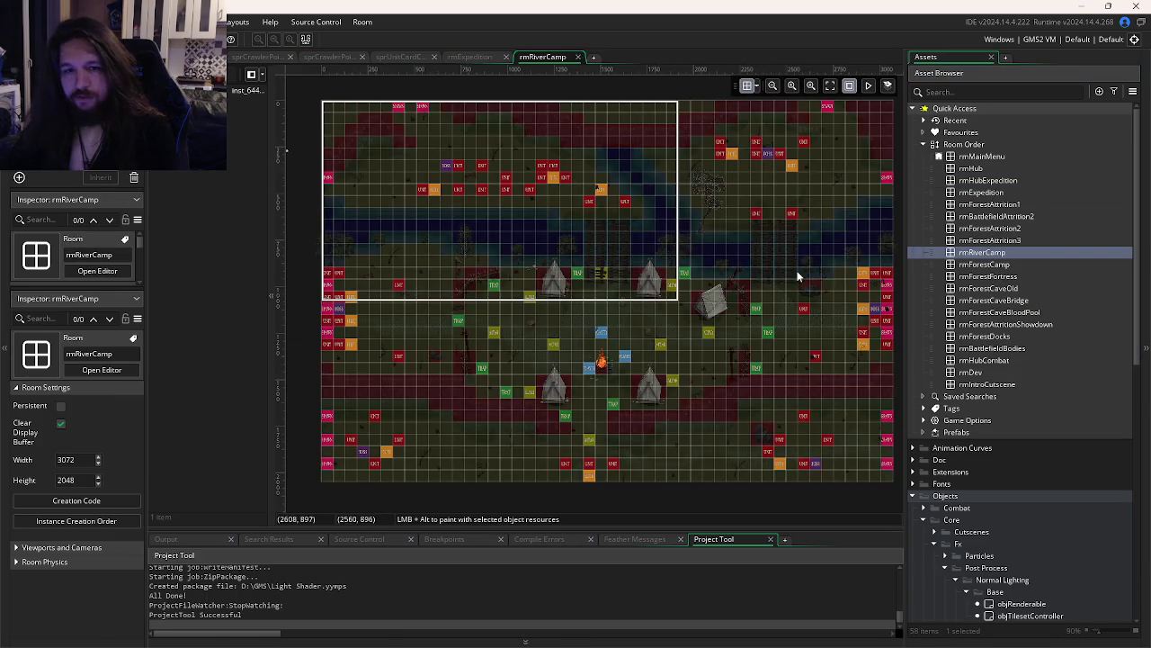
scroll(605, 301, "down", 2)
scroll(606, 301, "up", 3)
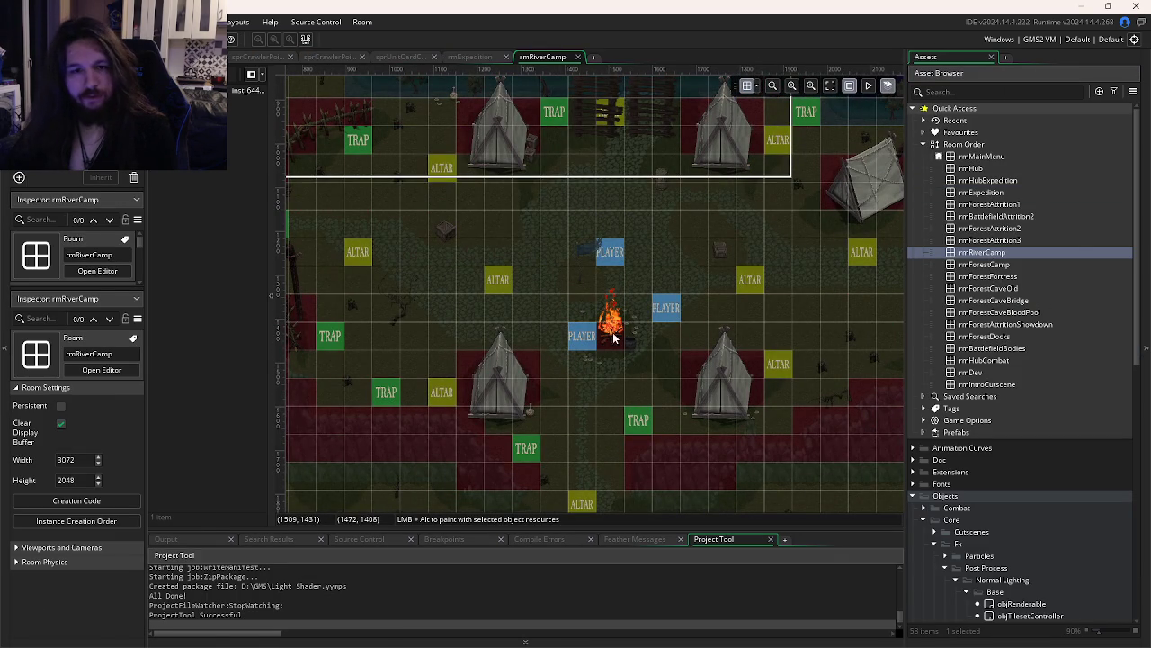
left_click(610, 319)
double_click(611, 320)
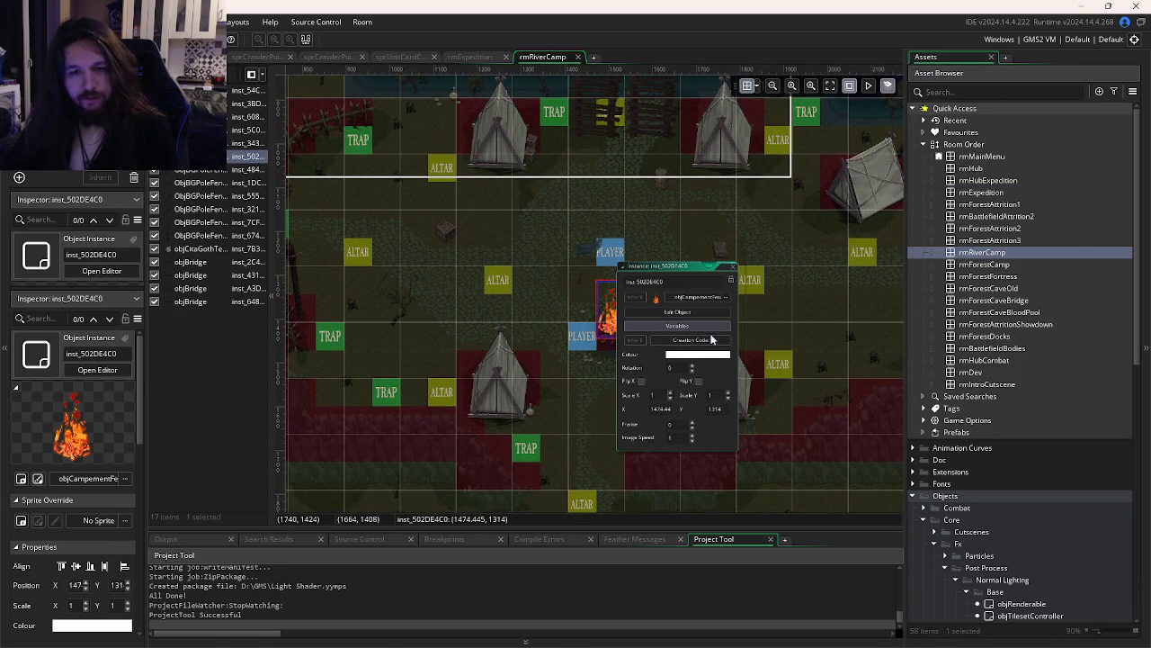
Open the campfire object's Create code and select the array_push point-light line
left_click(656, 312)
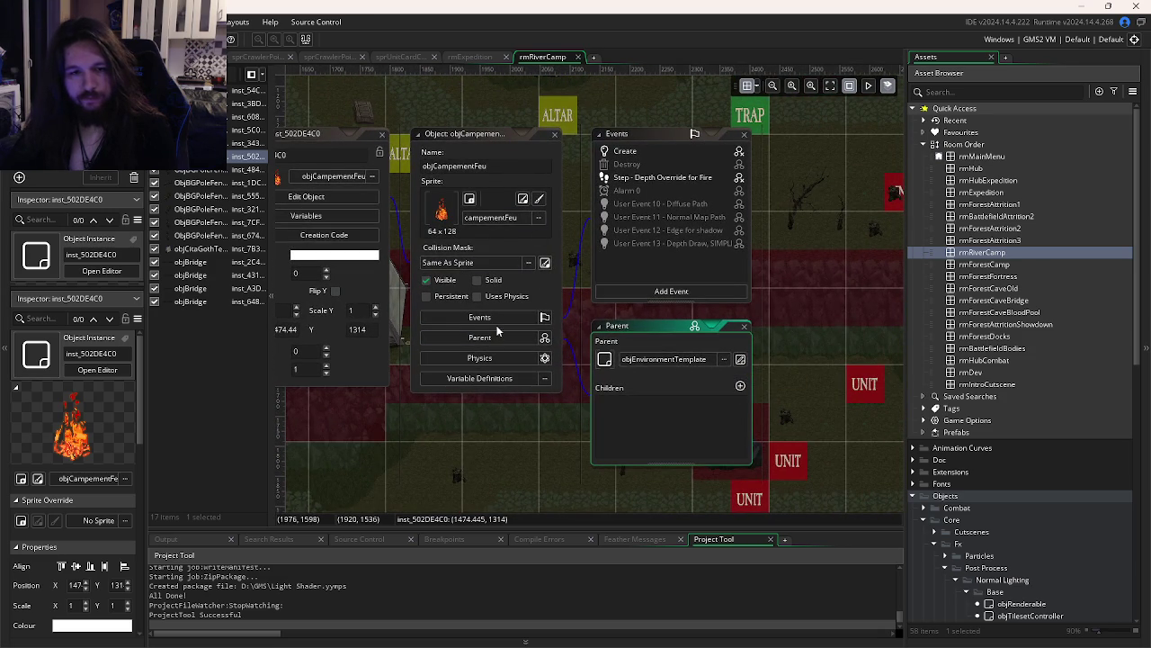
double_click(637, 151)
left_click(558, 263)
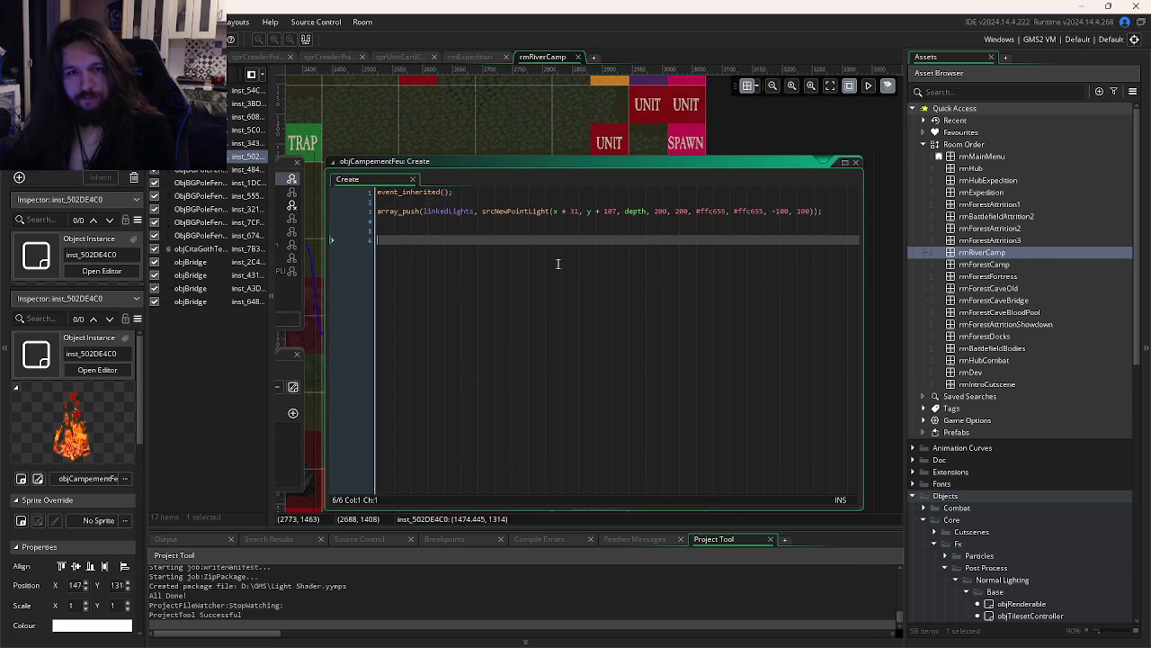
left_click(395, 212)
left_click(663, 226)
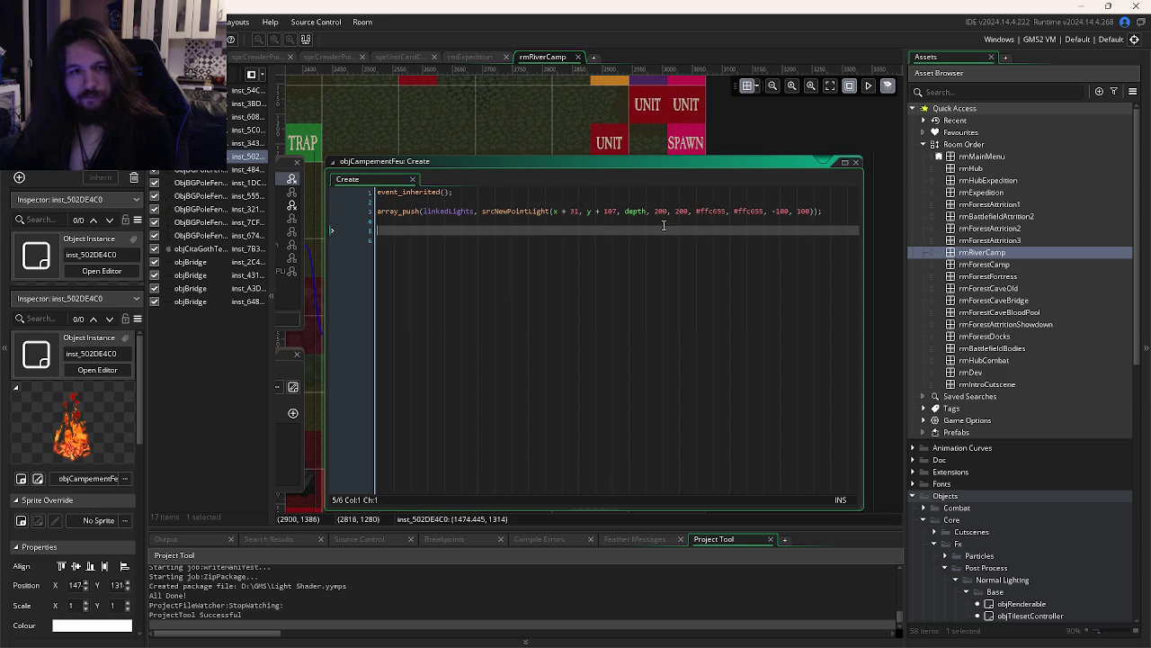
left_click_drag(826, 211, 383, 213)
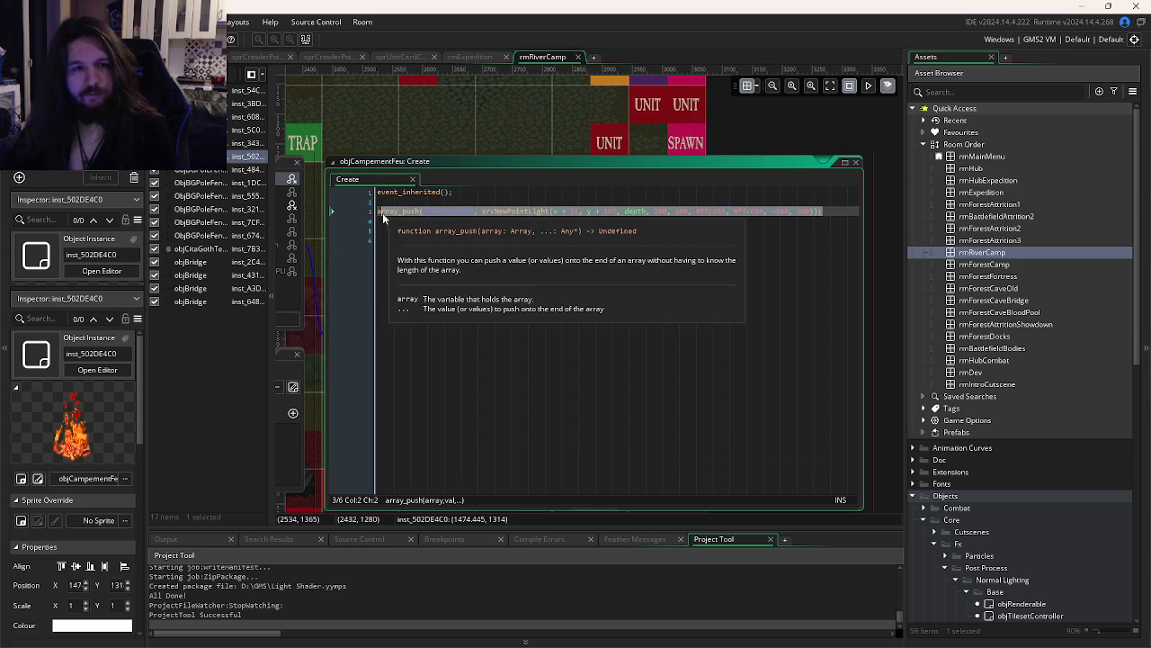
left_click(472, 57)
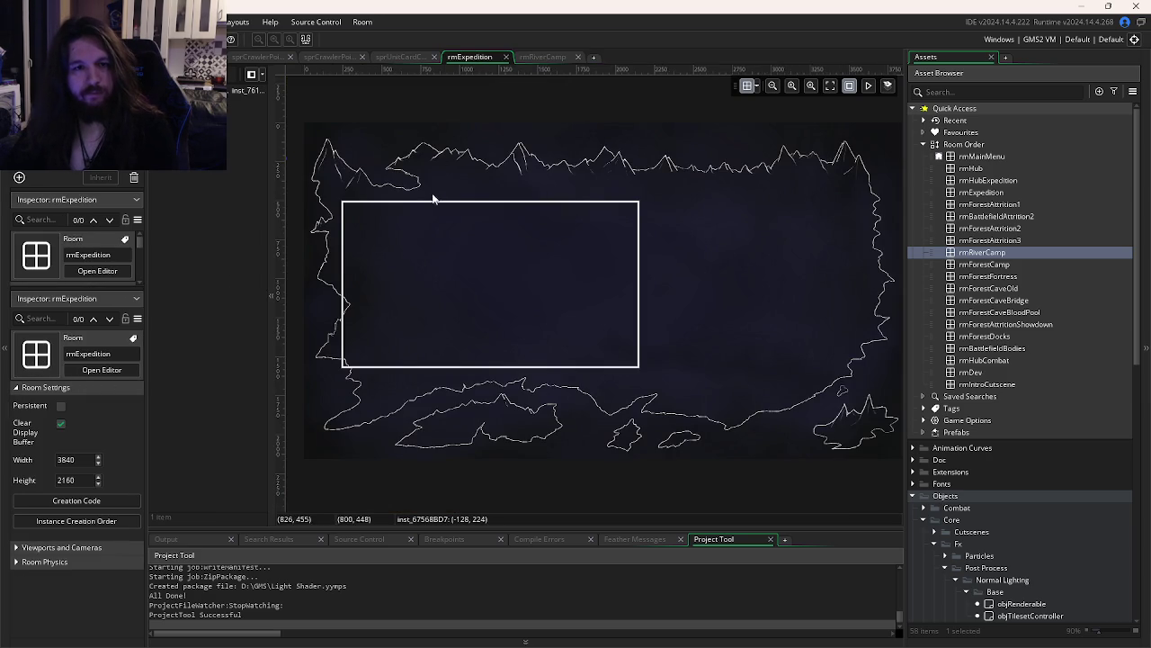
Add a Create event to objPurplePlaceholder
left_click(536, 56)
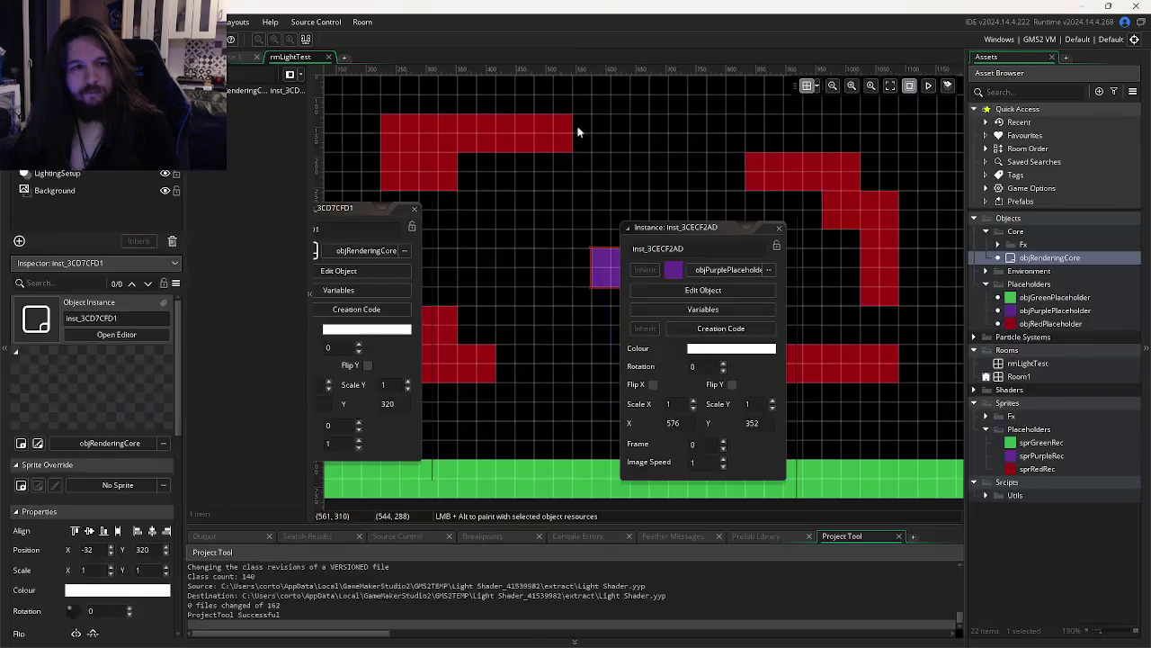
left_click(705, 290)
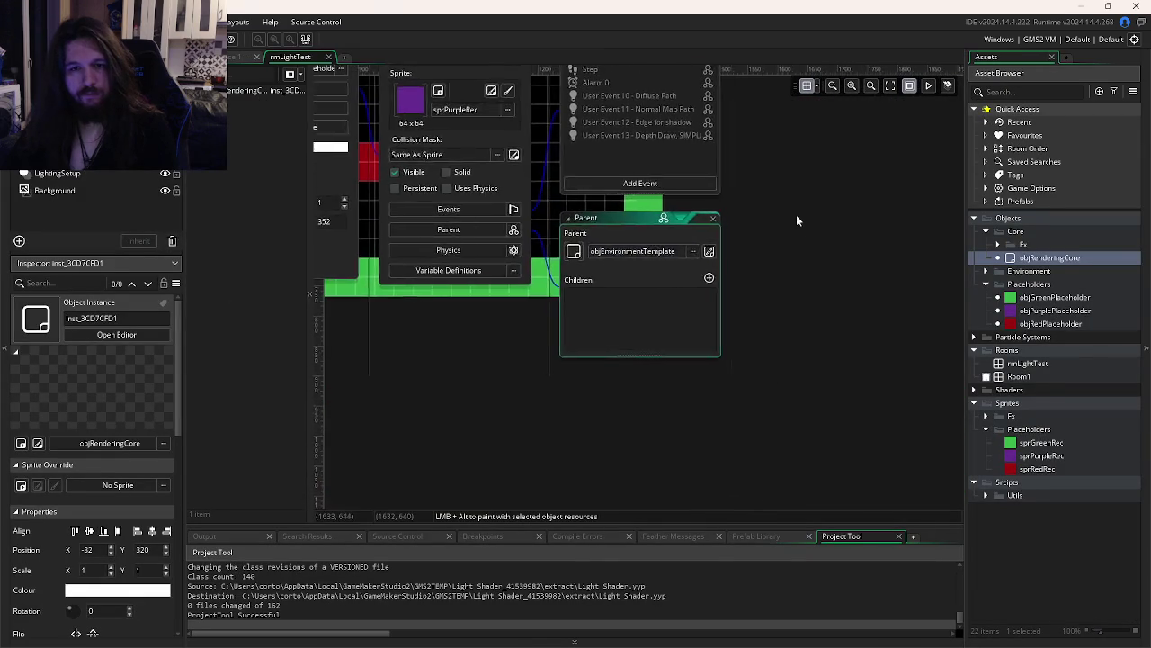
left_click(666, 382)
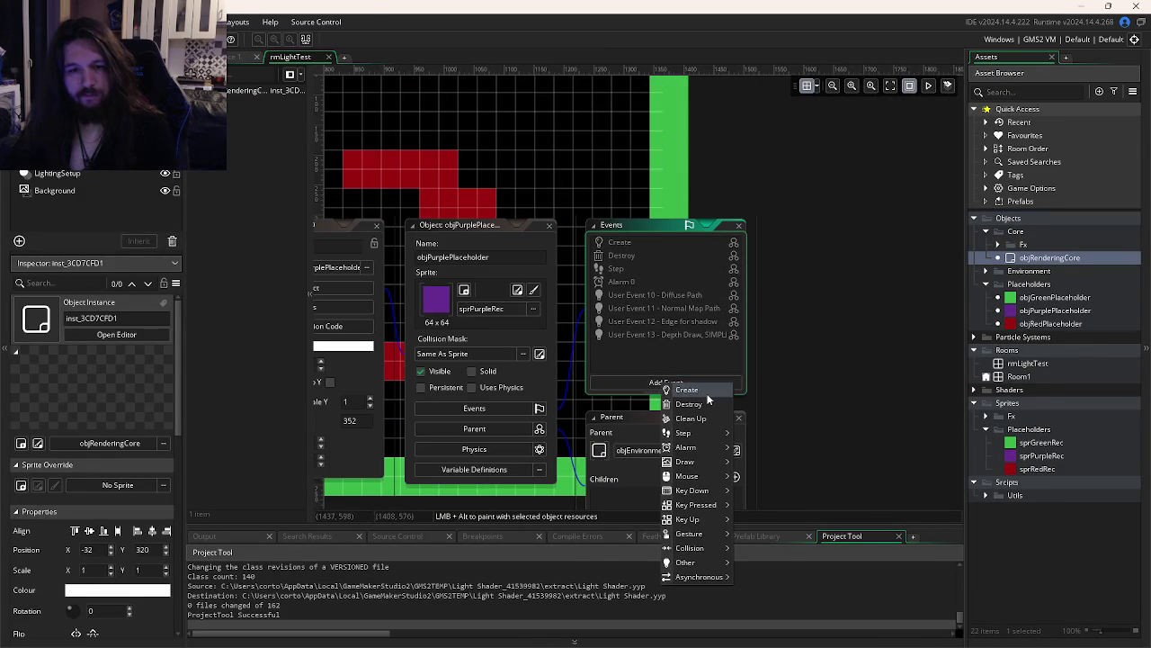
left_click(683, 398)
Type event_inherited(); and paste the array_push point-light line below it
key("Return")
type("event_inherited()")
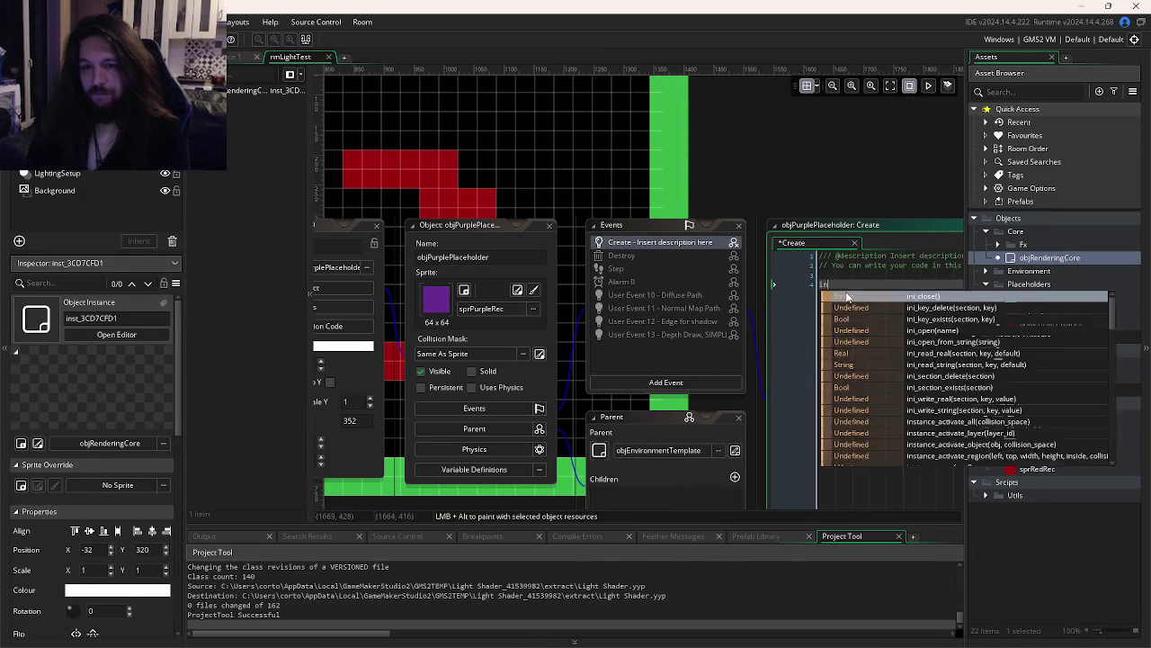
type(";")
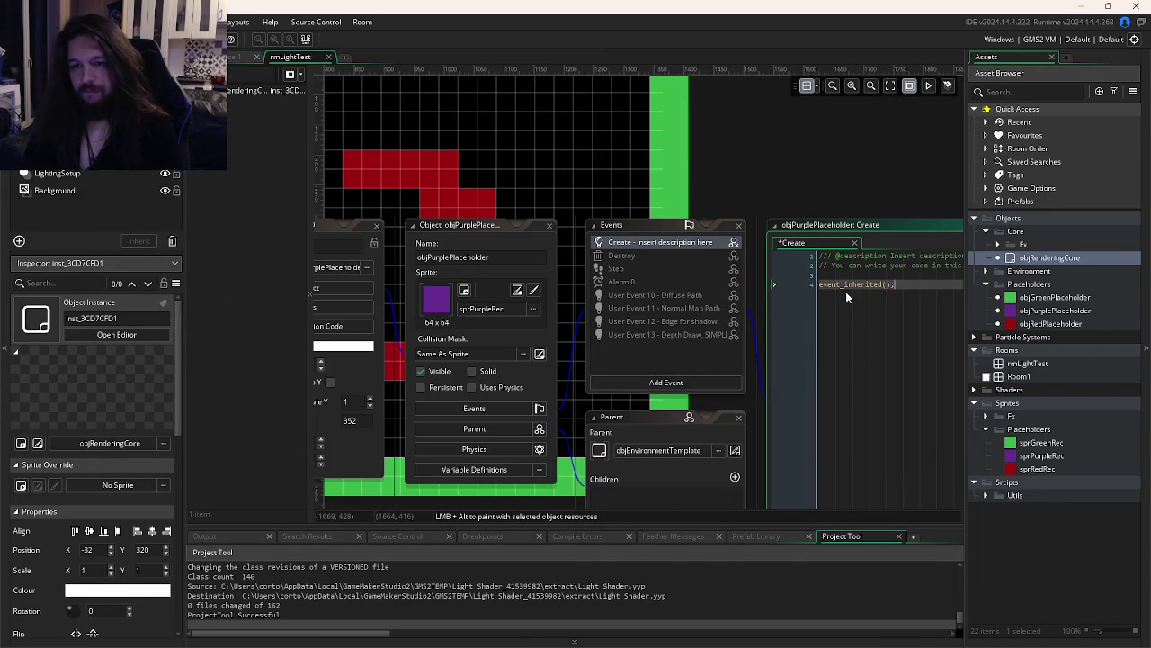
key("Return")
key("Return")
type("array_push(linkedLights, srcNewPointLight(x + 31, y + 107, depth, 200, 200, #ffc655, #ffc655, -100, 100));")
left_click(739, 307)
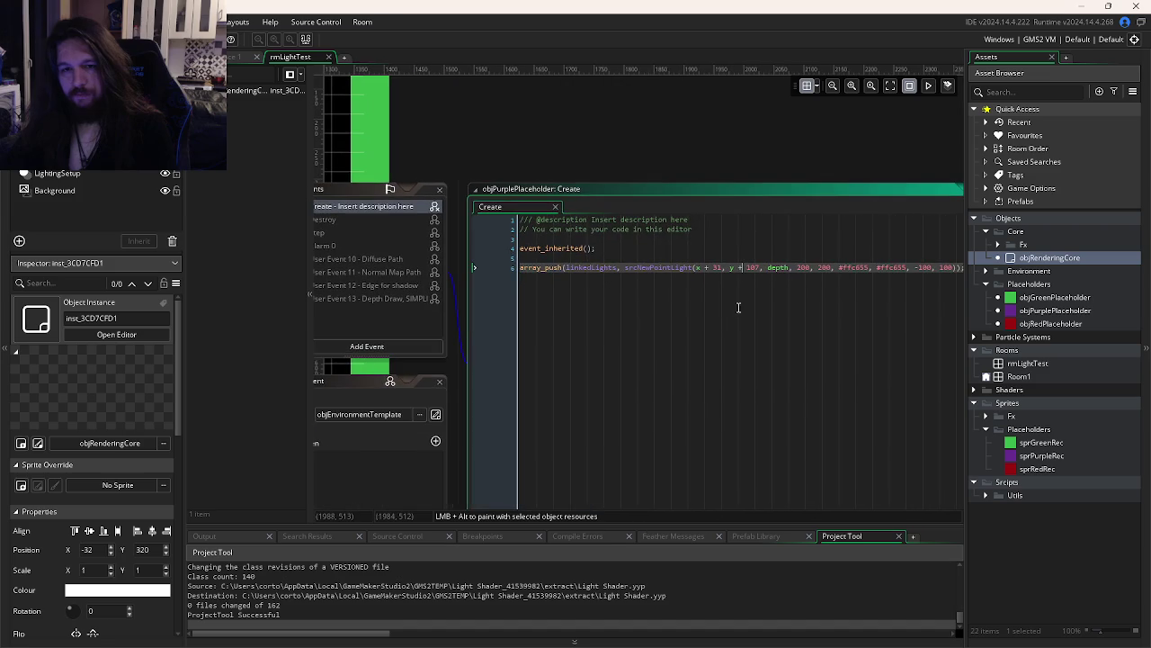
left_click(785, 288)
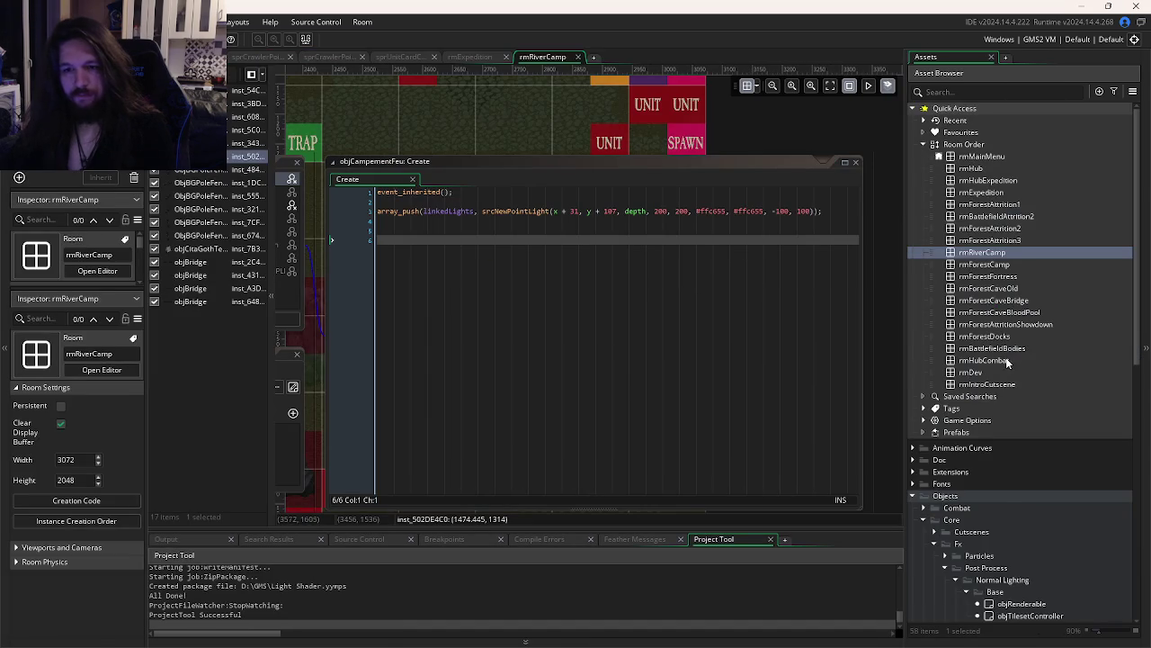
scroll(1003, 359, "down", 15)
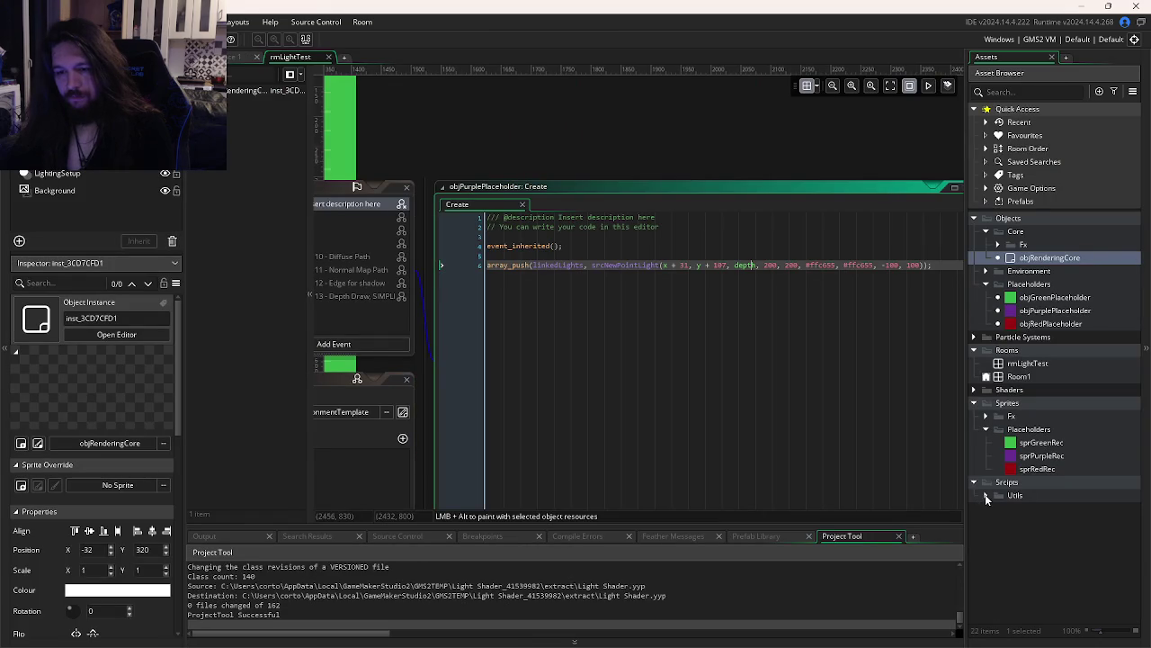
Expand the Utils, Scripts and NormalMapping folders in the Asset Browser
left_click(985, 496)
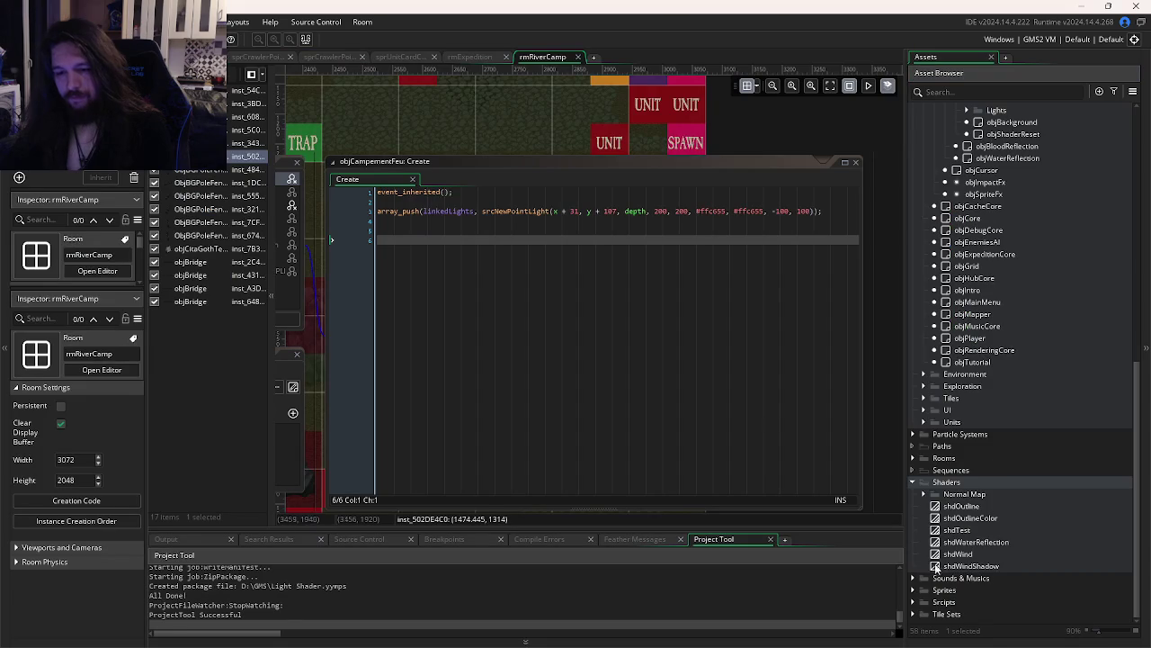
left_click(914, 602)
scroll(953, 539, "down", 5)
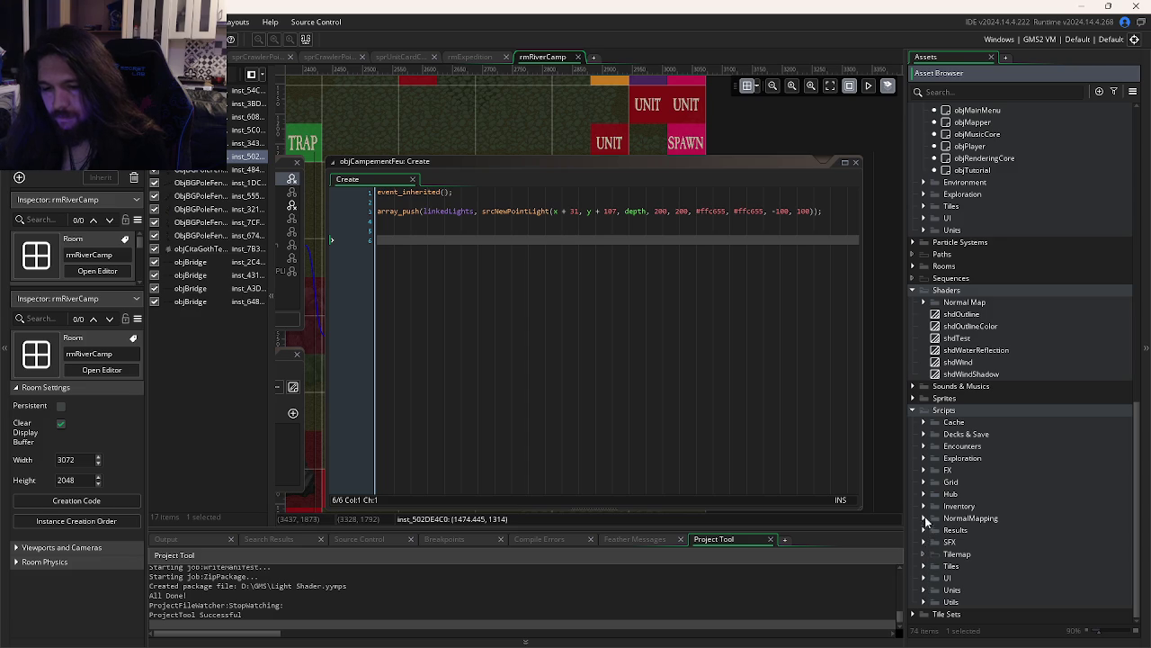
left_click(926, 519)
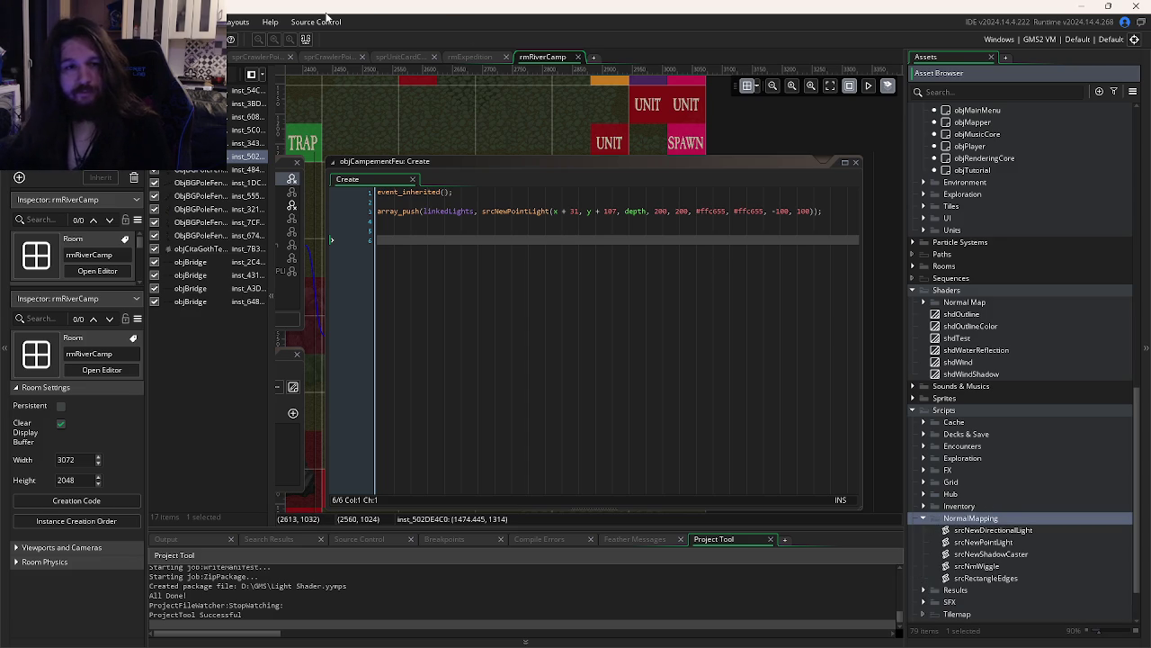
Place the caret on the srcNewPointLight call in the campfire's Create code
left_click(424, 236)
left_click(509, 146)
key("Down")
mouse_move(565, 144)
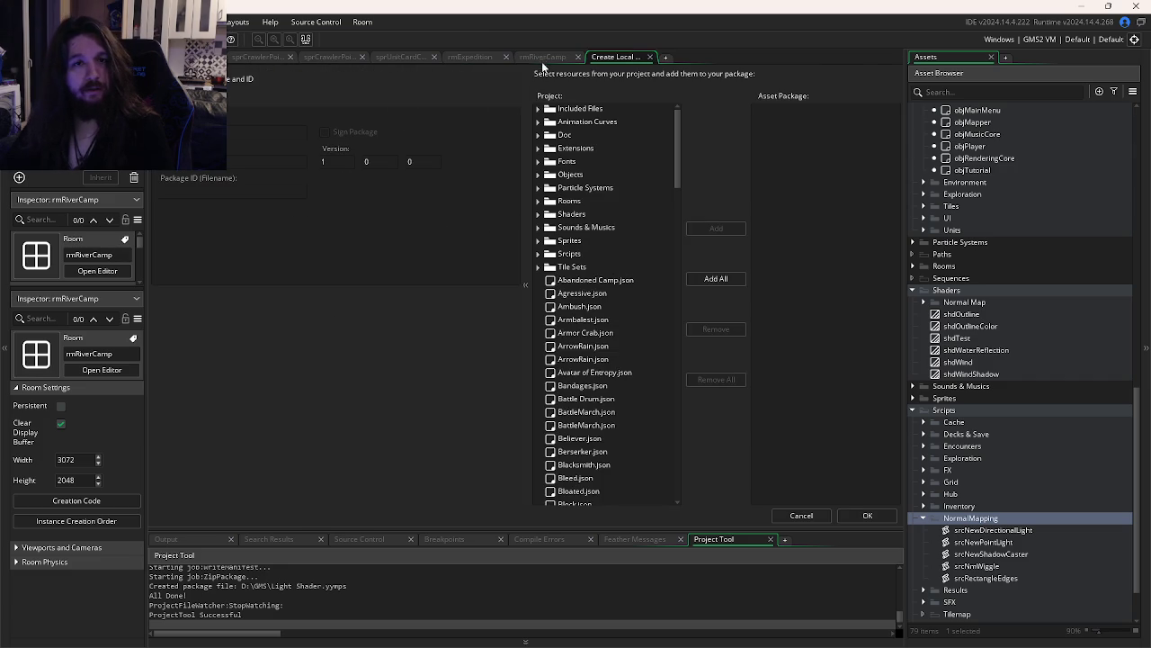
Switch between rmRiverCamp, the local package creator and the browser, then return to GameMaker
scroll(482, 54, "up", 5)
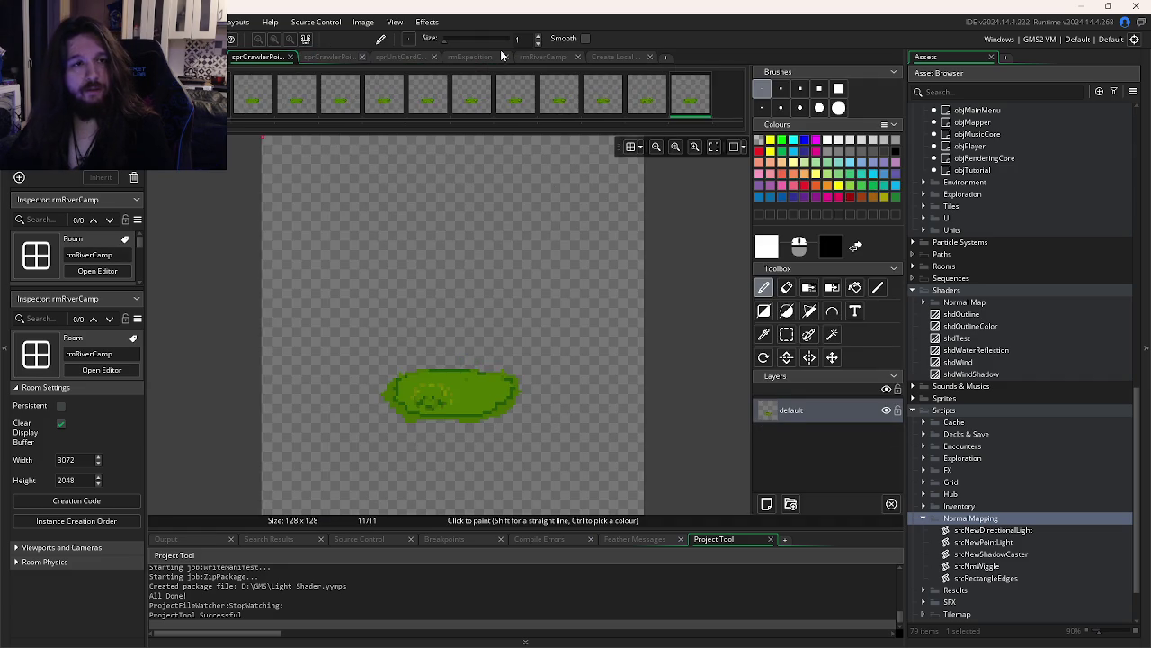
left_click(548, 57)
left_click(614, 56)
scroll(585, 238, "down", 3)
scroll(580, 239, "up", 5)
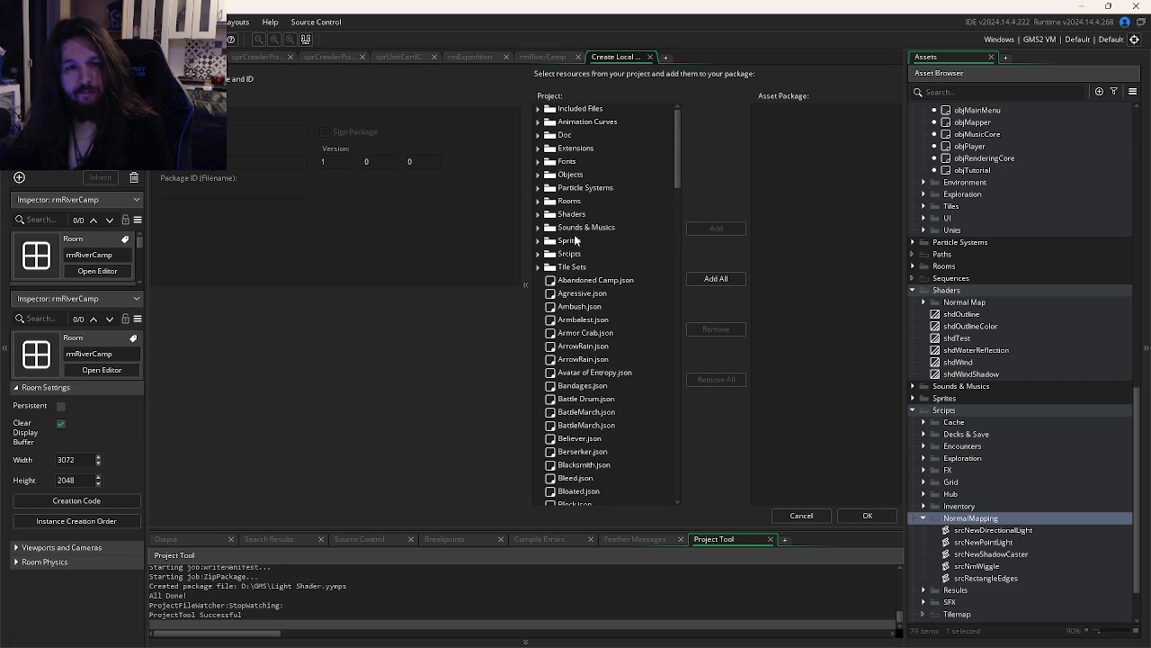
key("alt+Tab")
key("alt+Tab")
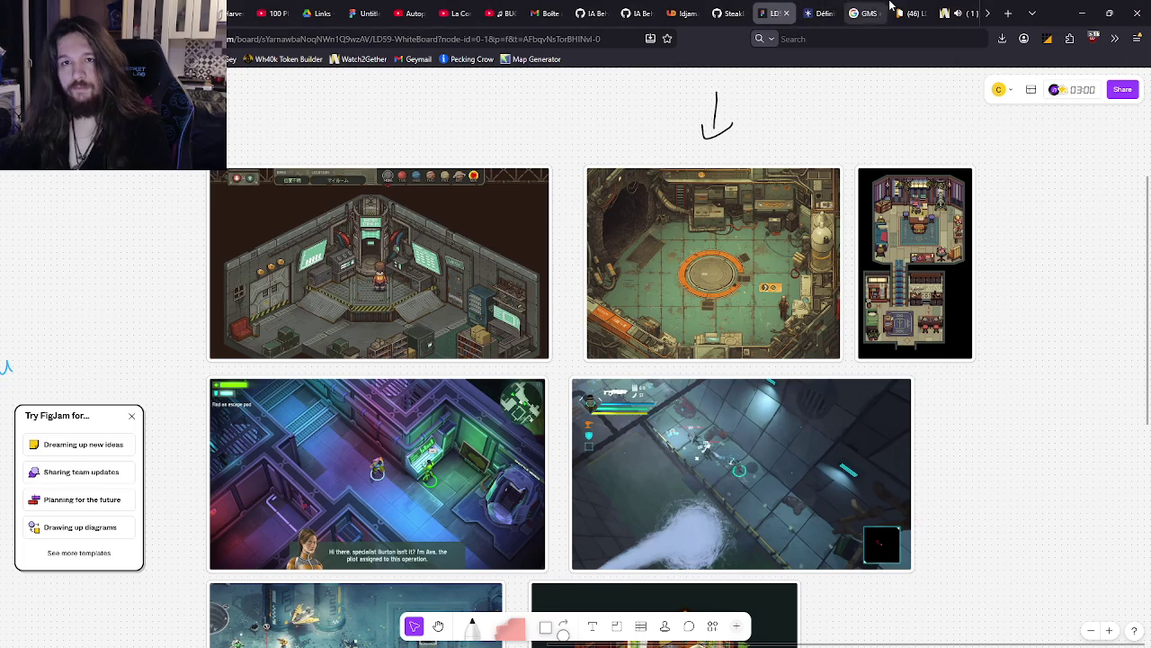
left_click(944, 13)
mouse_move(775, 121)
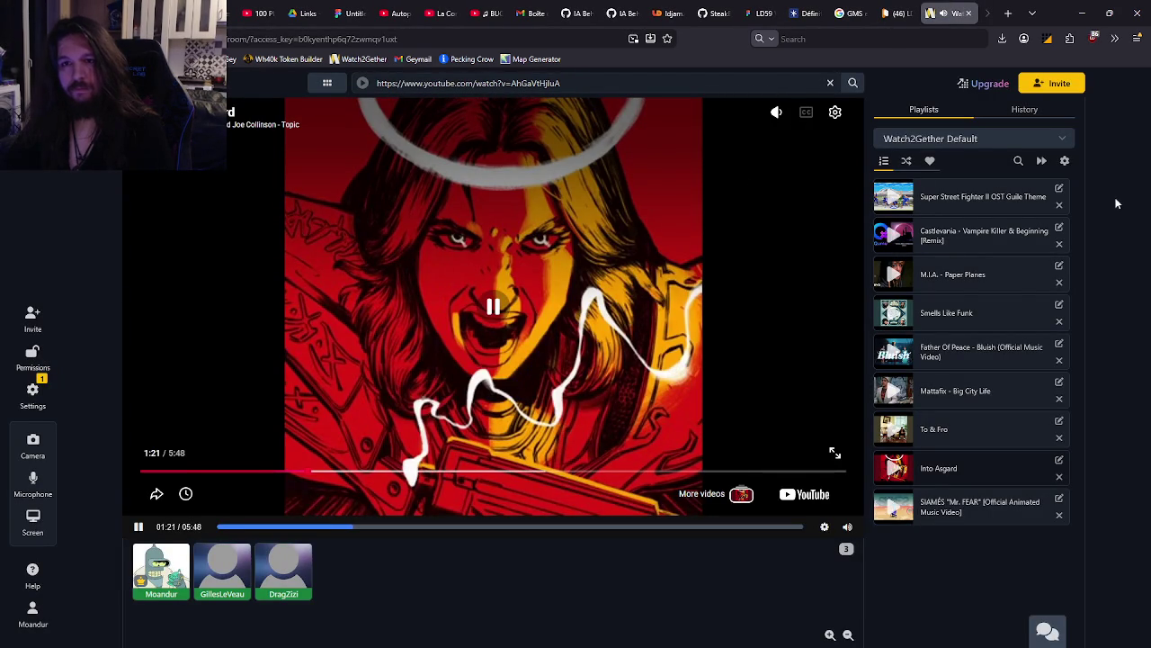
key("ctrl+Tab")
key("alt+Tab")
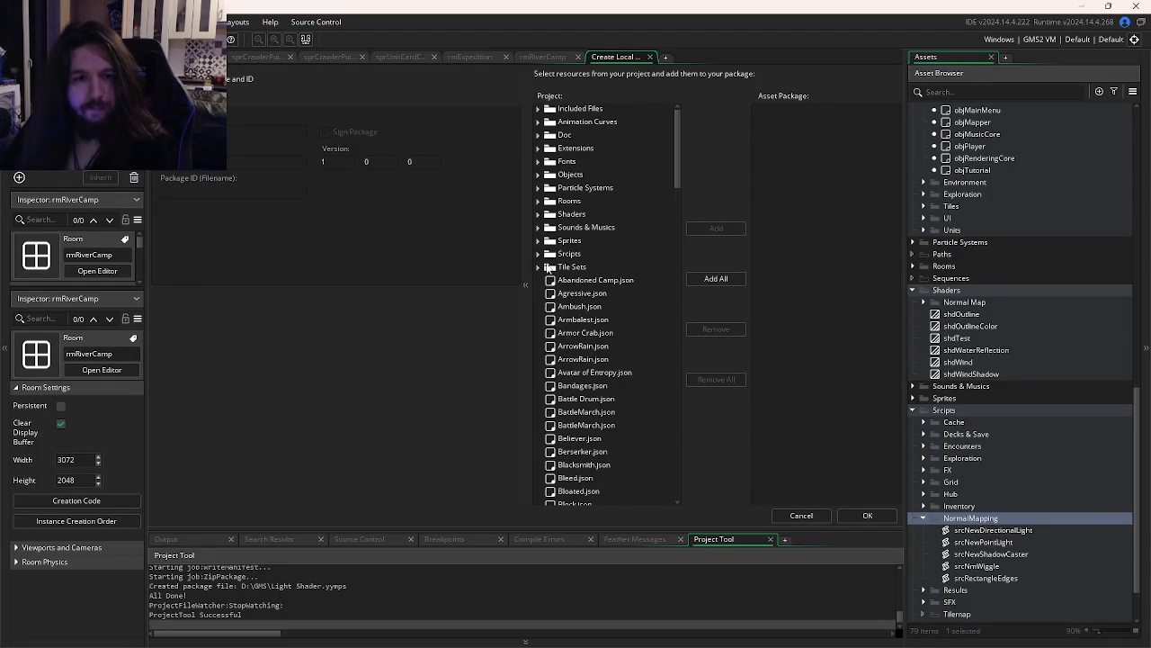
Add the NormalMapping scripts to the package and save it as Pute Scripts Light
left_click(540, 253)
scroll(603, 296, "down", 2)
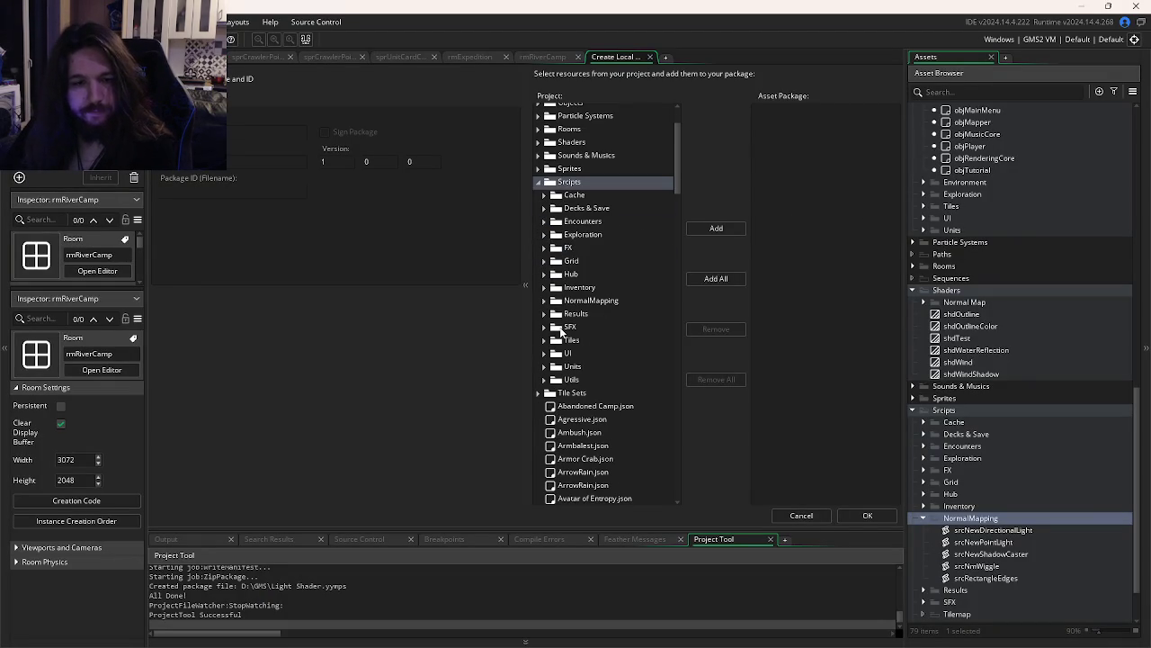
double_click(591, 300)
type("Pute Scripts Light")
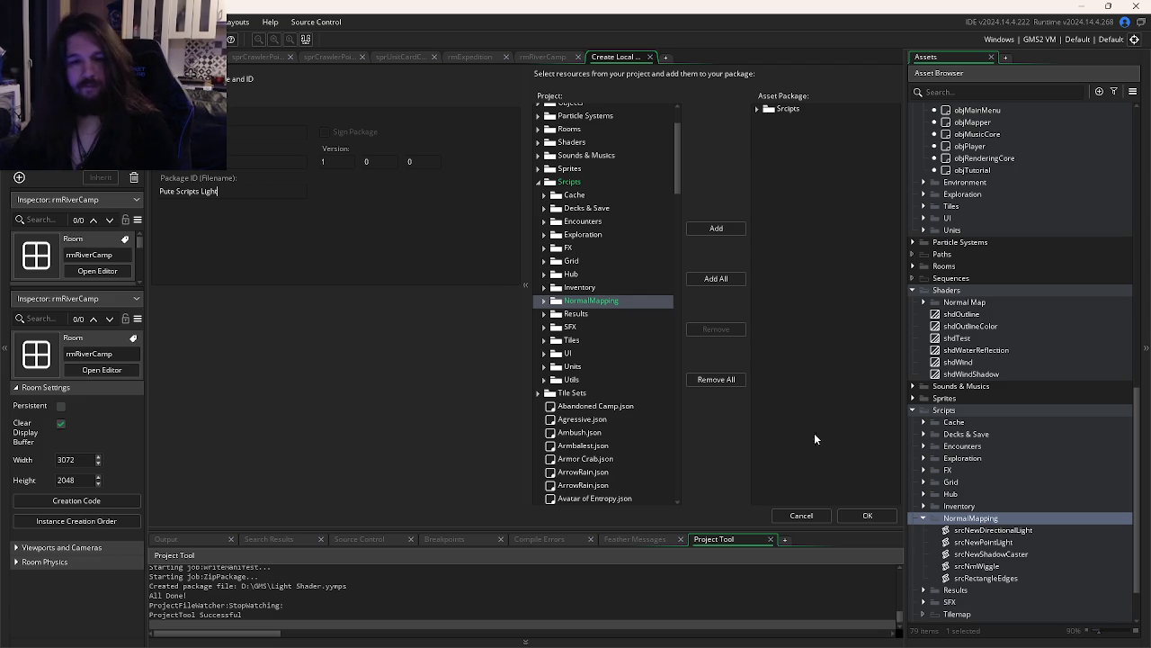
left_click(867, 516)
left_click(468, 315)
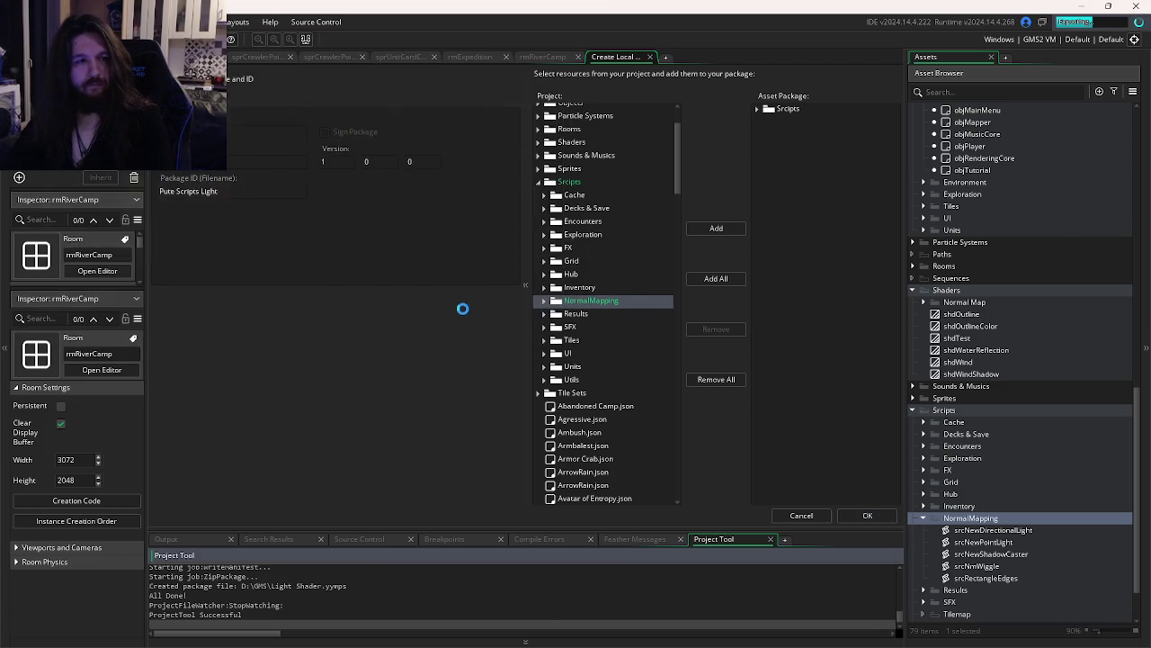
key("alt+Tab")
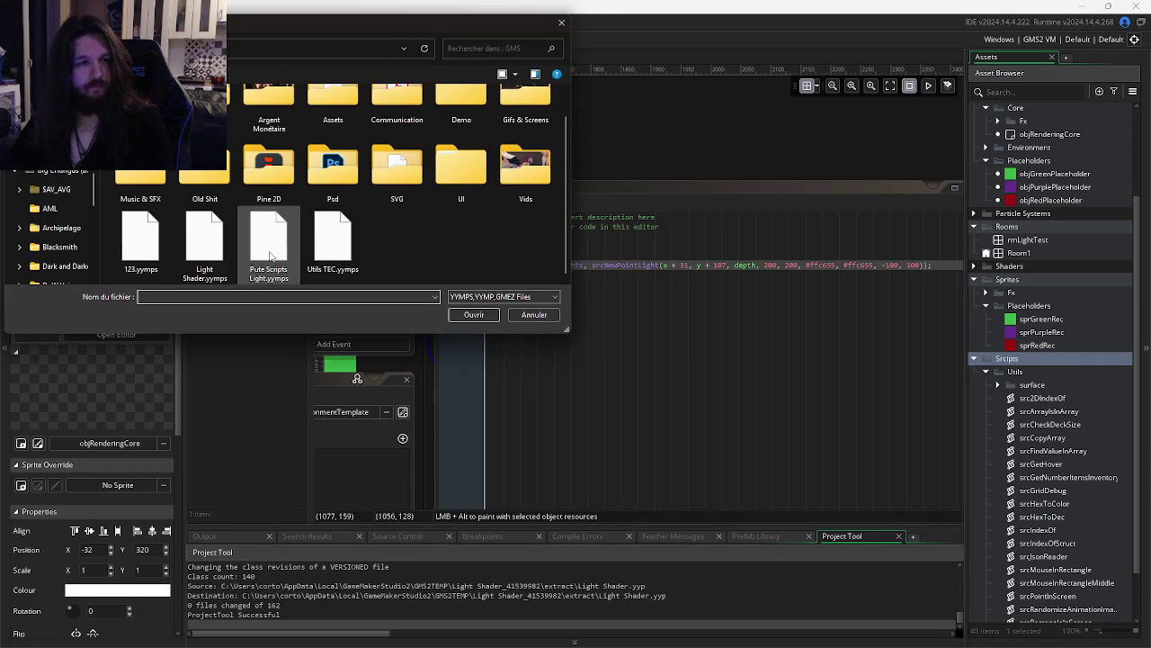
Import all resources from Pute Scripts Light.yymps into the project
double_click(270, 243)
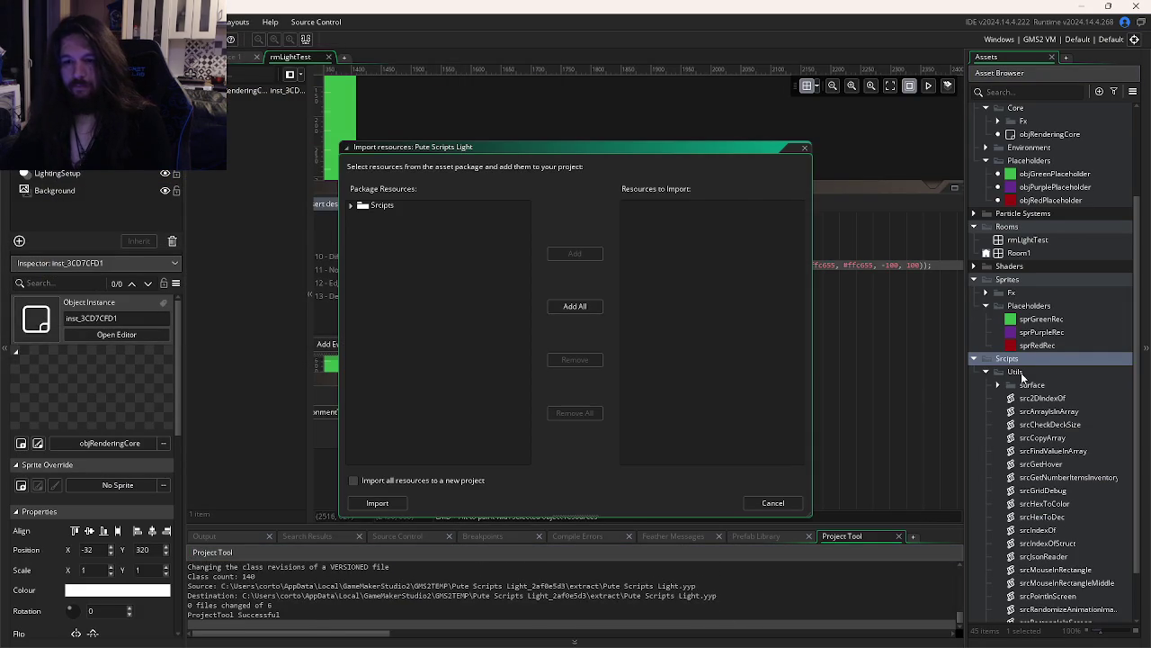
left_click(566, 306)
left_click(378, 503)
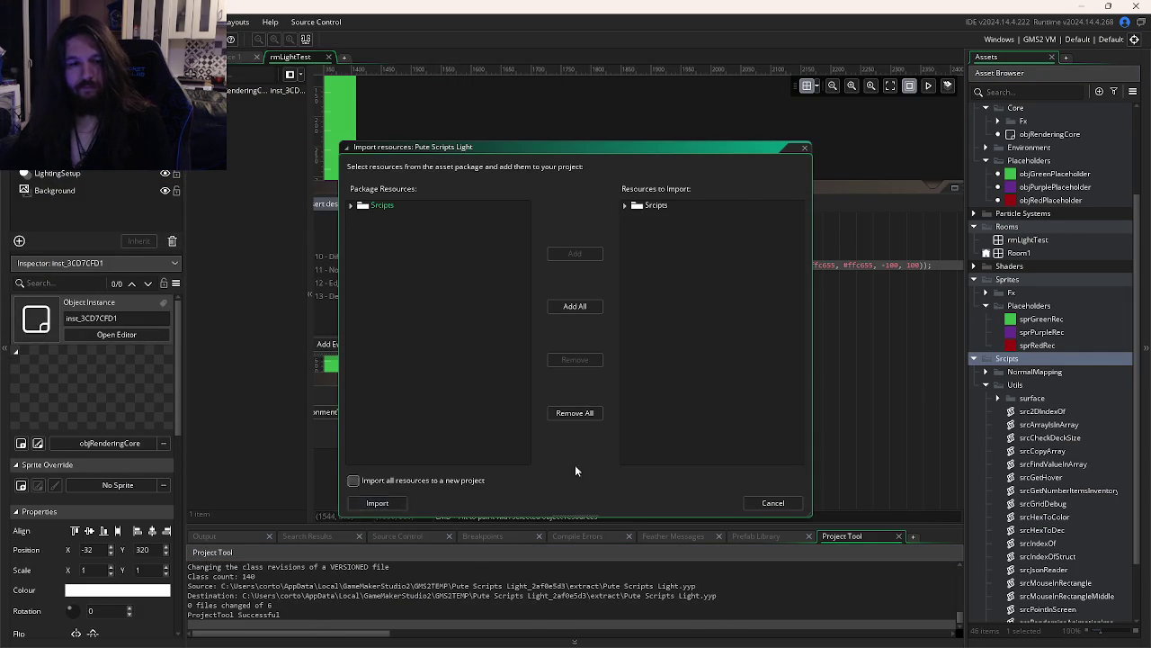
Move the purple placeholder's code window left and place the caret on line 5
left_click_drag(906, 189, 817, 185)
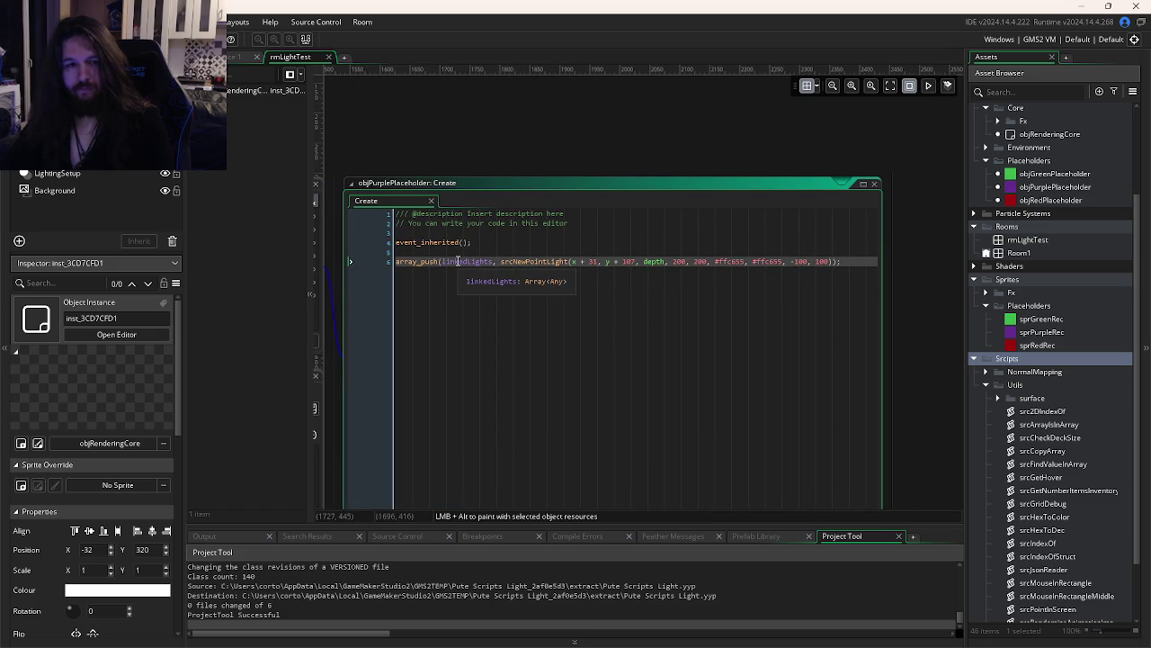
left_click(713, 274)
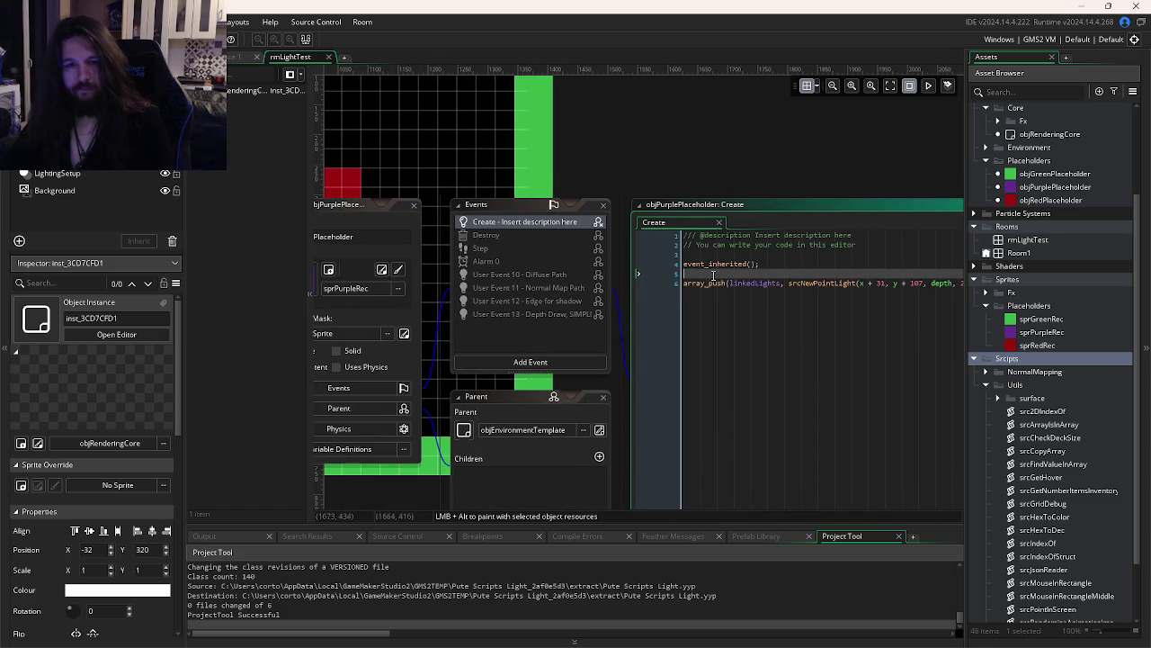
key("ctrl+Tab")
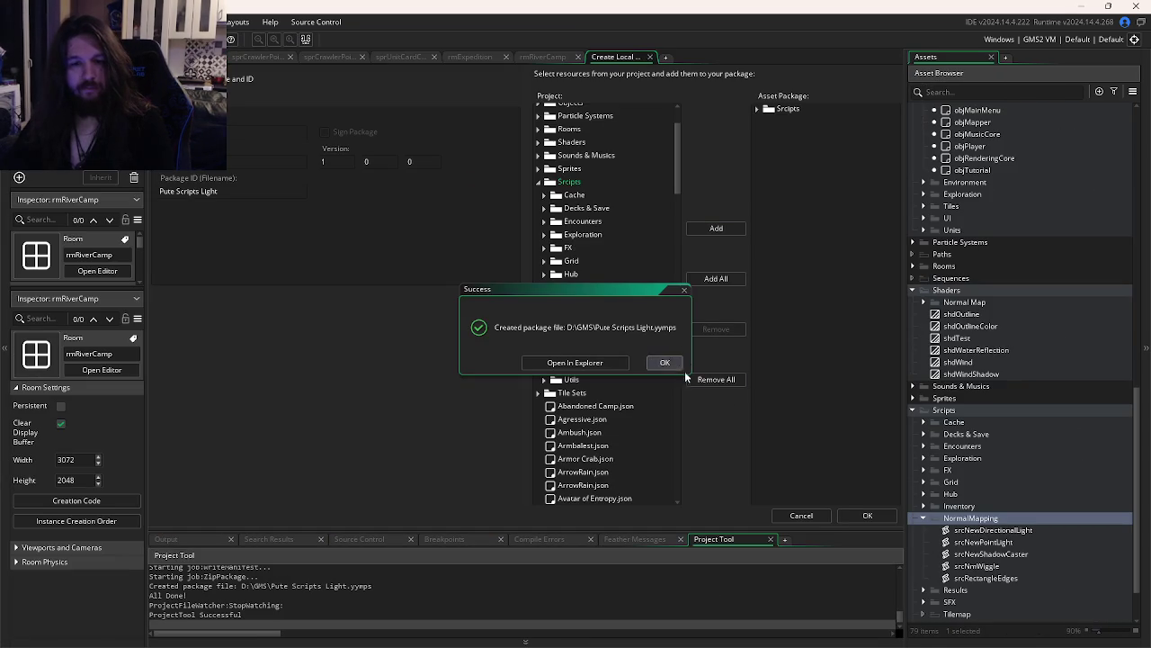
Close the package creator and look up event_inherited in the manual
left_click(670, 365)
left_click(792, 510)
left_click(657, 260)
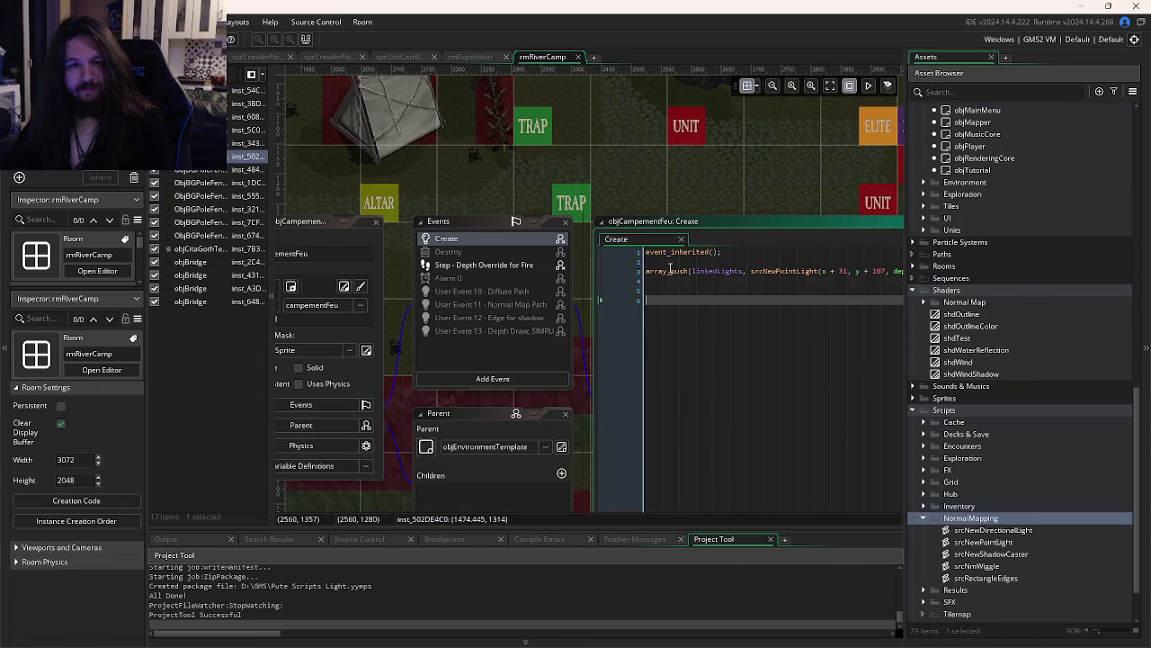
middle_click(679, 254)
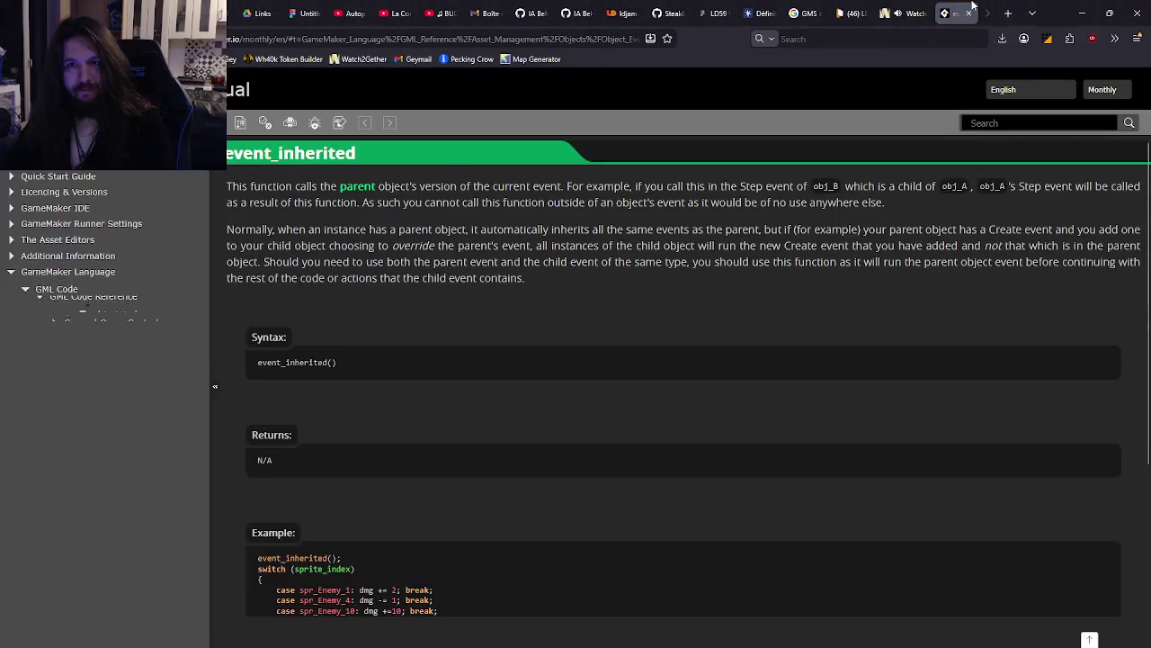
key("ctrl+w")
key("alt+Tab")
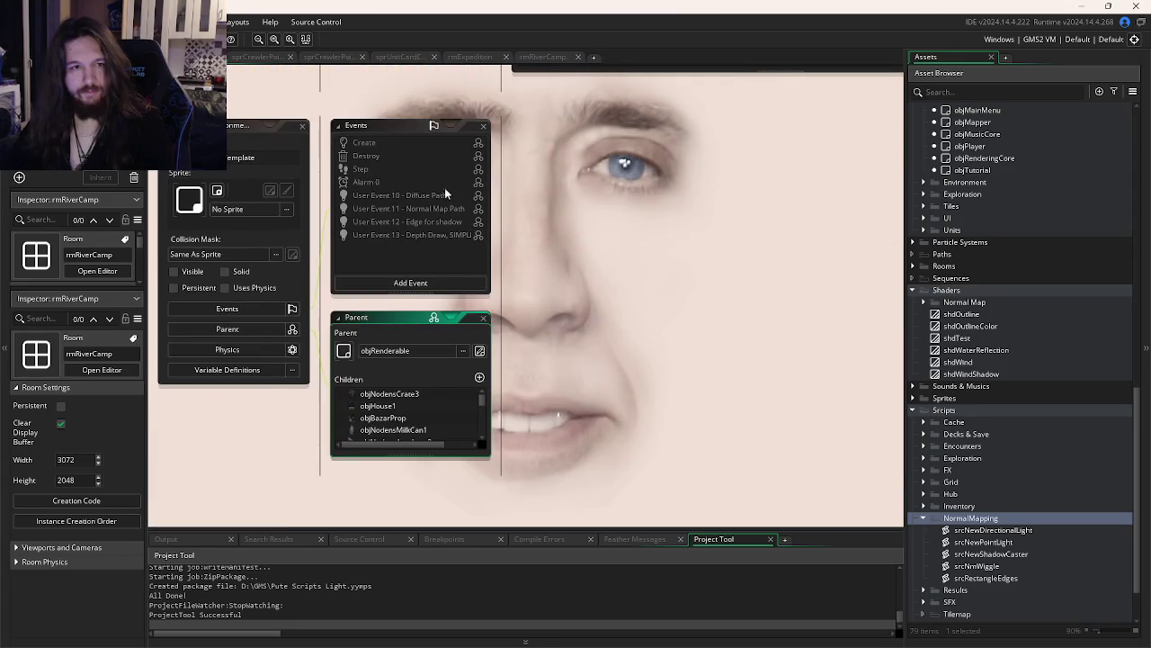
Open objRenderable's Create code, then return to the purple placeholder's Create code in rmLightTest
double_click(398, 142)
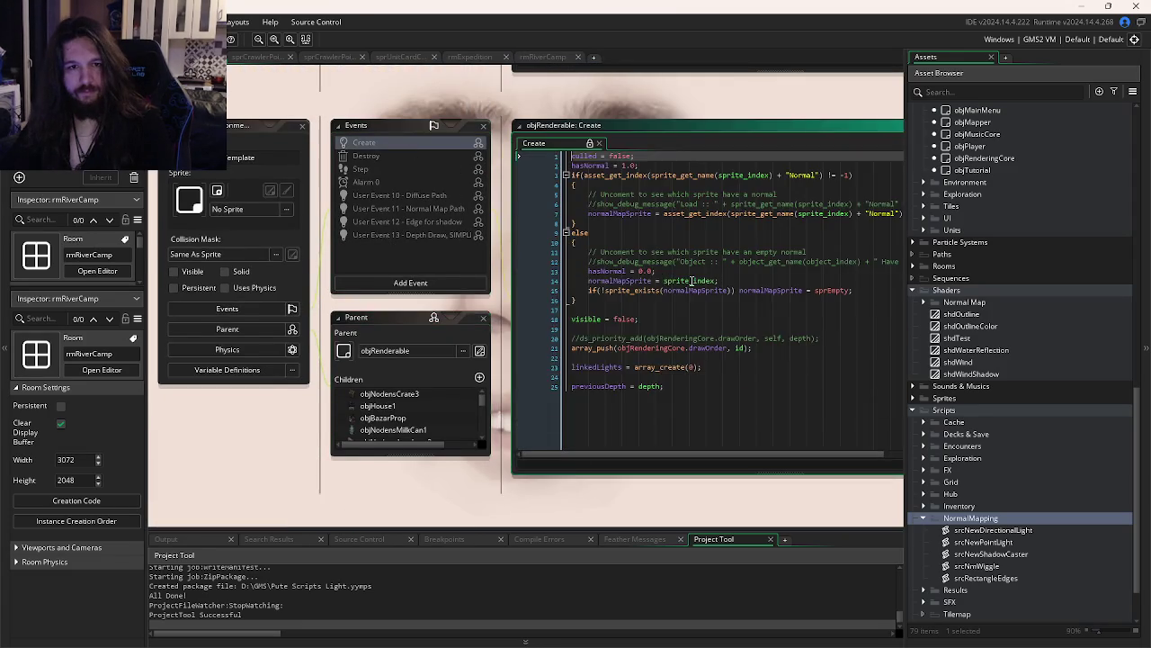
key("alt+Tab")
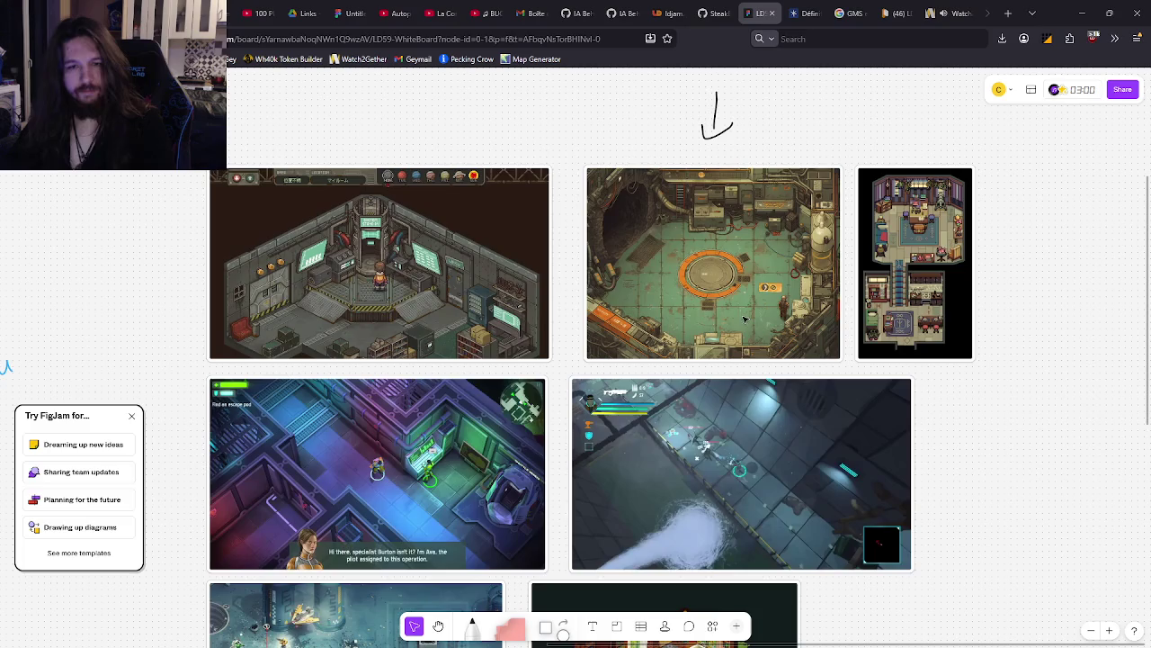
key("alt+Tab")
left_click(608, 236)
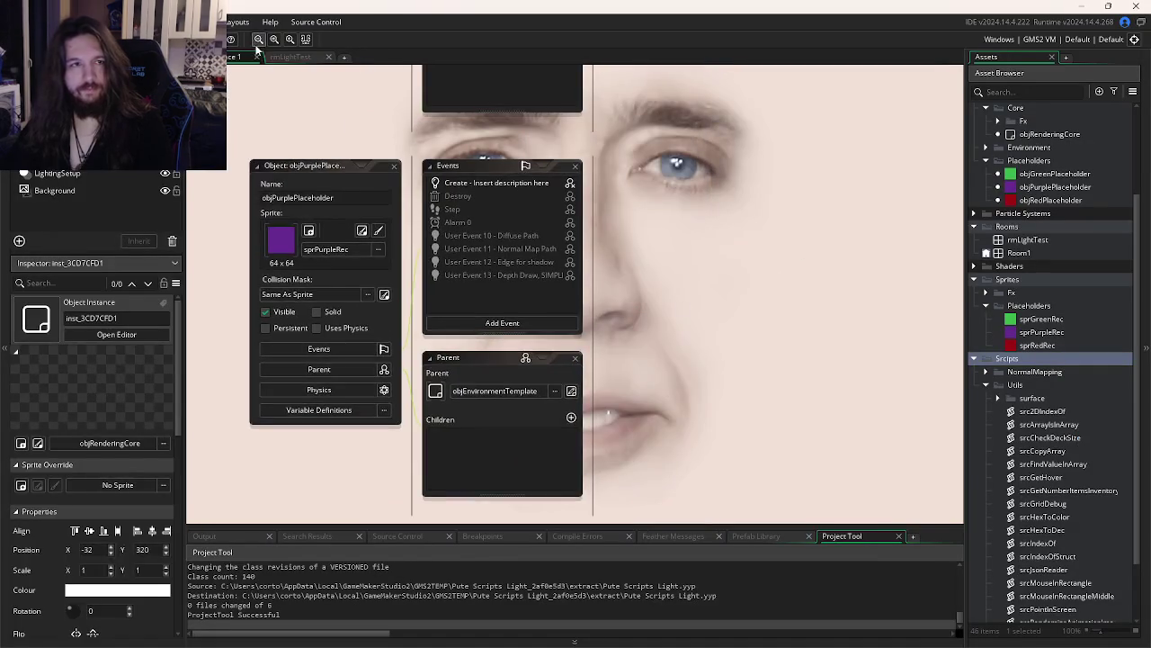
left_click(291, 57)
left_click(695, 205)
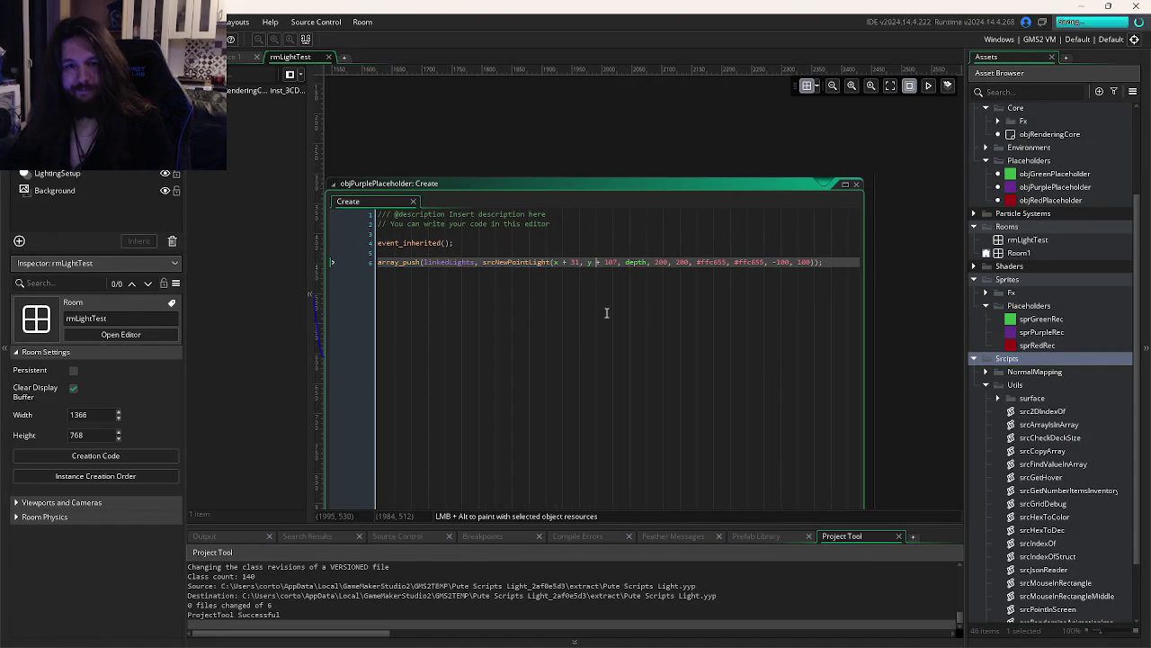
Select rmLightTest under Room Order and run the game with F5
left_click_drag(670, 331, 984, 390)
scroll(1041, 153, "up", 2)
scroll(1041, 153, "up", 2)
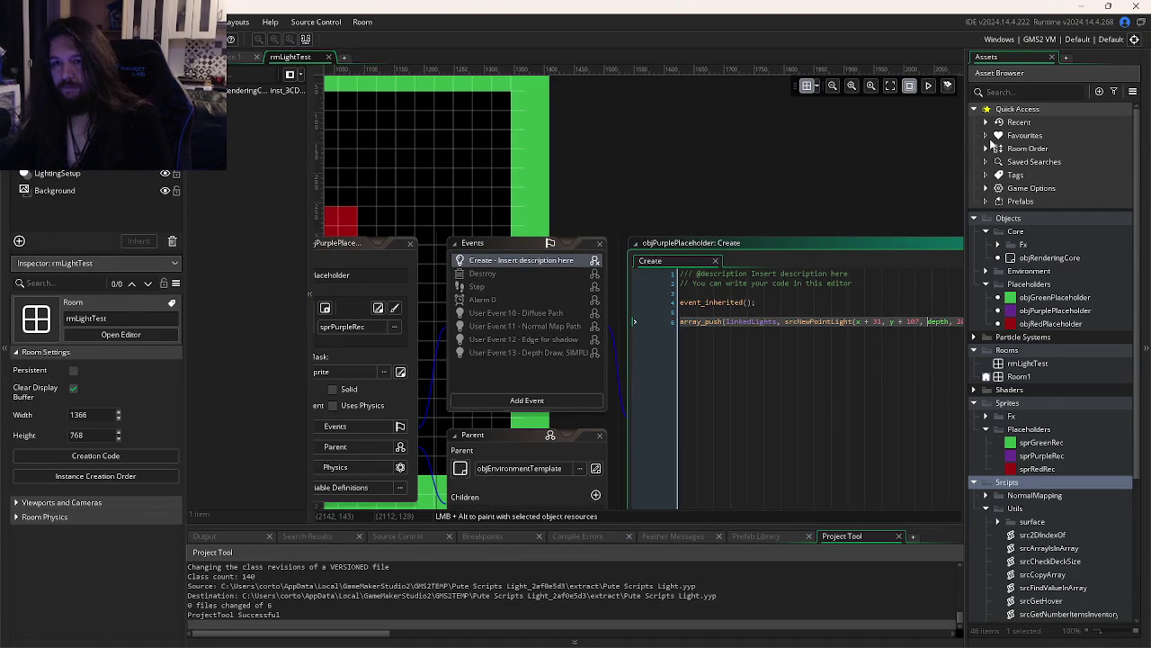
left_click(984, 148)
left_click(1044, 161)
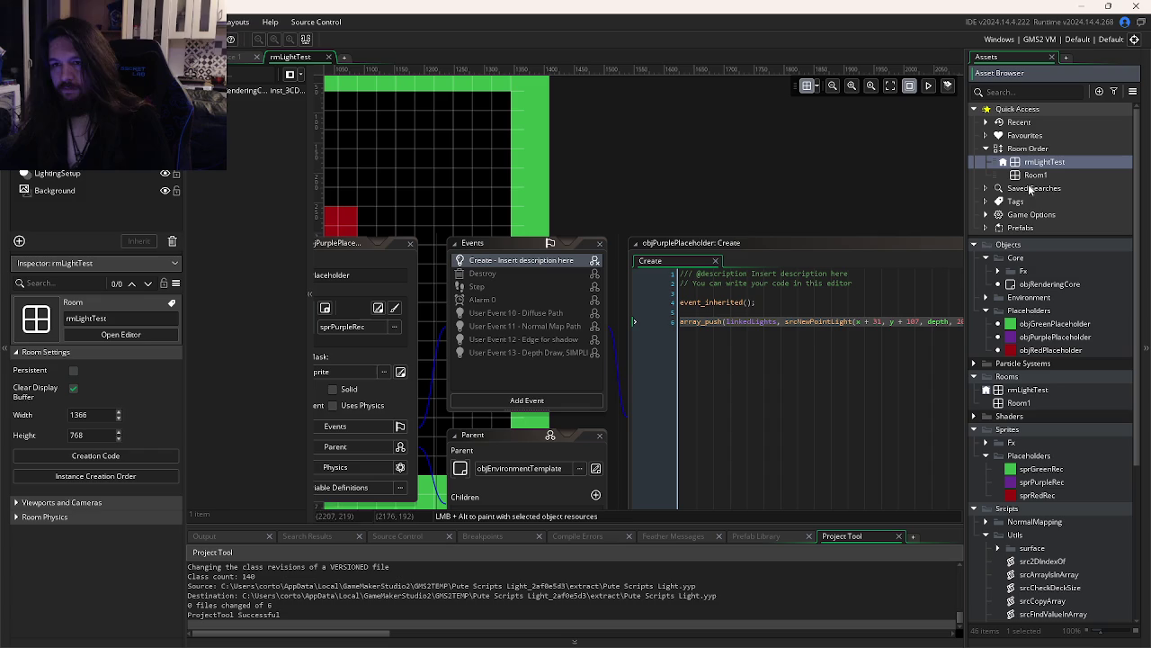
key("F5")
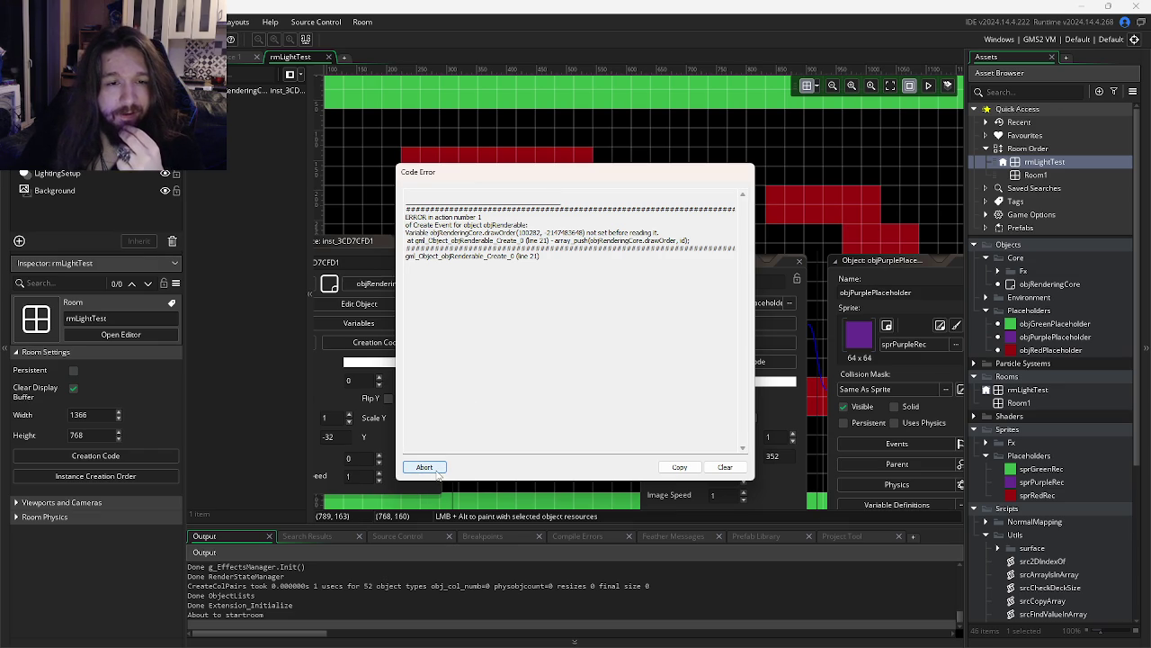
Abort the failed run and open objRenderingCore's Create code, searching it for 'draw'
left_click(436, 471)
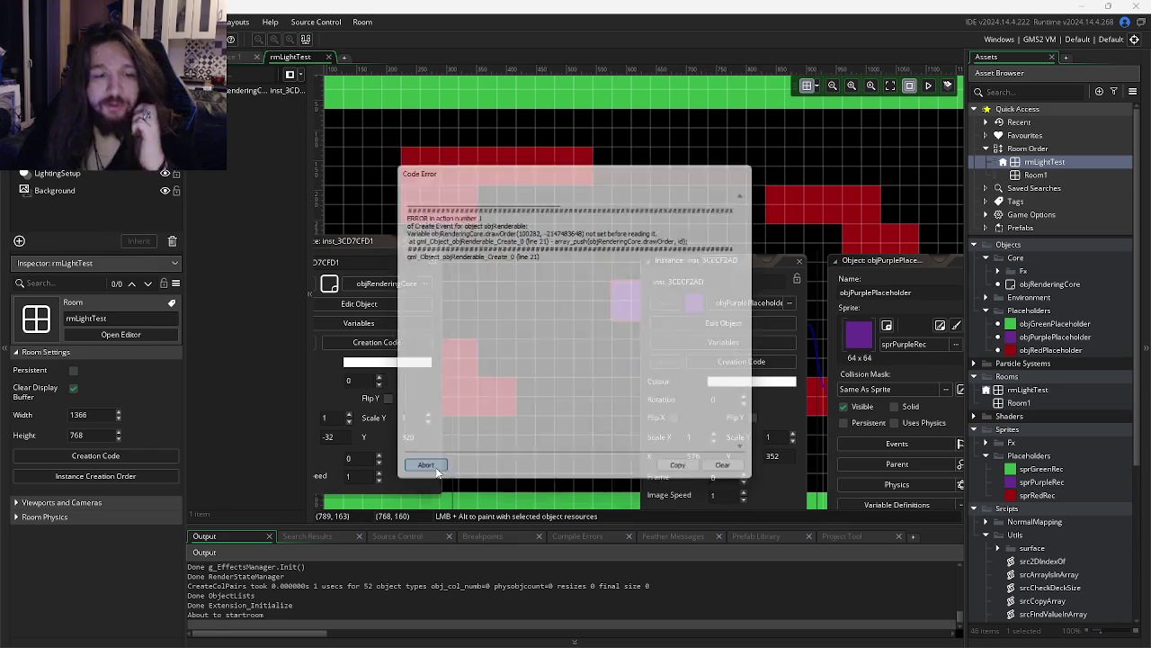
left_click(801, 261)
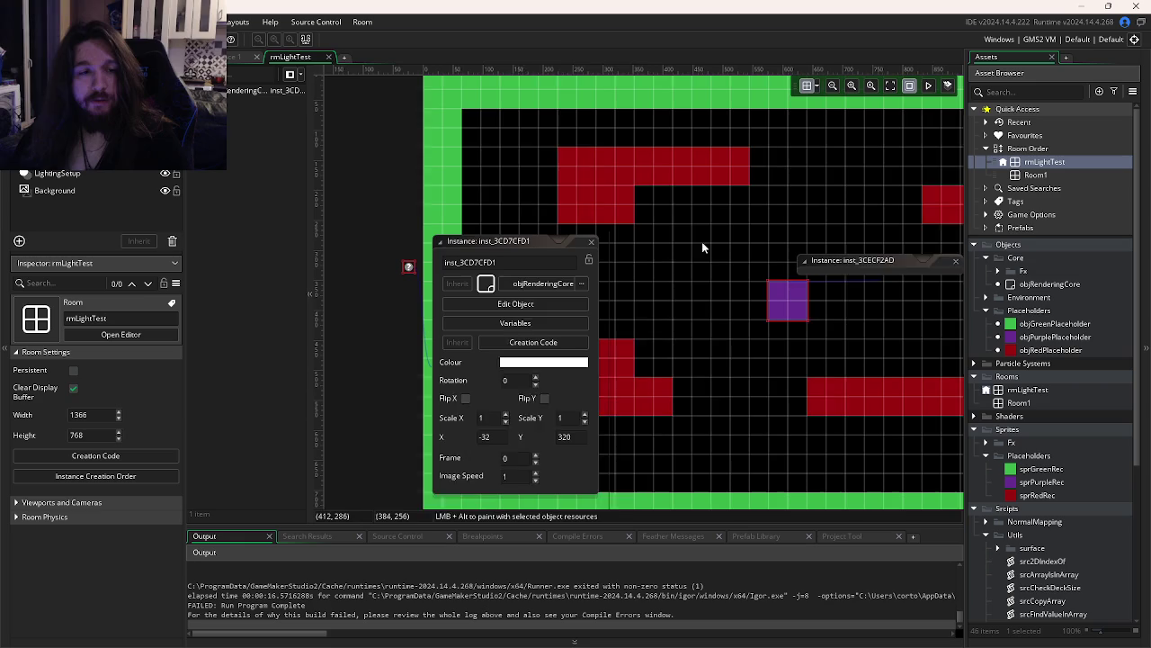
left_click(535, 302)
double_click(598, 220)
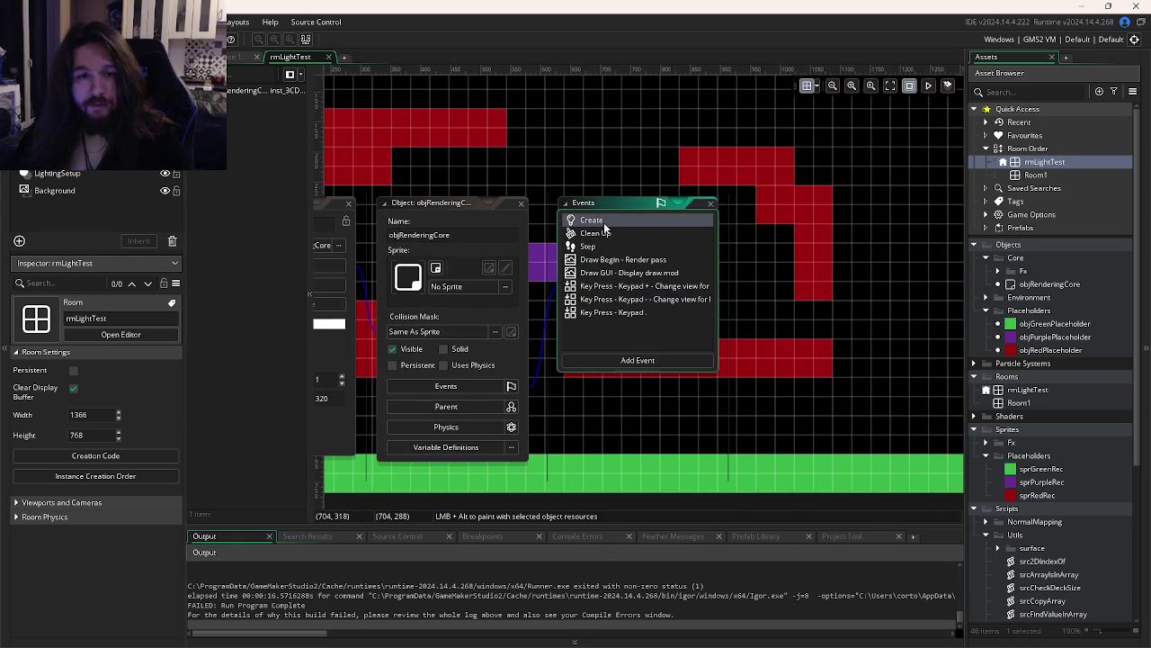
left_click(733, 314)
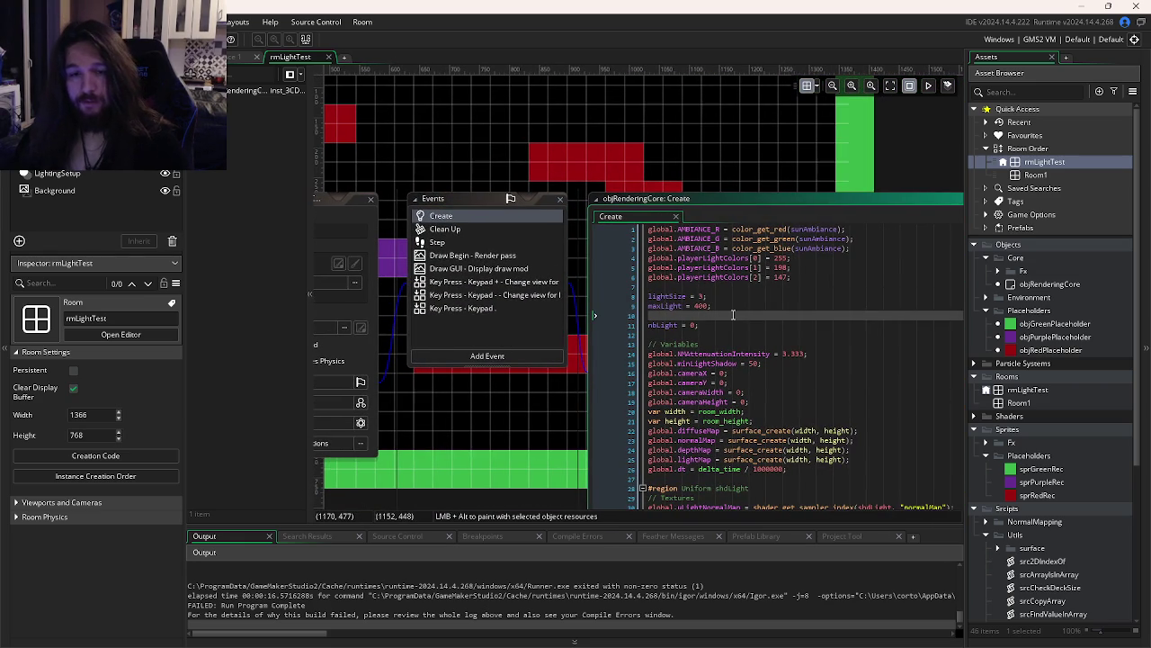
type("draw")
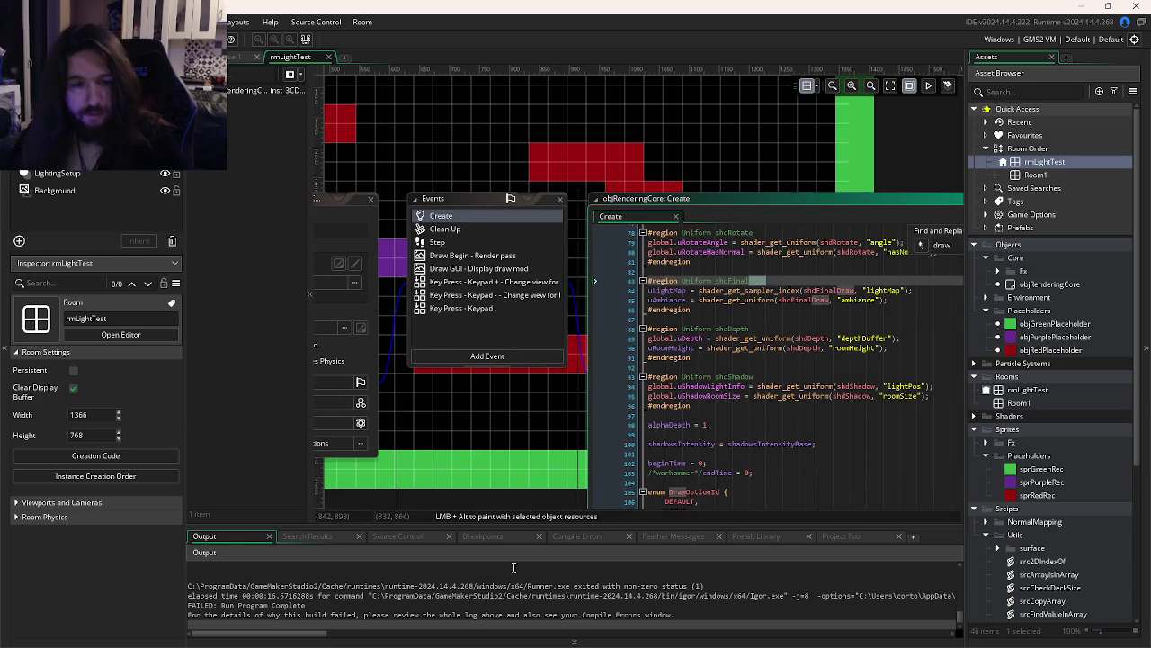
Inspect the camera variables, room_height and depthMap surface lines in the Create code
scroll(458, 591, "up", 5)
scroll(446, 585, "up", 2)
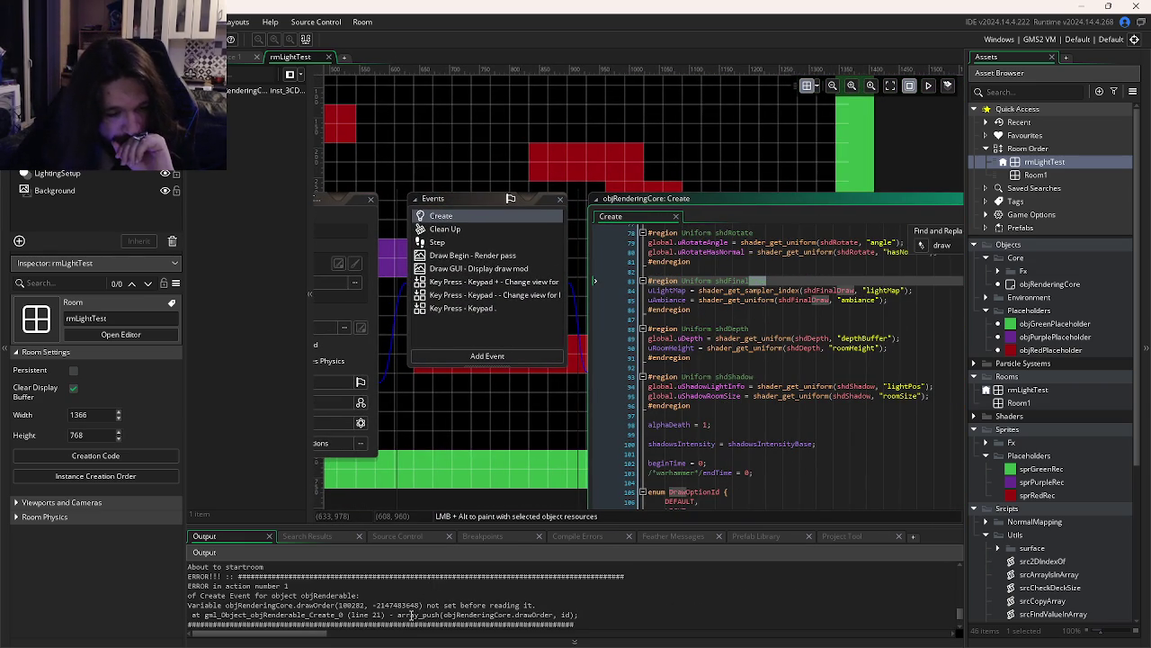
scroll(602, 420, "up", 15)
scroll(603, 420, "up", 10)
left_click(677, 407)
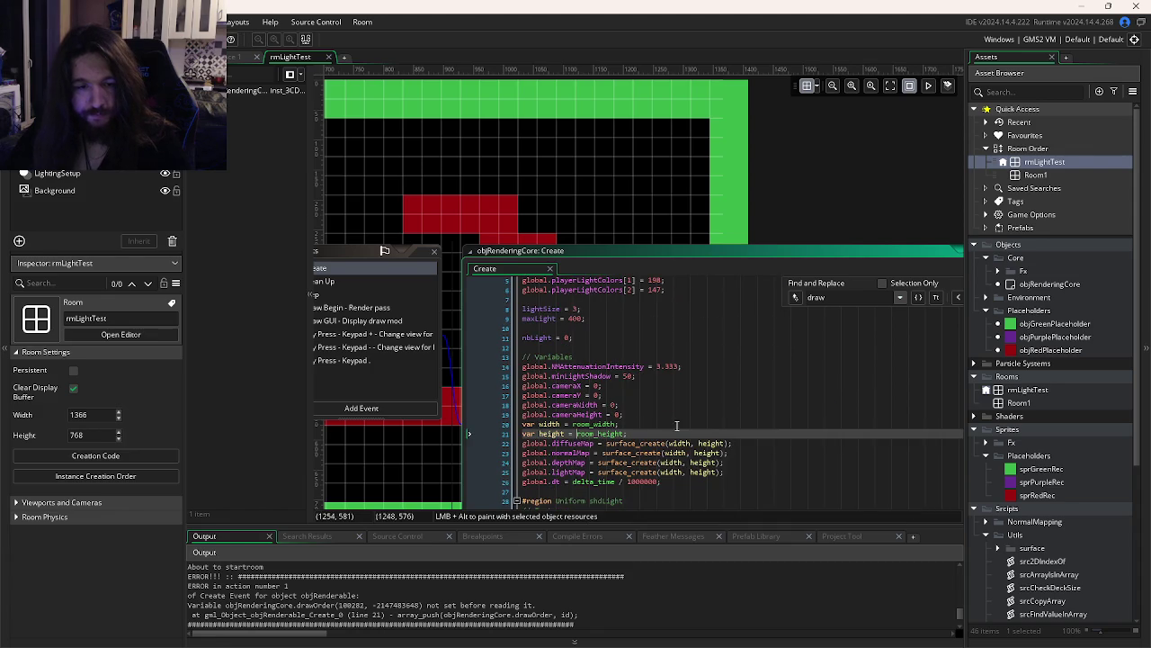
scroll(677, 378, "down", 3)
left_click(643, 331)
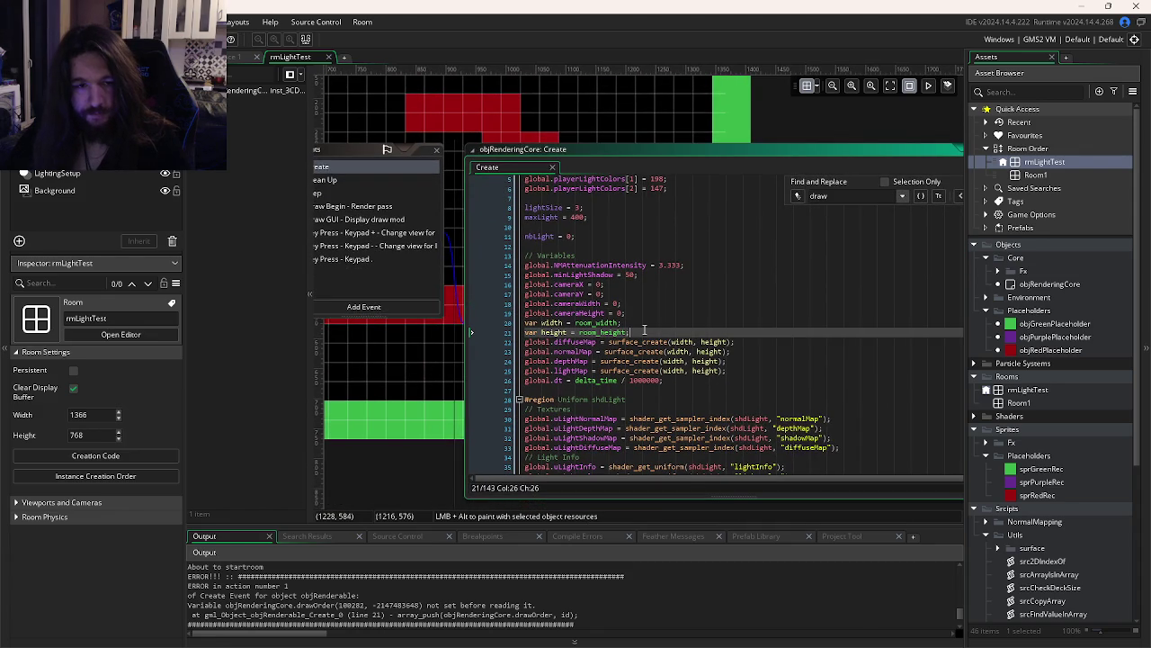
scroll(644, 330, "down", 1)
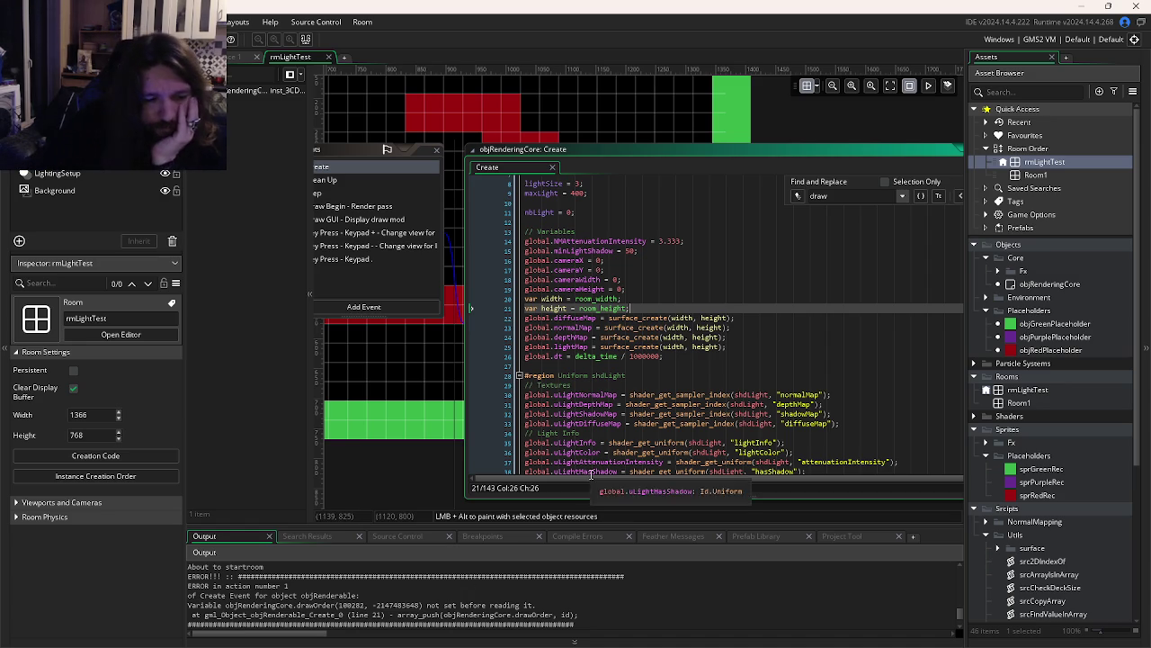
left_click(593, 338)
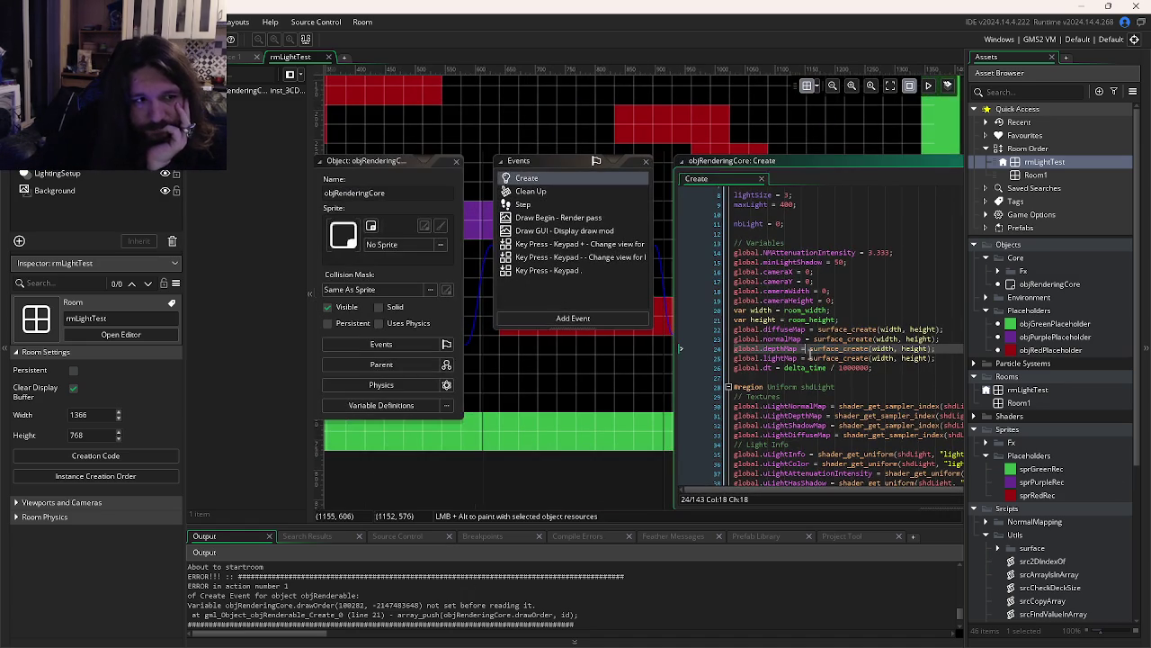
Bring up rmLightTest's Instance Creation Order list
left_click(54, 156)
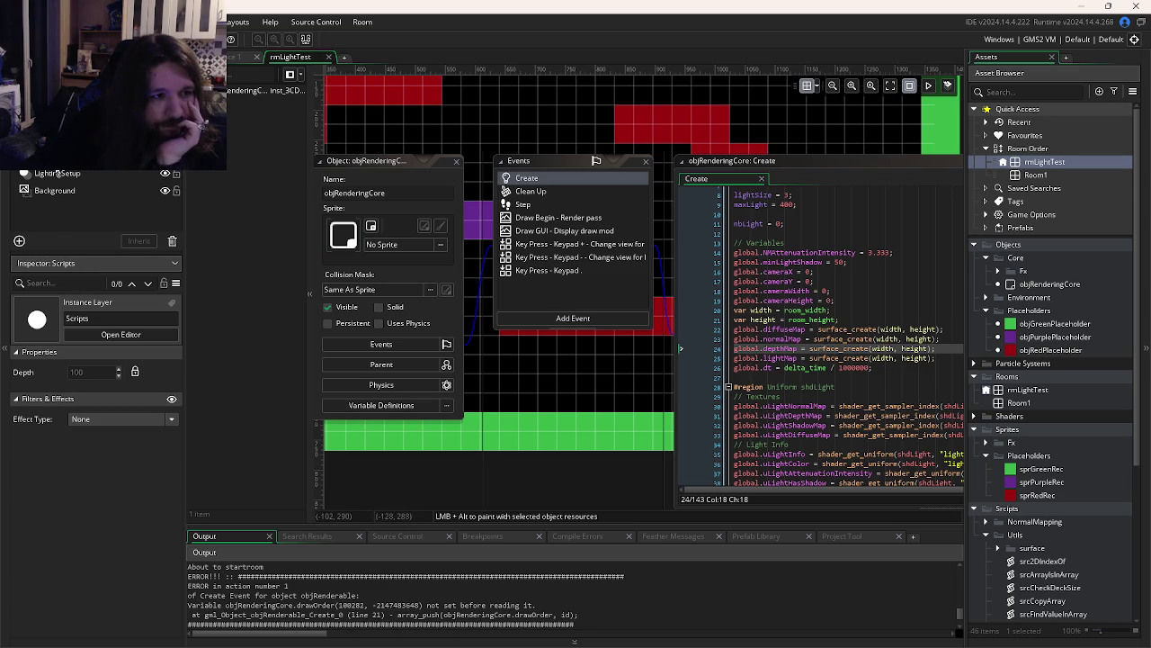
left_click(1037, 163)
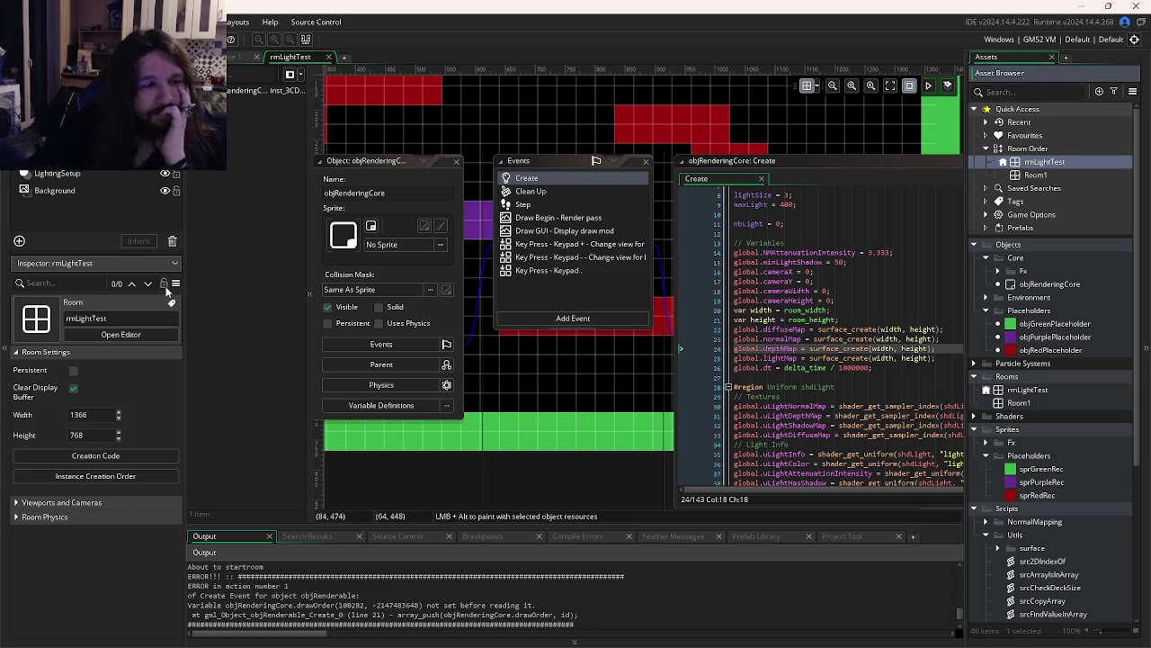
left_click(111, 474)
Drag objRenderingCore to the top of the creation order and test-run the room successfully
scroll(273, 445, "down", 10)
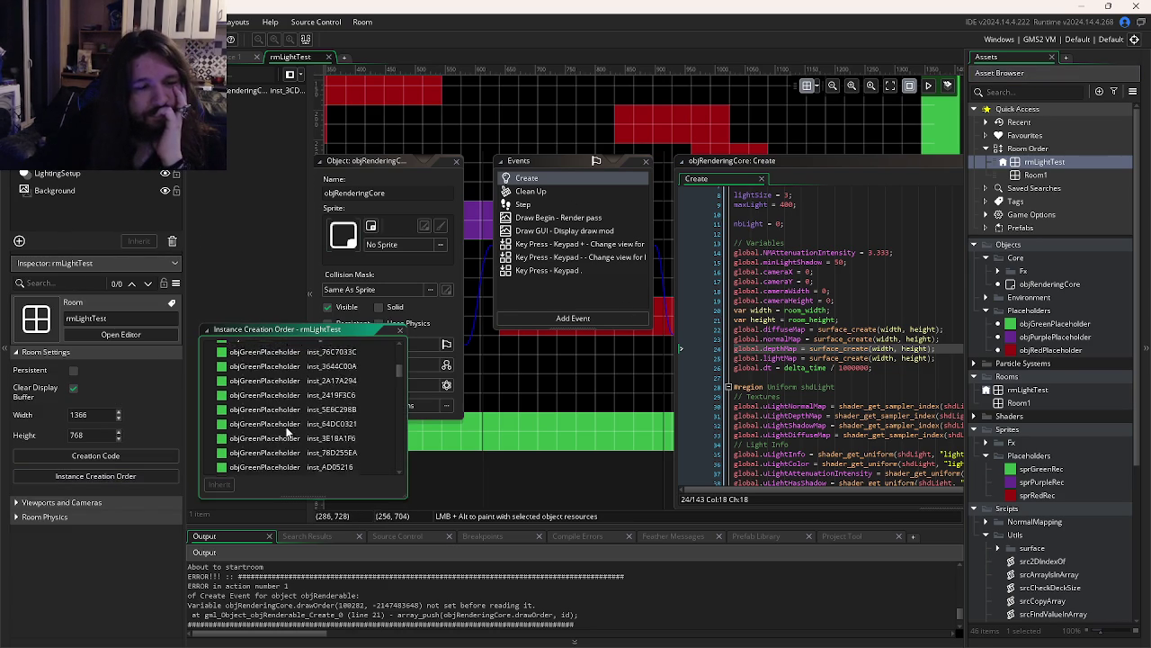
mouse_move(261, 468)
left_mouse_down()
mouse_move(288, 367)
mouse_move(282, 343)
left_mouse_up()
key("F5")
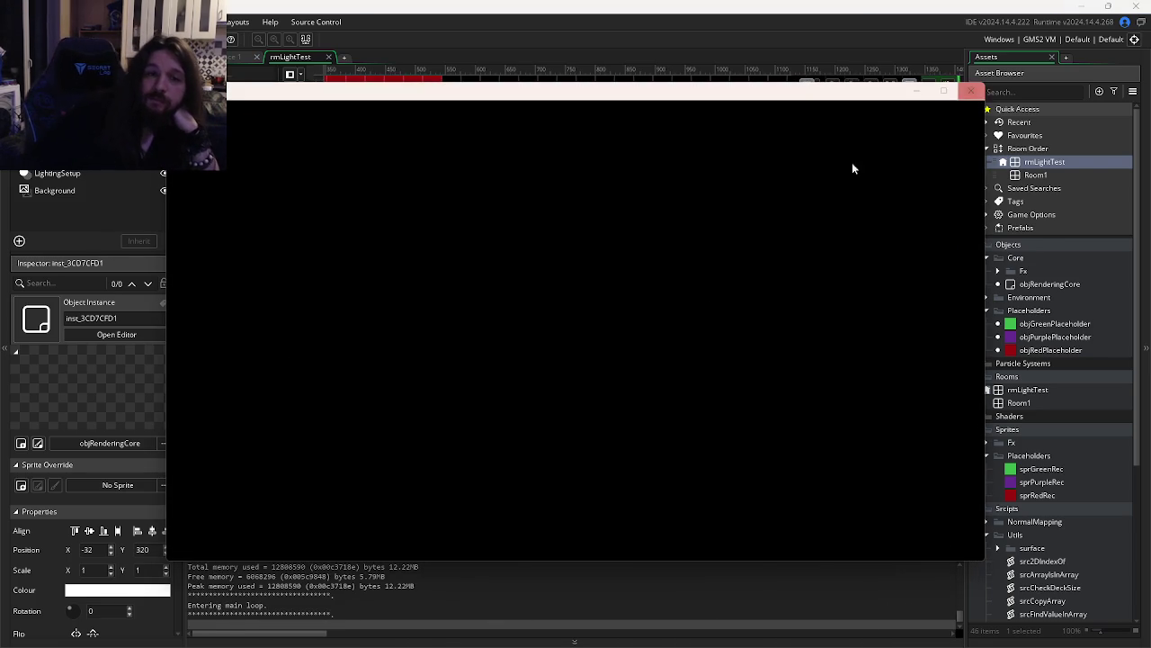
left_click(971, 91)
mouse_move(716, 117)
left_mouse_down()
mouse_move(518, 212)
mouse_move(777, 210)
mouse_move(721, 196)
left_mouse_up()
scroll(720, 196, "down", 3)
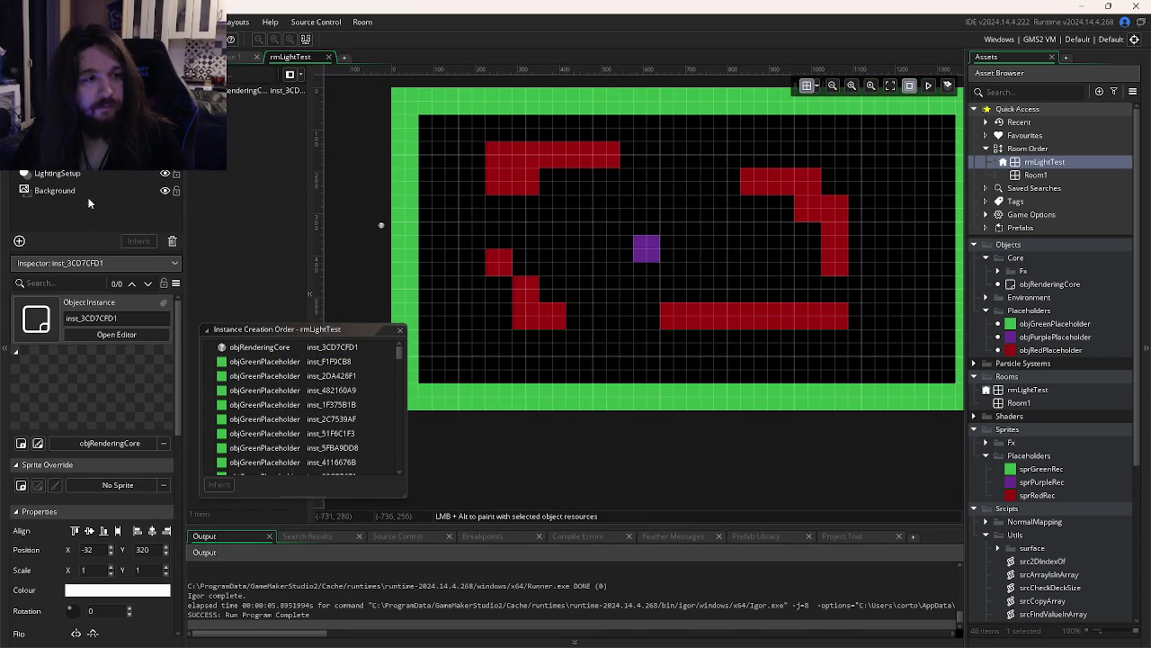
Try sprGreenRec as the Background layer's sprite before returning to the room editor
left_click(79, 190)
left_click(117, 442)
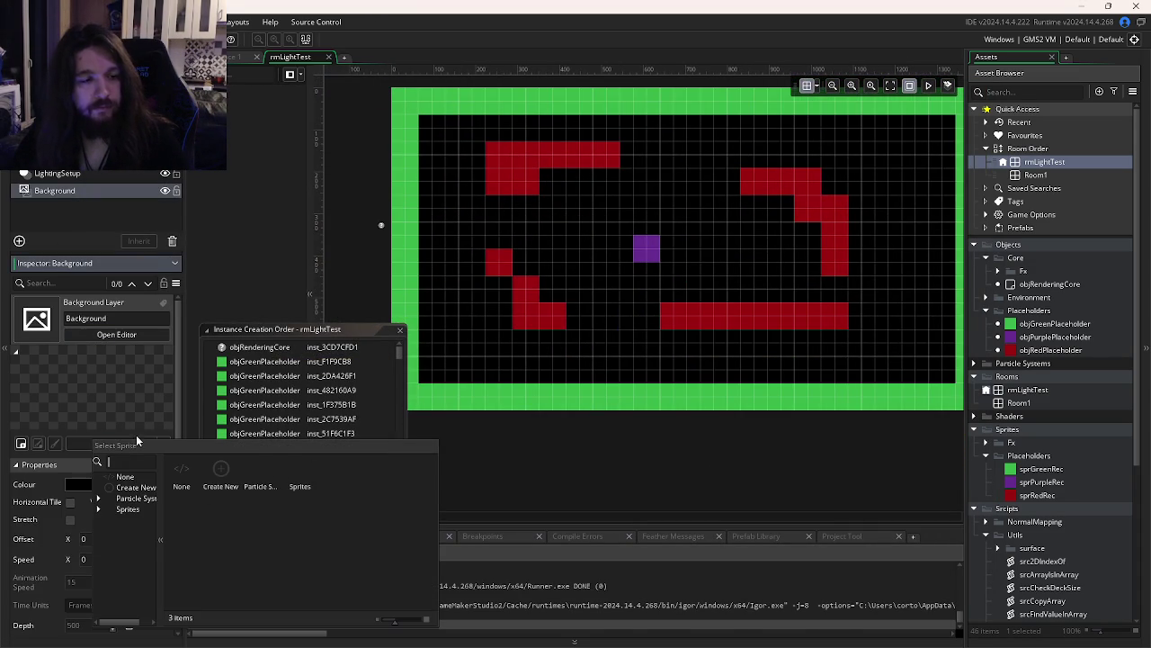
double_click(300, 475)
double_click(259, 475)
double_click(223, 476)
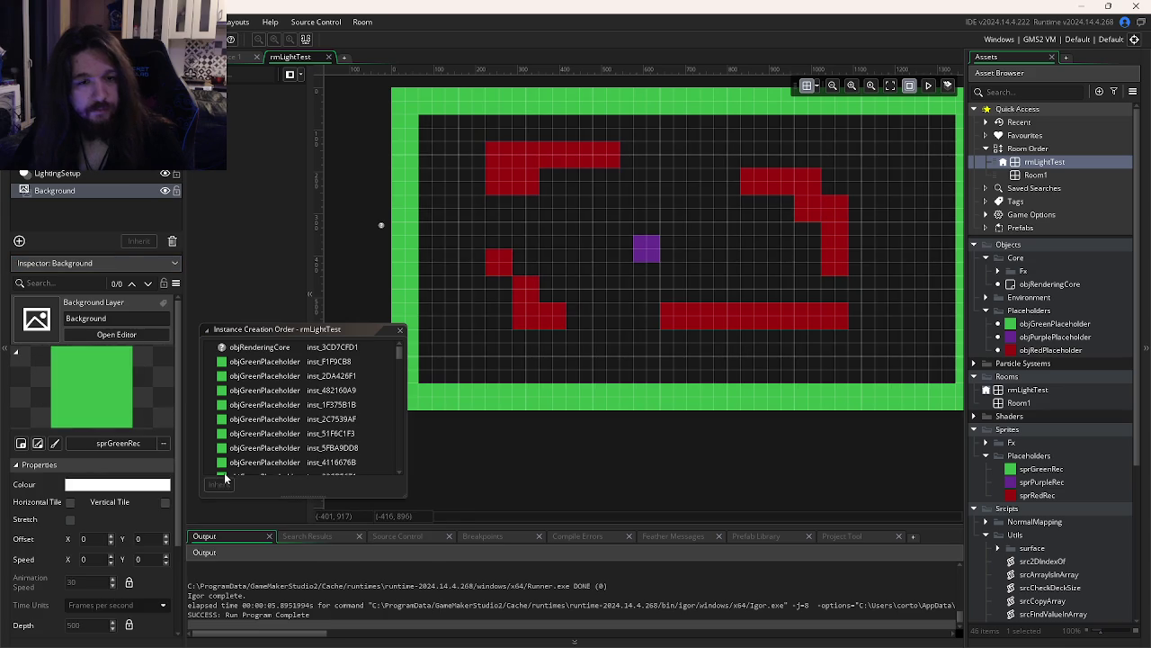
left_click(142, 444)
double_click(284, 475)
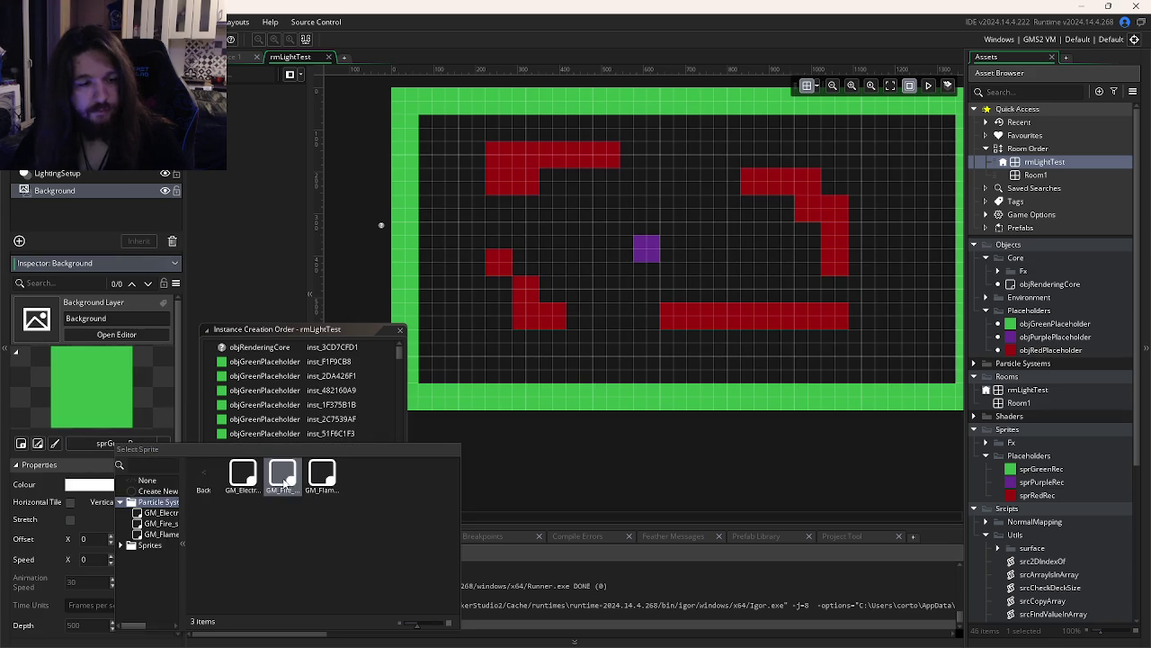
left_click(589, 496)
double_click(646, 248)
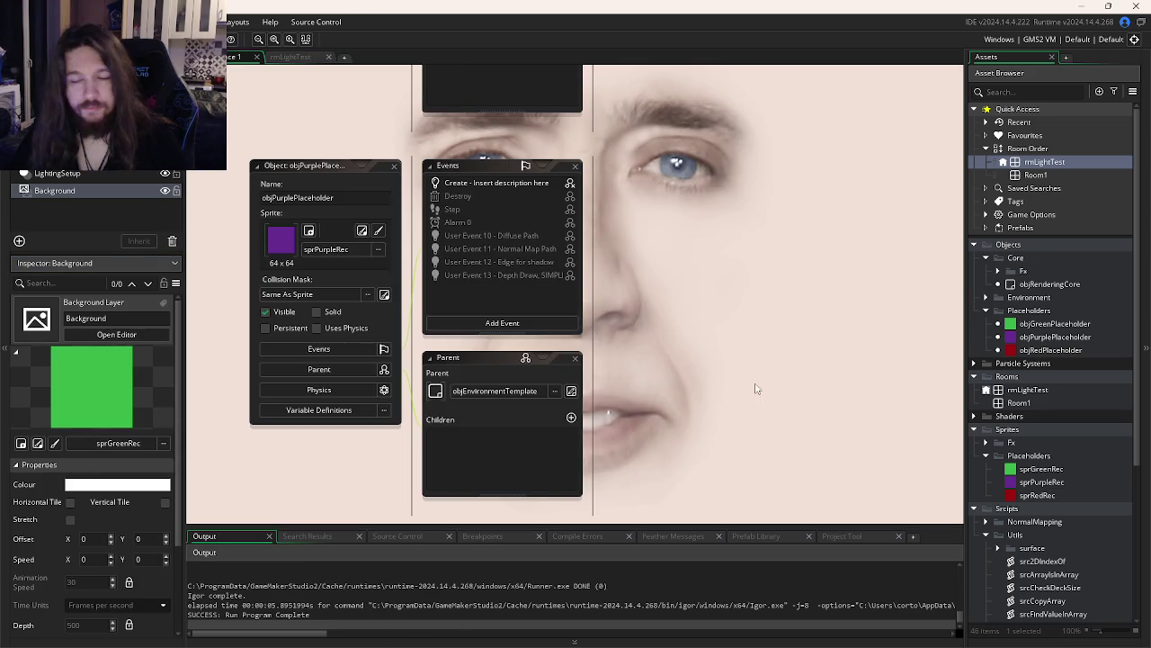
left_click(290, 57)
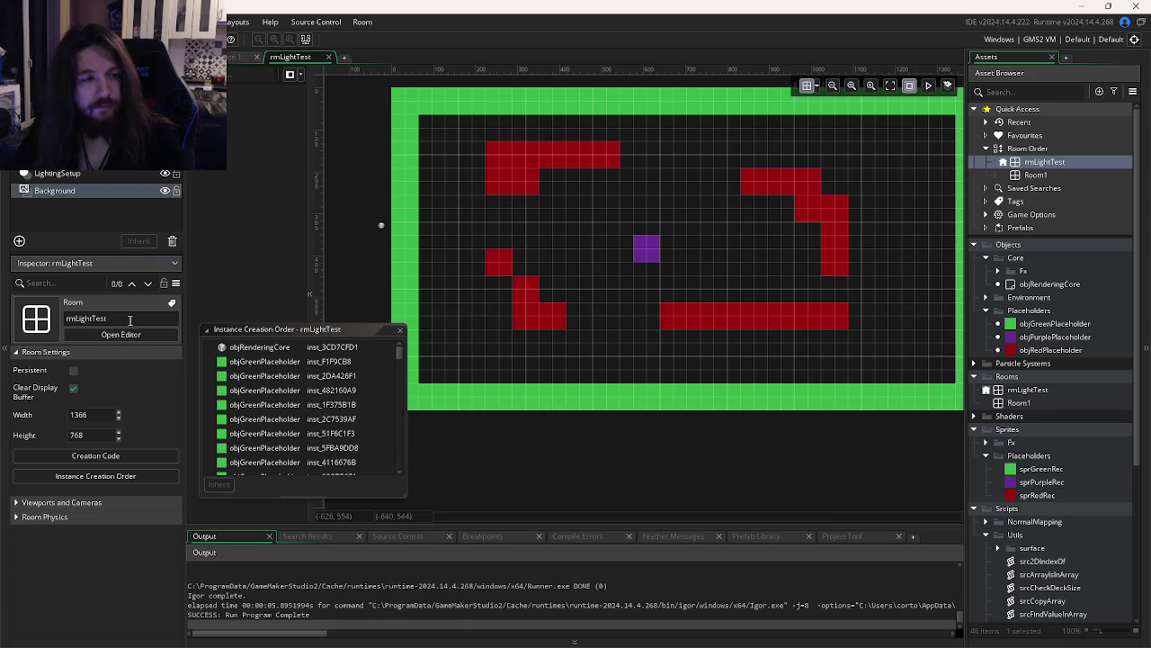
Delete the Background layer and test-run rmLightTest
left_click(88, 190)
left_click(172, 241)
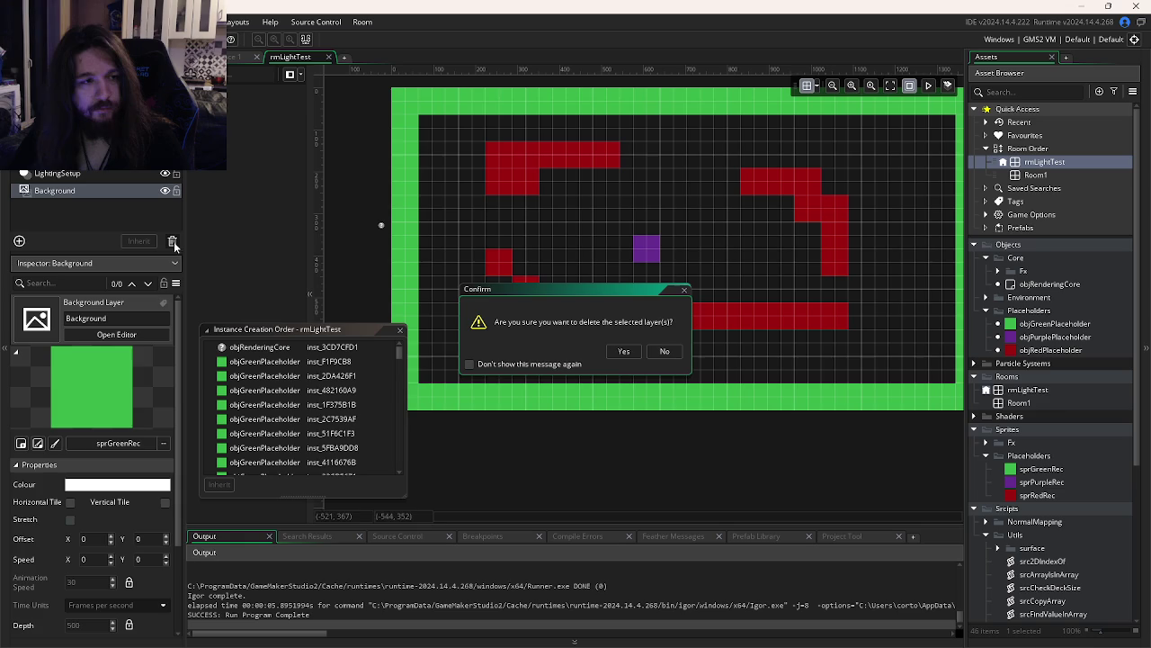
left_click(623, 351)
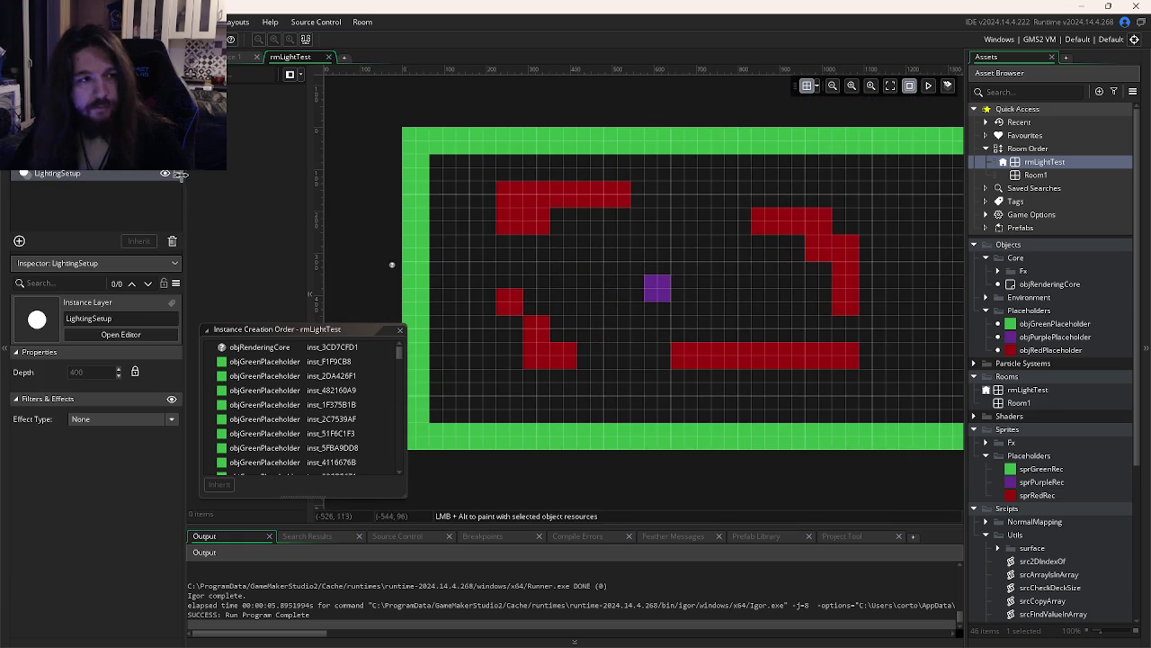
key("F5")
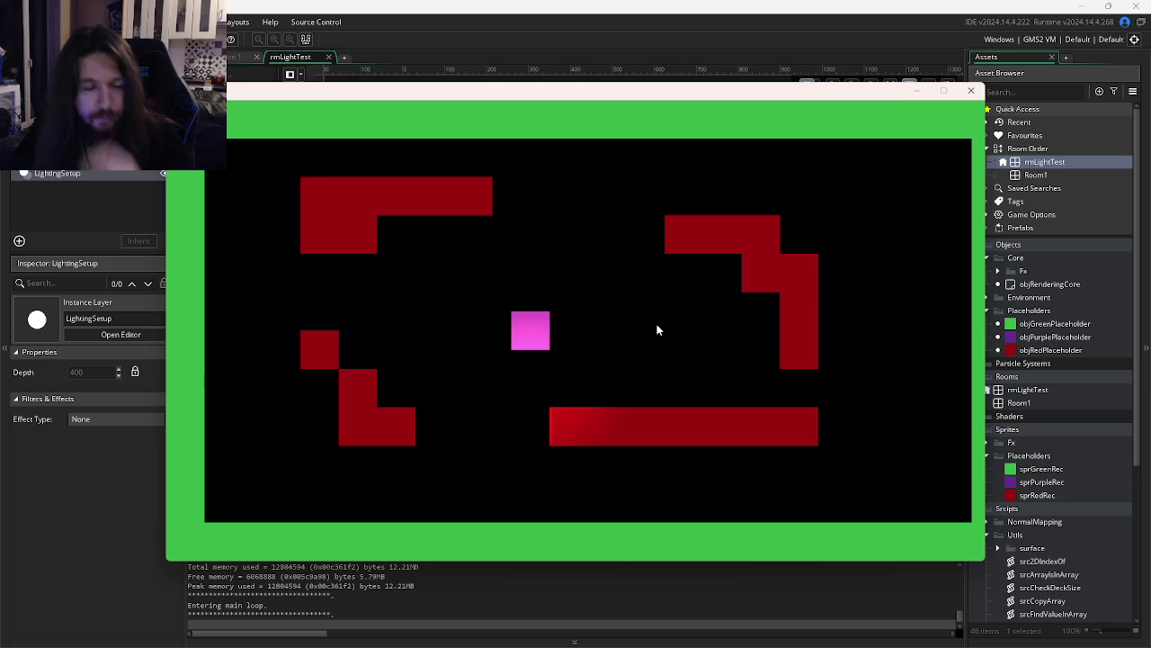
left_click(969, 92)
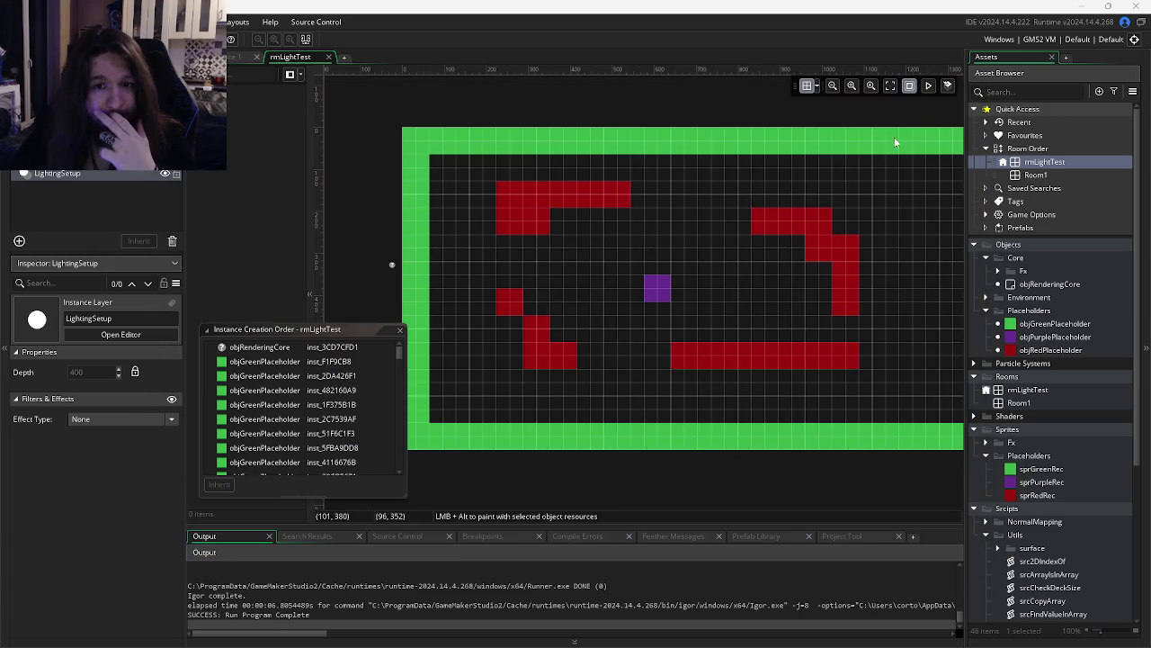
Close the instance creation order list and open objPurplePlaceholder
scroll(689, 224, "up", 2)
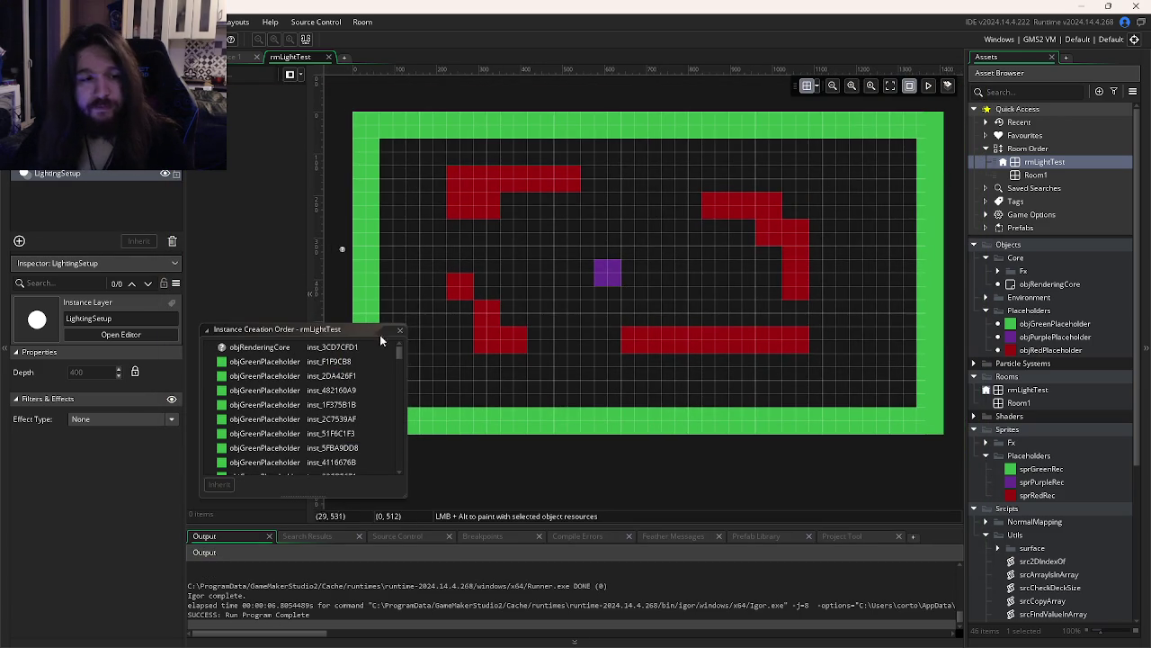
left_click(400, 329)
scroll(1041, 460, "down", 5)
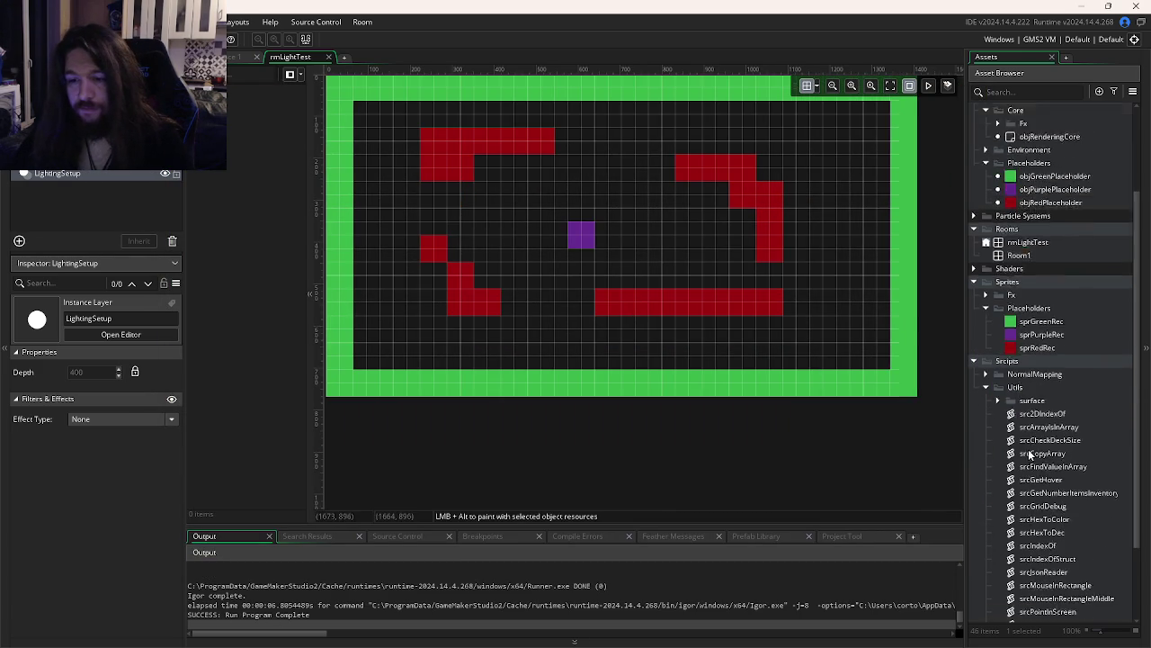
double_click(1055, 141)
scroll(667, 301, "up", 3)
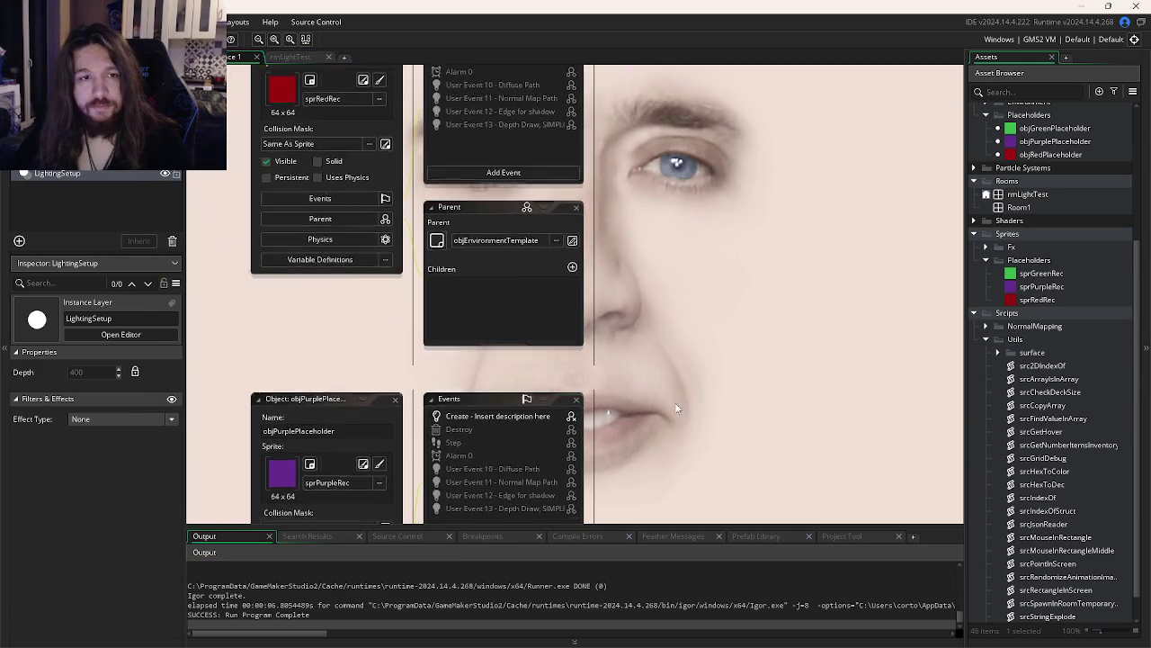
Look through the other GameMaker windows, including rmExpedition, then come back to rmLightTest
key("alt+Tab")
left_click(355, 202)
key("alt+Tab")
key("Tab")
key("alt+Tab")
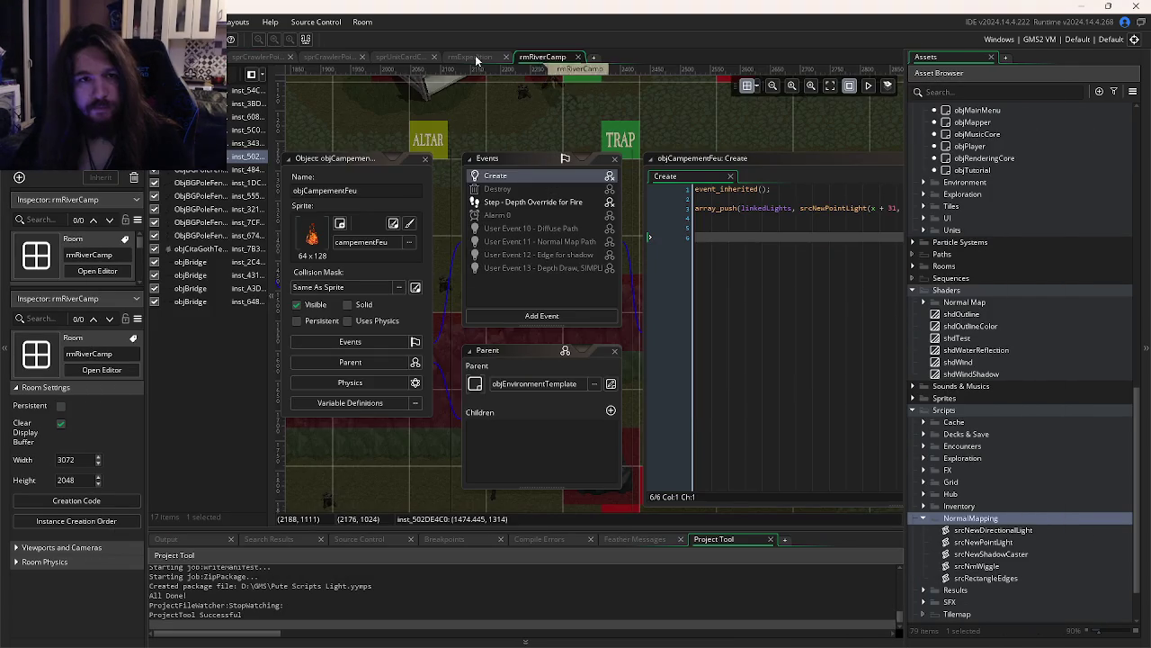
left_click(456, 59)
key("alt+Tab")
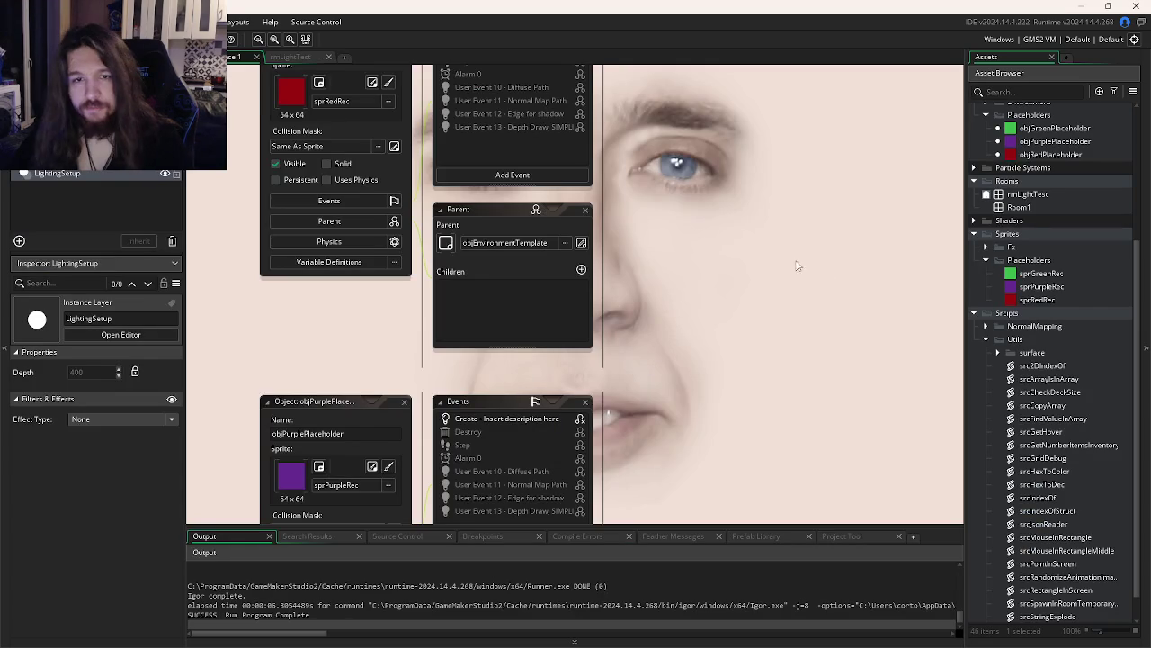
left_click(290, 56)
scroll(1022, 333, "down", 1)
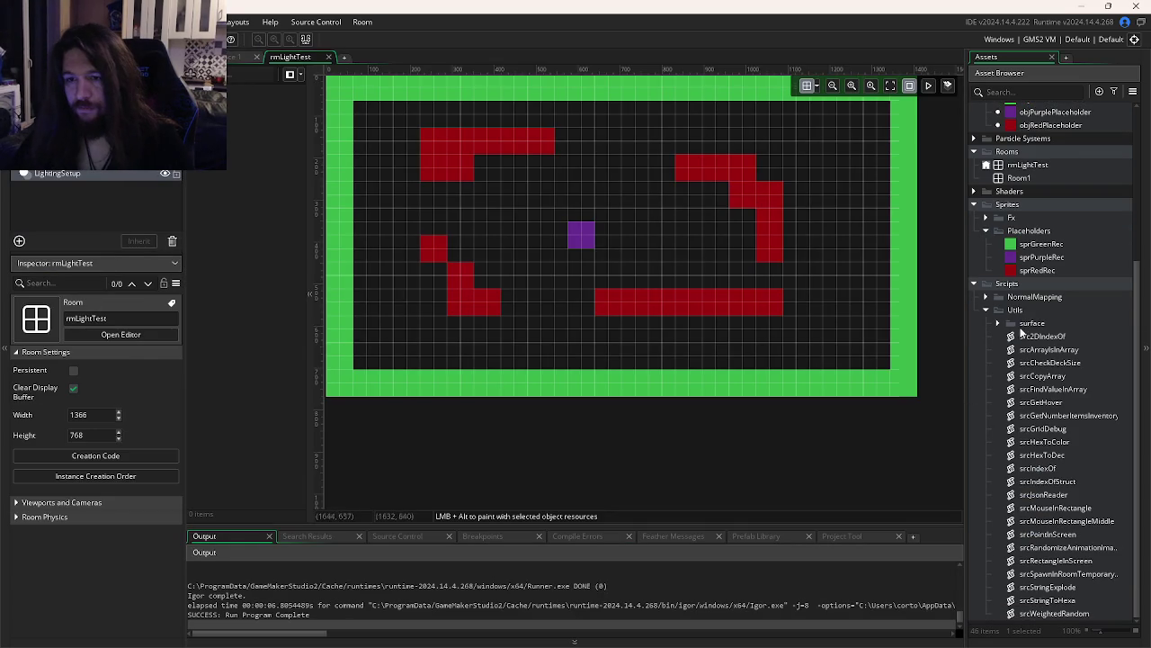
right_click(1016, 237)
Create a new sprite in the Placeholders folder named sprBackgroundTemp
mouse_move(1025, 241)
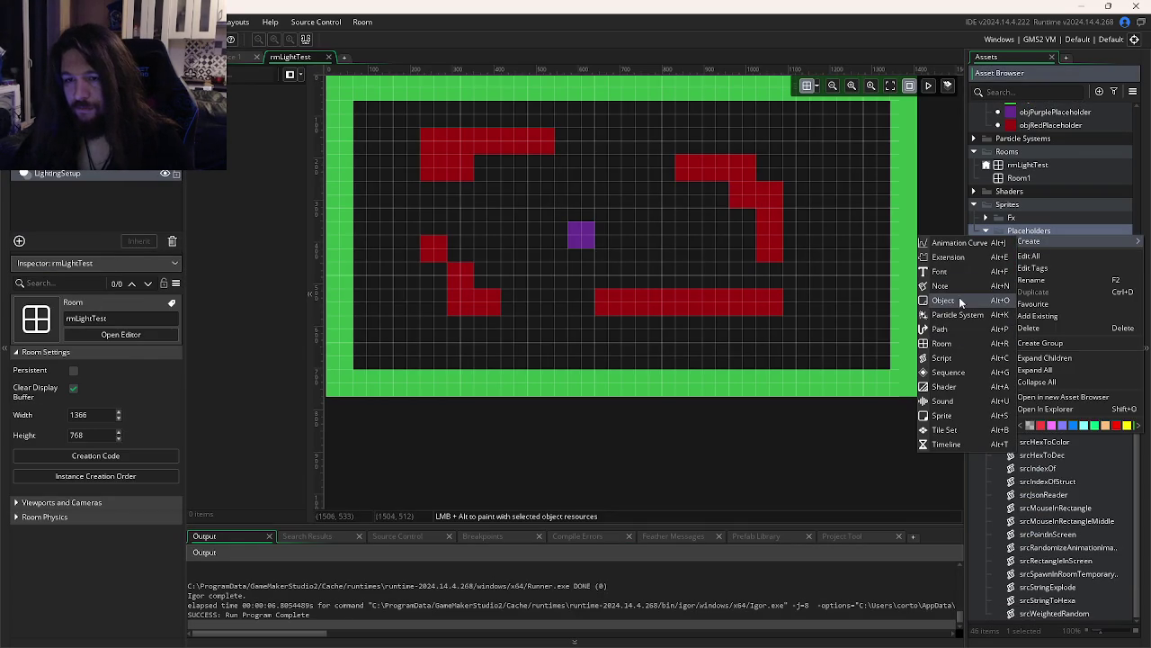
left_click(944, 418)
key("Return")
type("sprBackg")
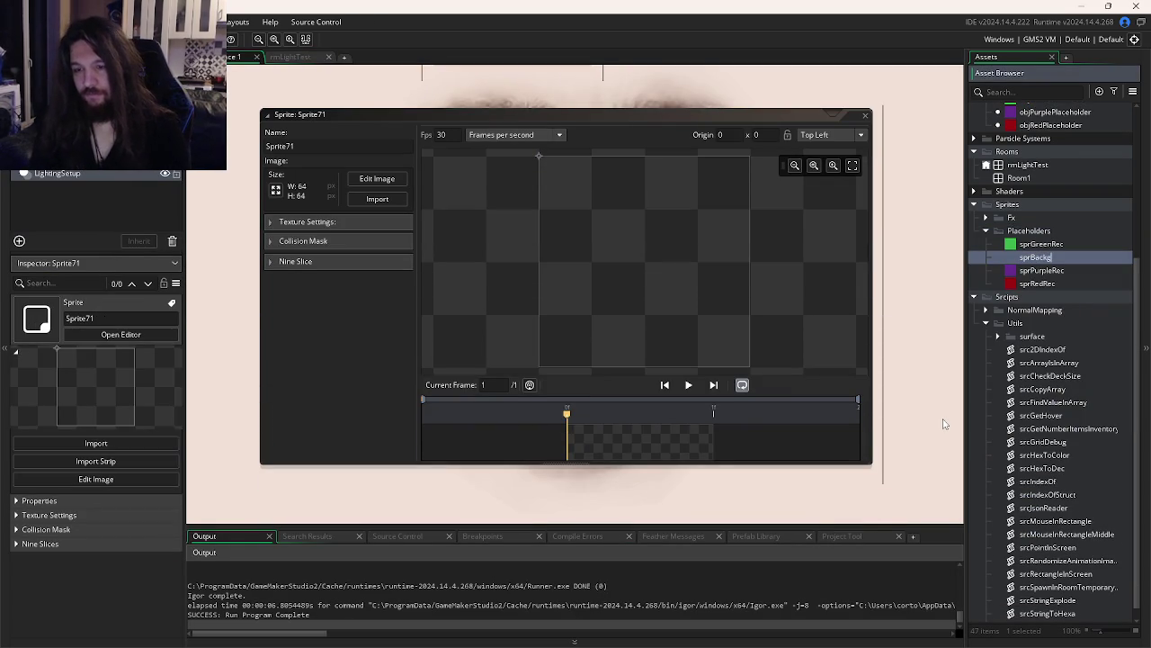
type("roundTemp")
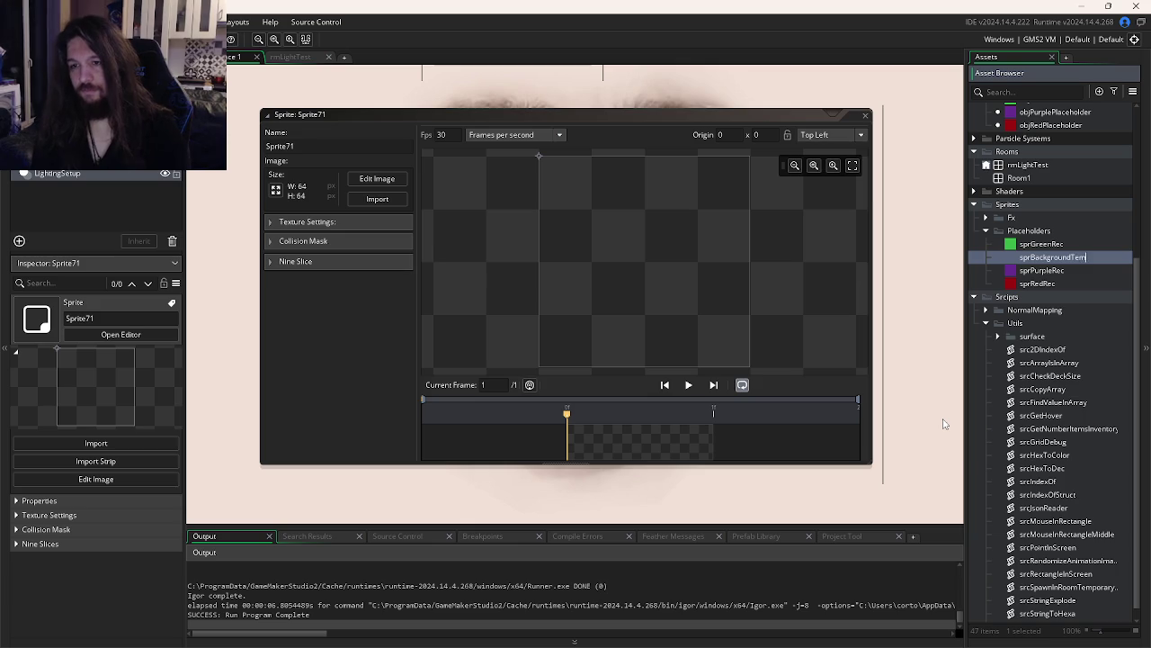
key("Return")
Fill sprBackgroundTemp's 64×64 canvas with solid mid grey
double_click(613, 440)
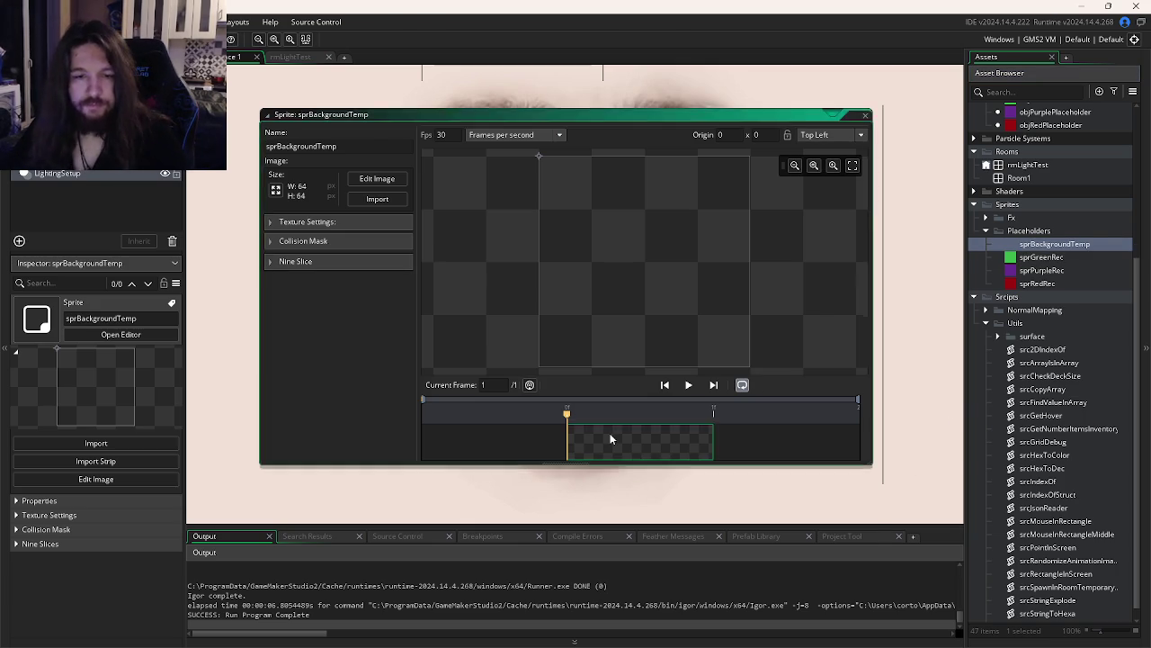
left_click(887, 175)
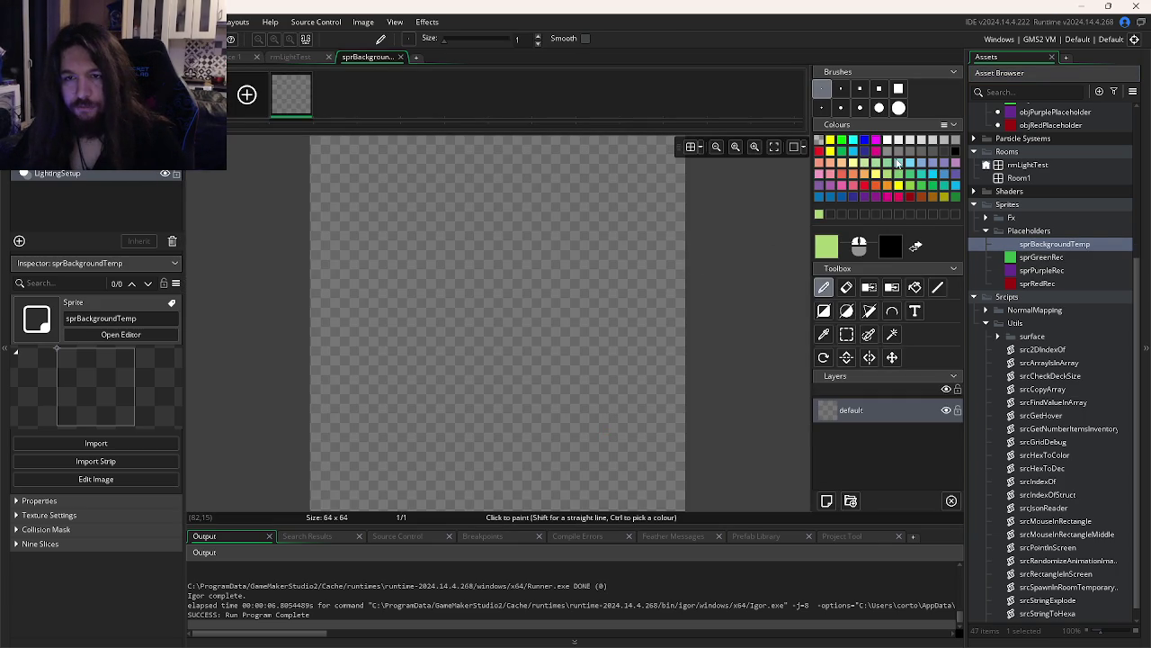
left_click(944, 152)
left_click(939, 152)
left_click(915, 287)
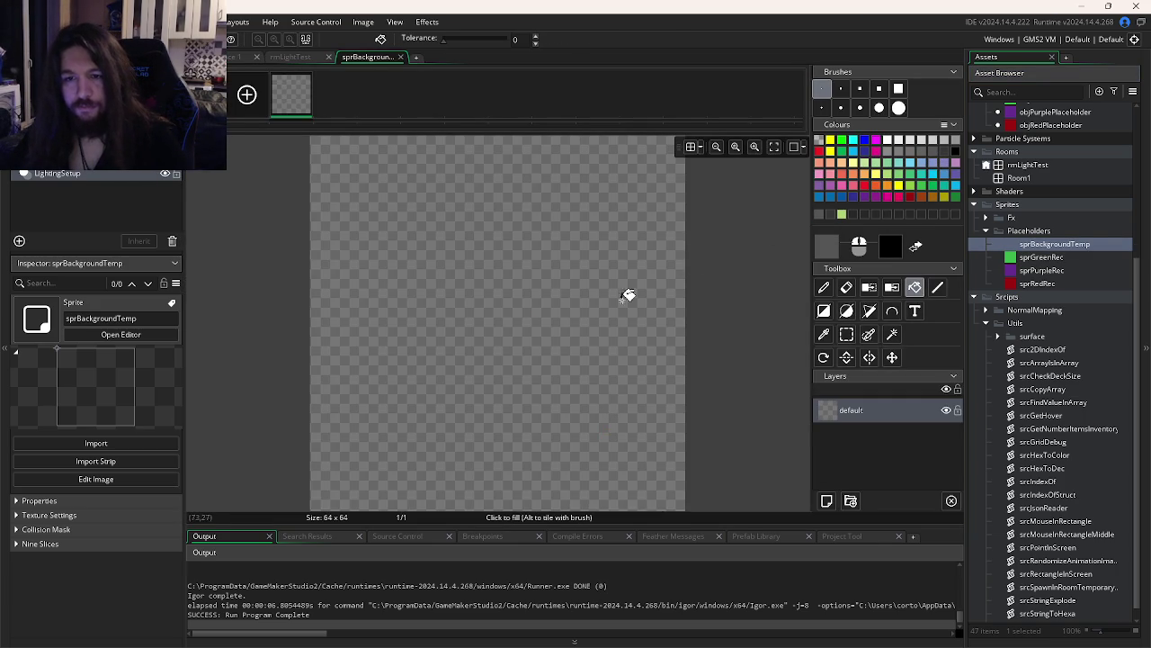
left_click(569, 311)
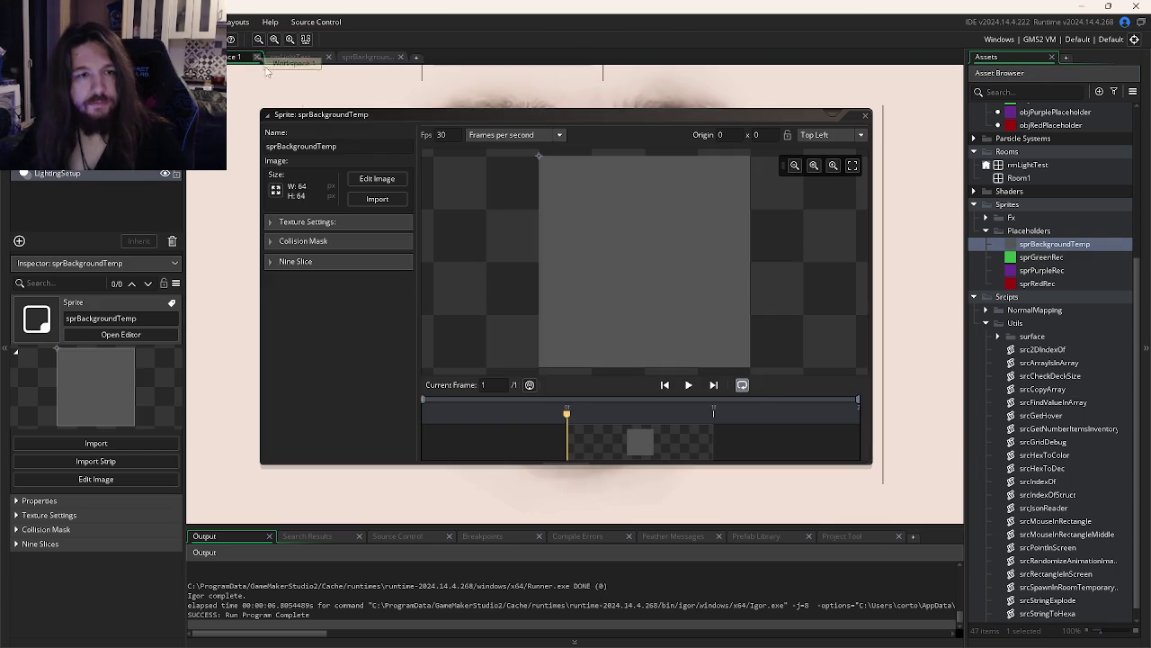
left_click(288, 57)
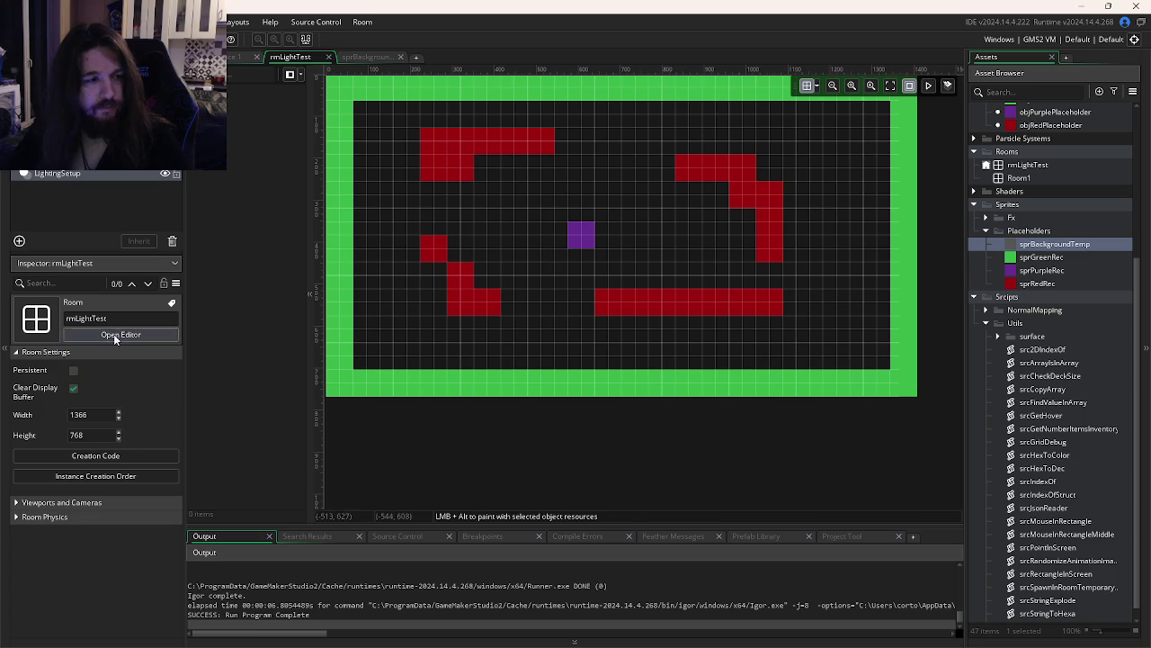
Add a tile layer named SuuS to rmLightTest and look at sprBackgroundTemp for its tile set
left_click(19, 241)
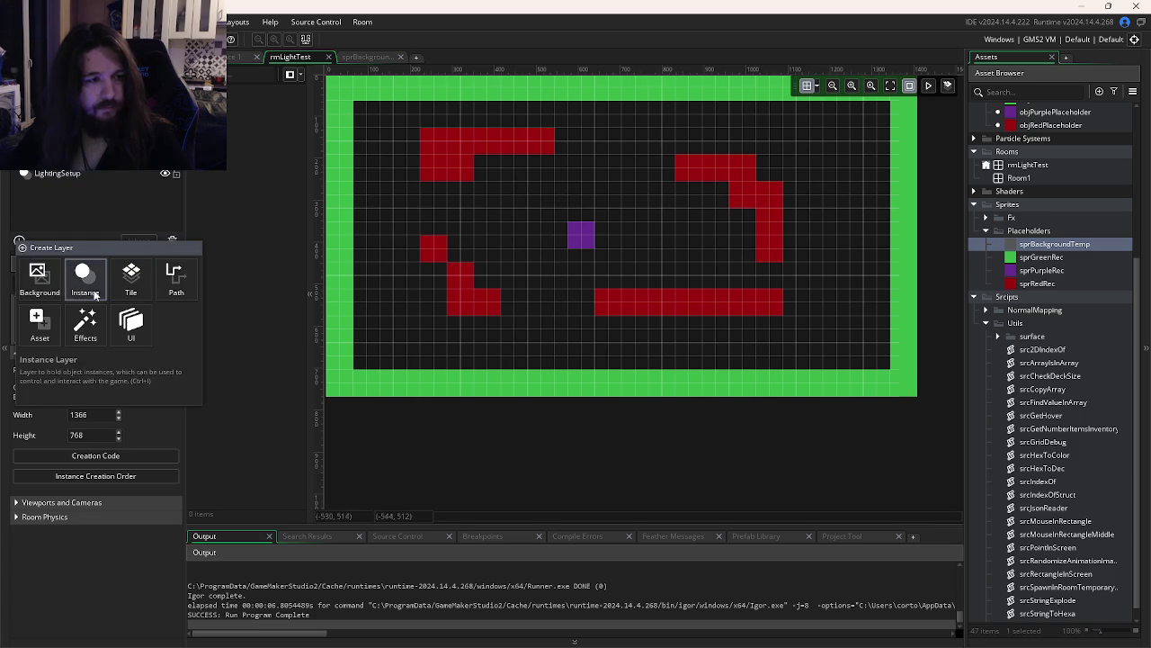
left_click(64, 221)
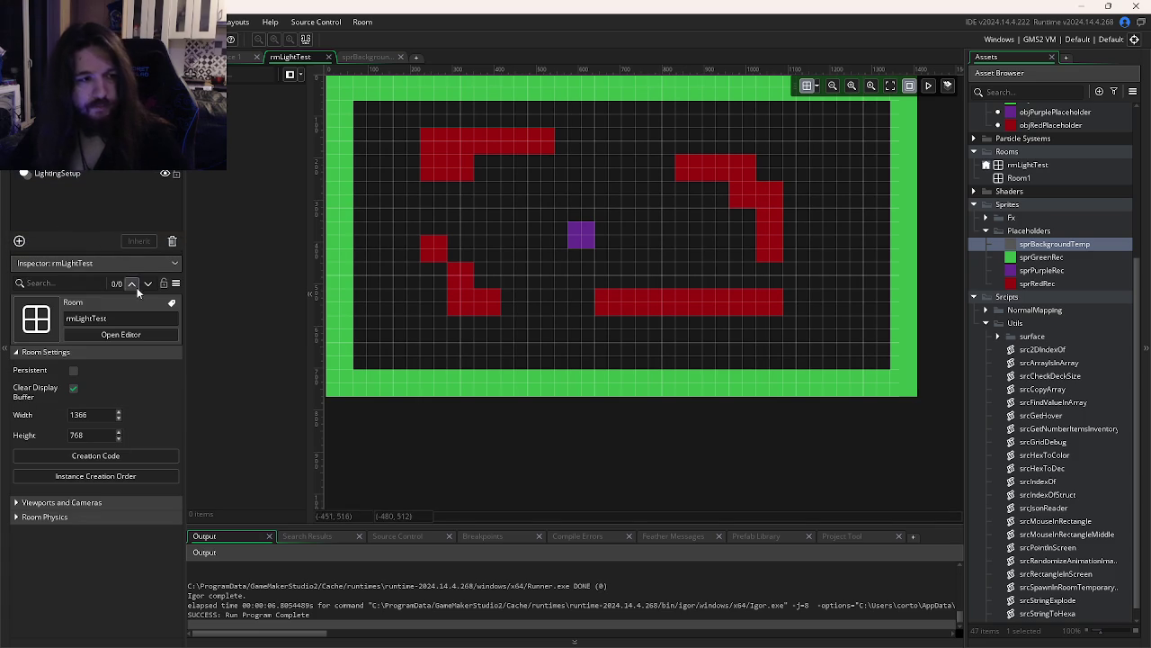
left_click(19, 240)
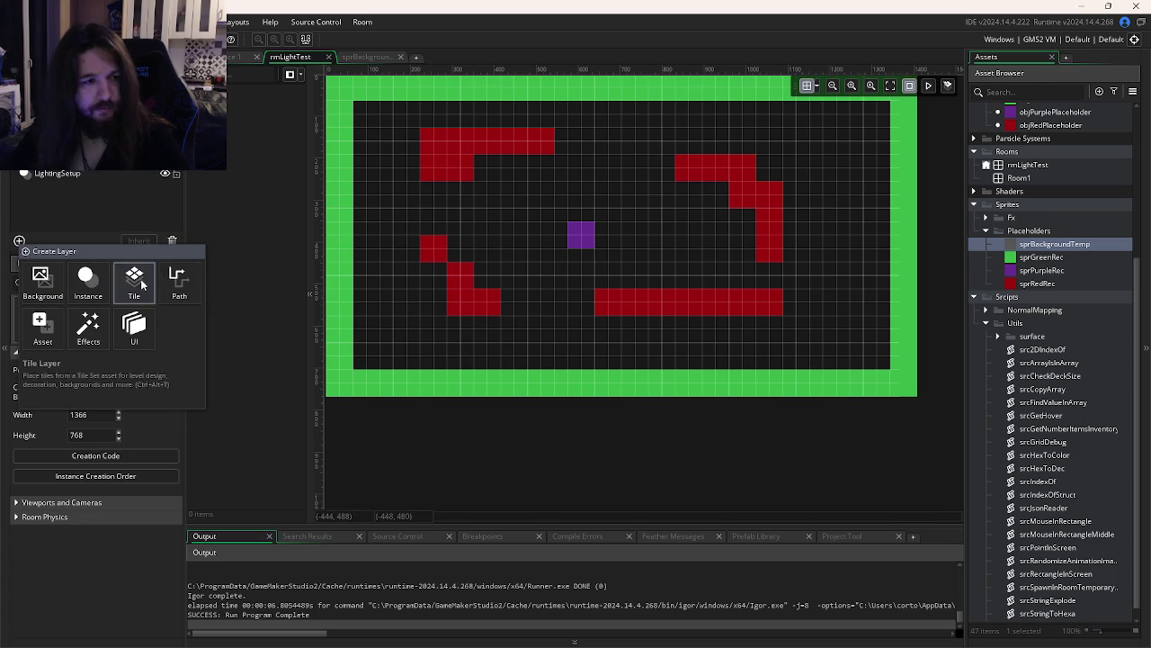
left_click(134, 281)
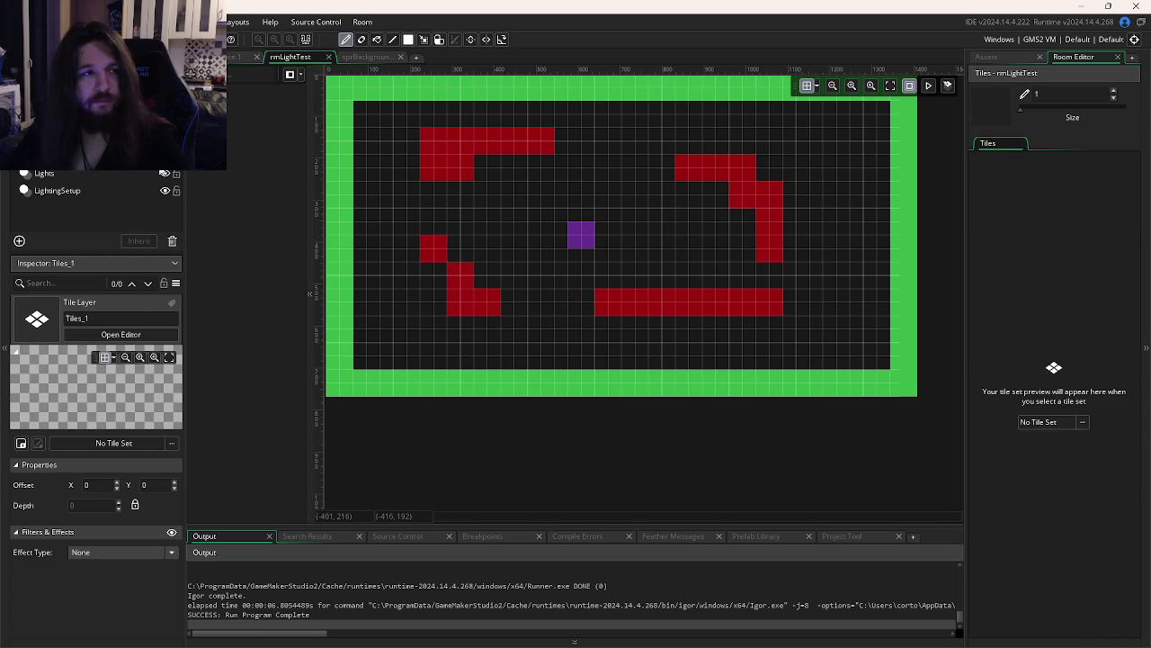
type("SuuS")
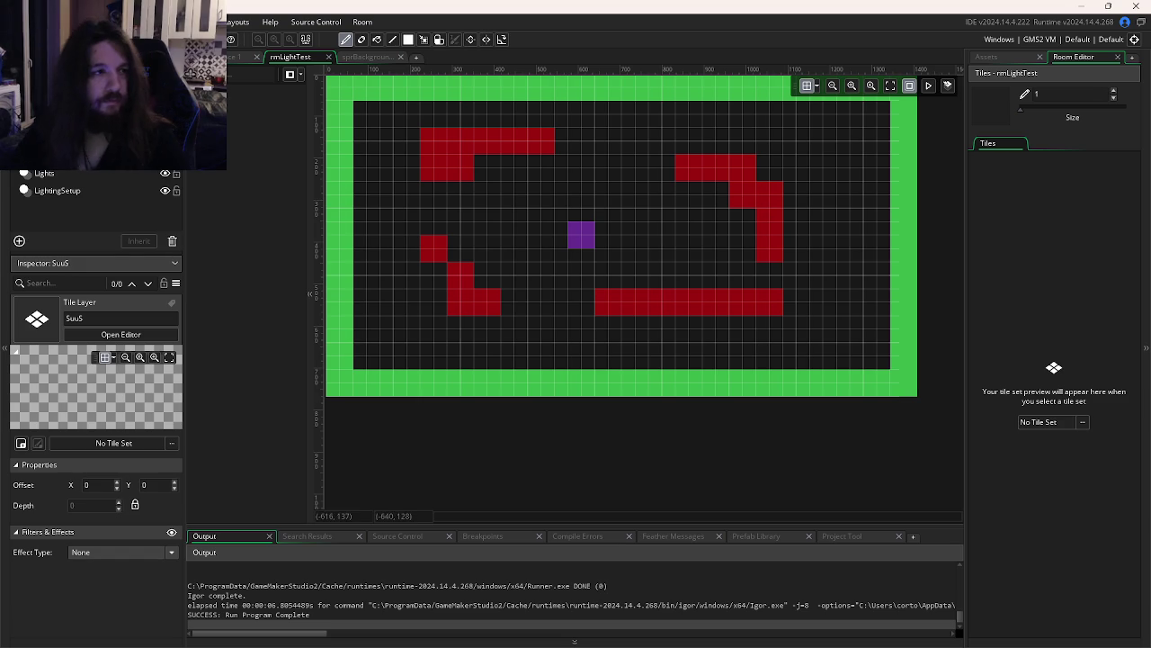
key("Return")
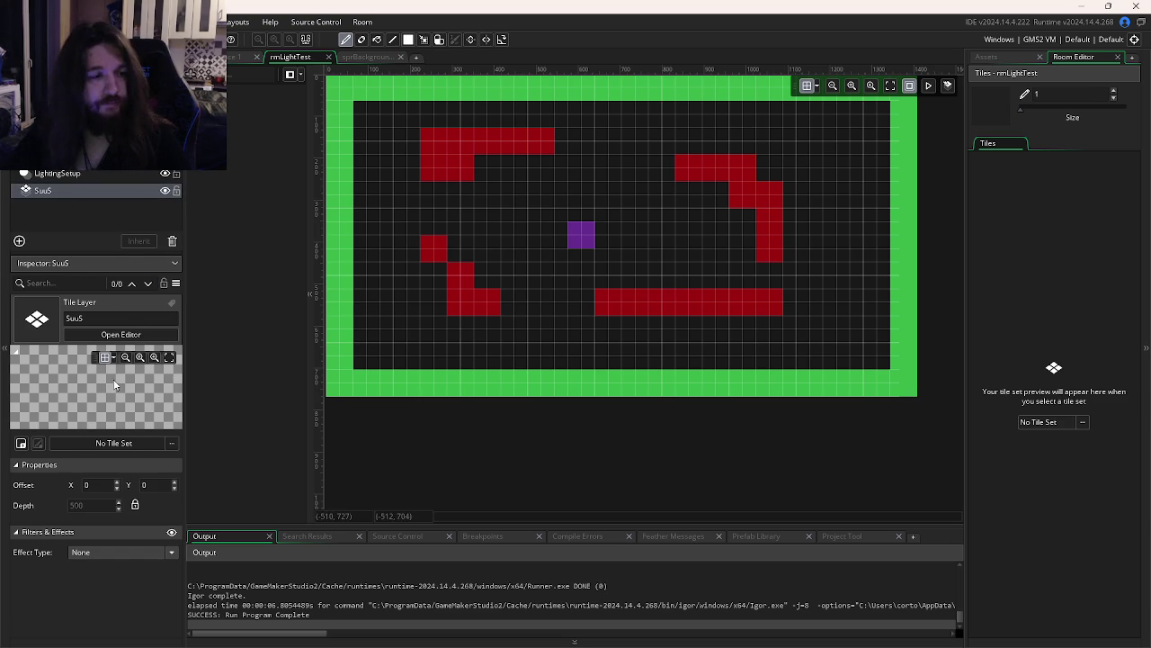
left_click(134, 443)
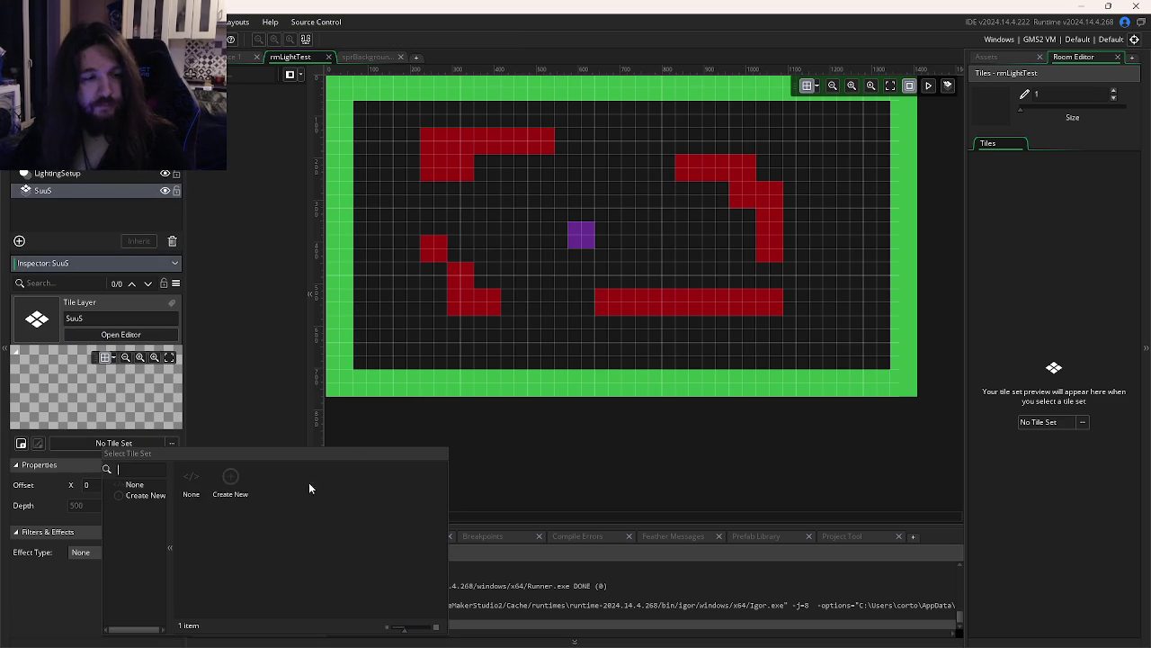
left_click(230, 486)
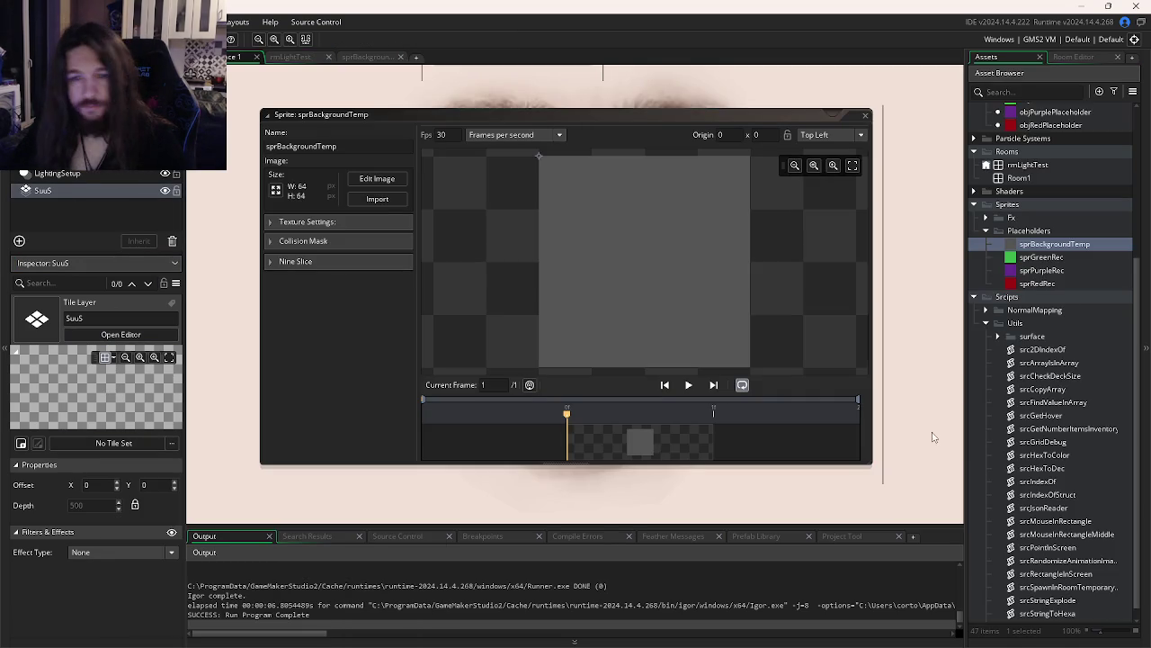
Collapse the Scripts, Sprites, Rooms and Objects folders in the Asset Browser
left_click(975, 284)
left_click(974, 431)
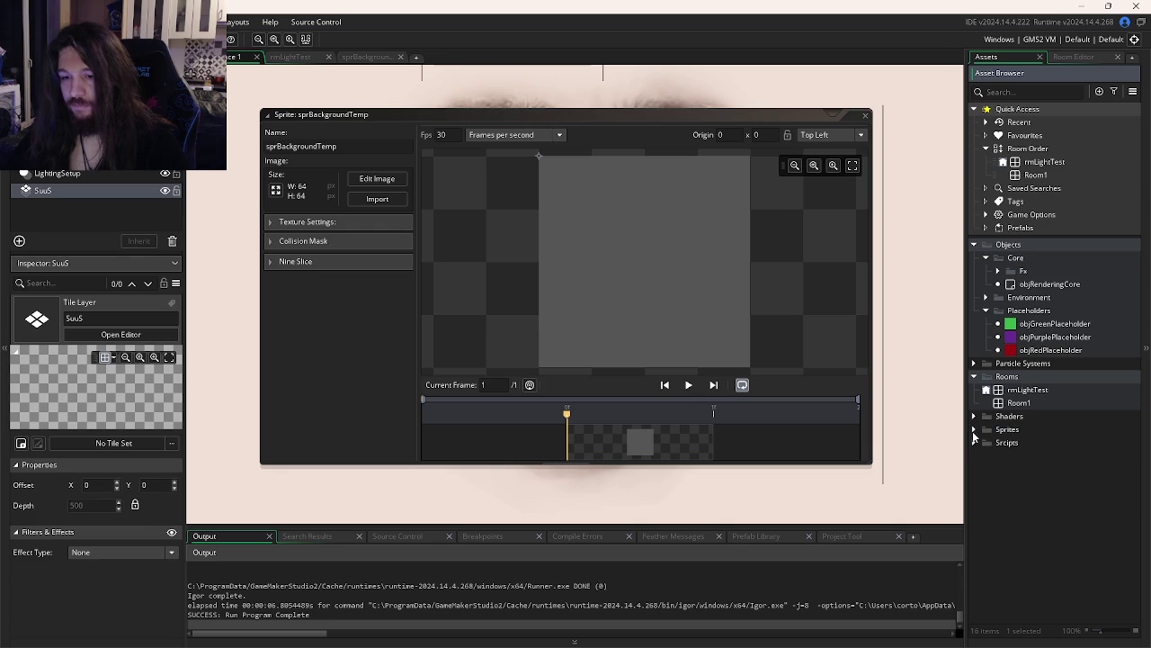
left_click(975, 377)
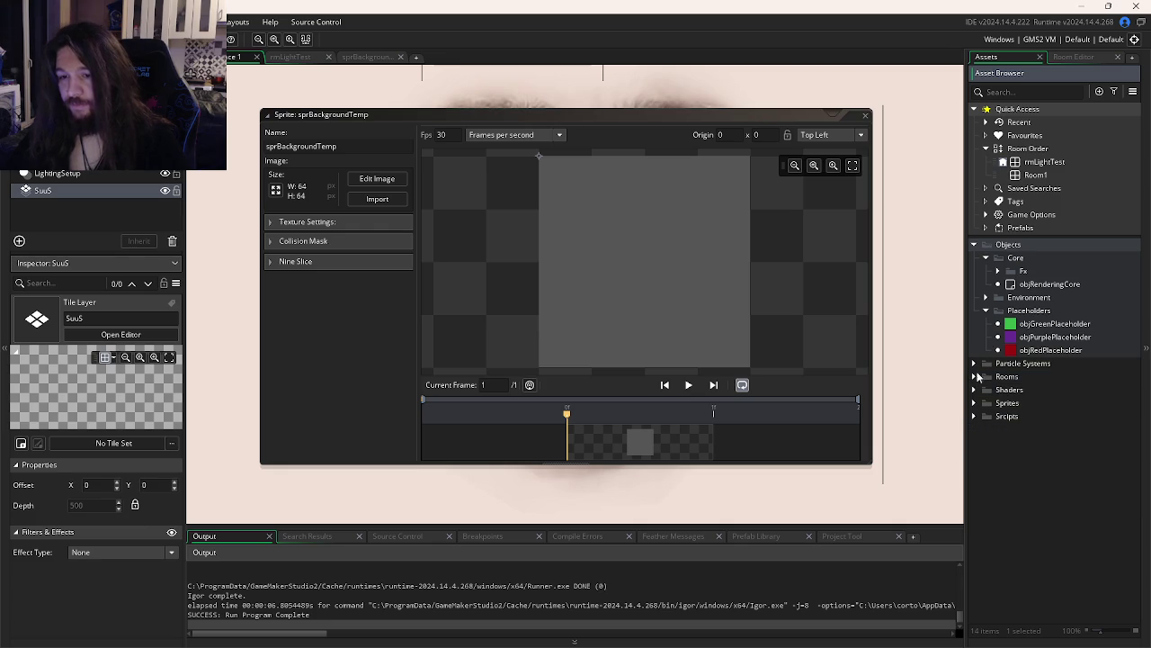
left_click(987, 259)
left_click(987, 284)
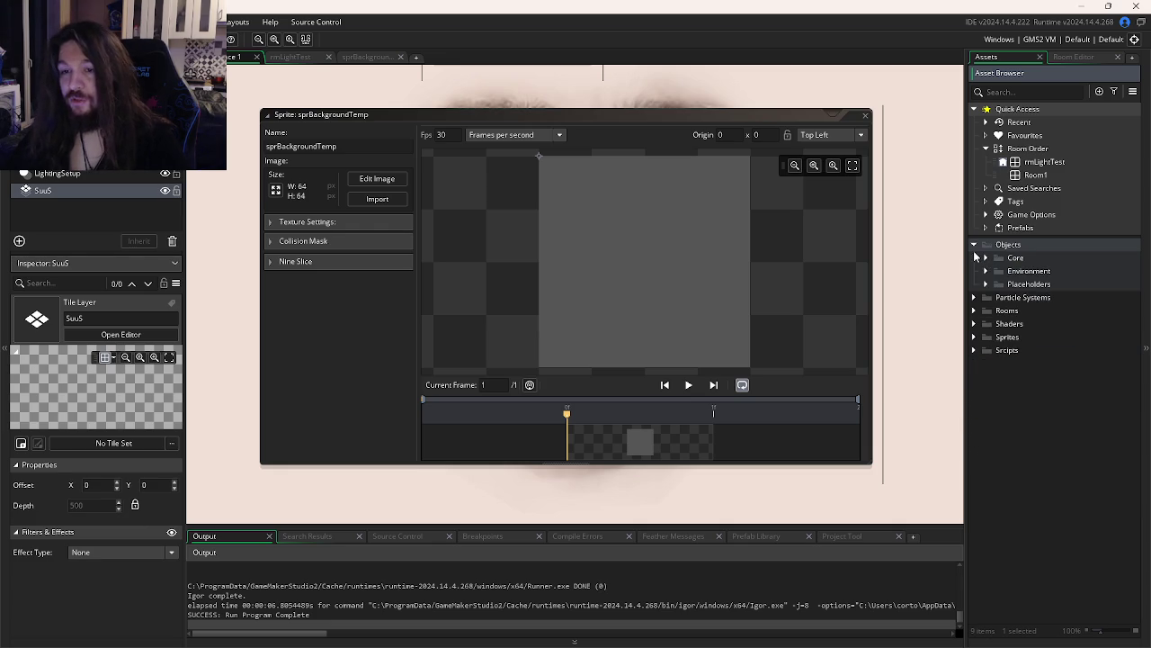
left_click(974, 245)
left_click(974, 297)
left_click(974, 297)
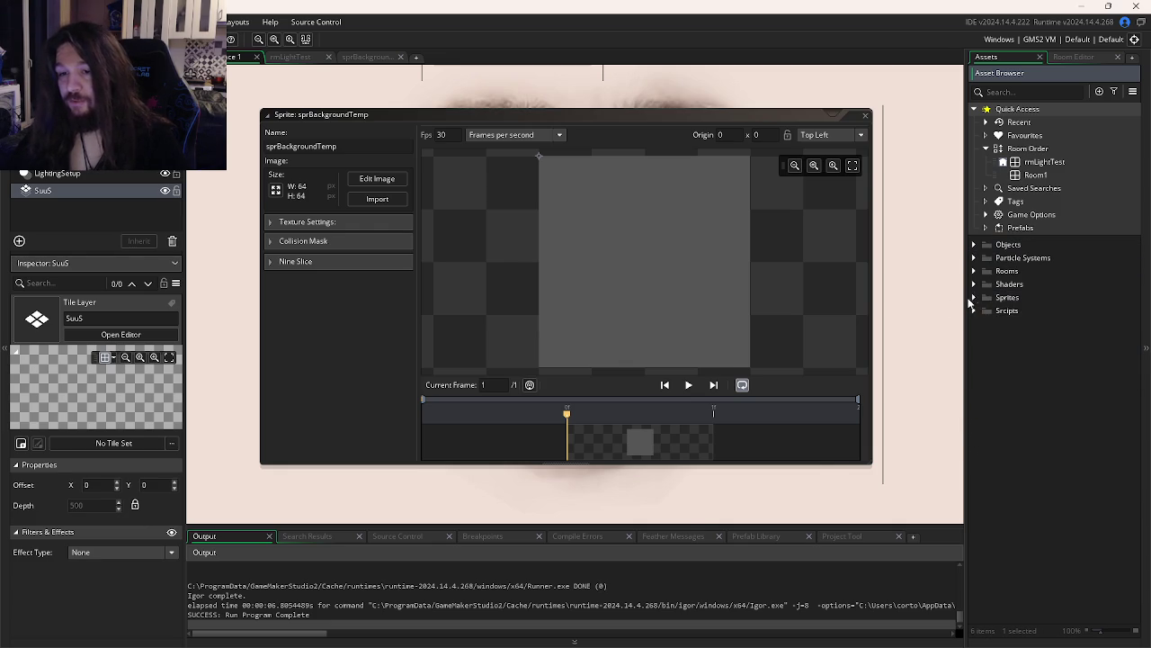
Collapse the Scripts and Shaders folders in the other project window, then return
key("alt+Tab")
key("alt+Tab")
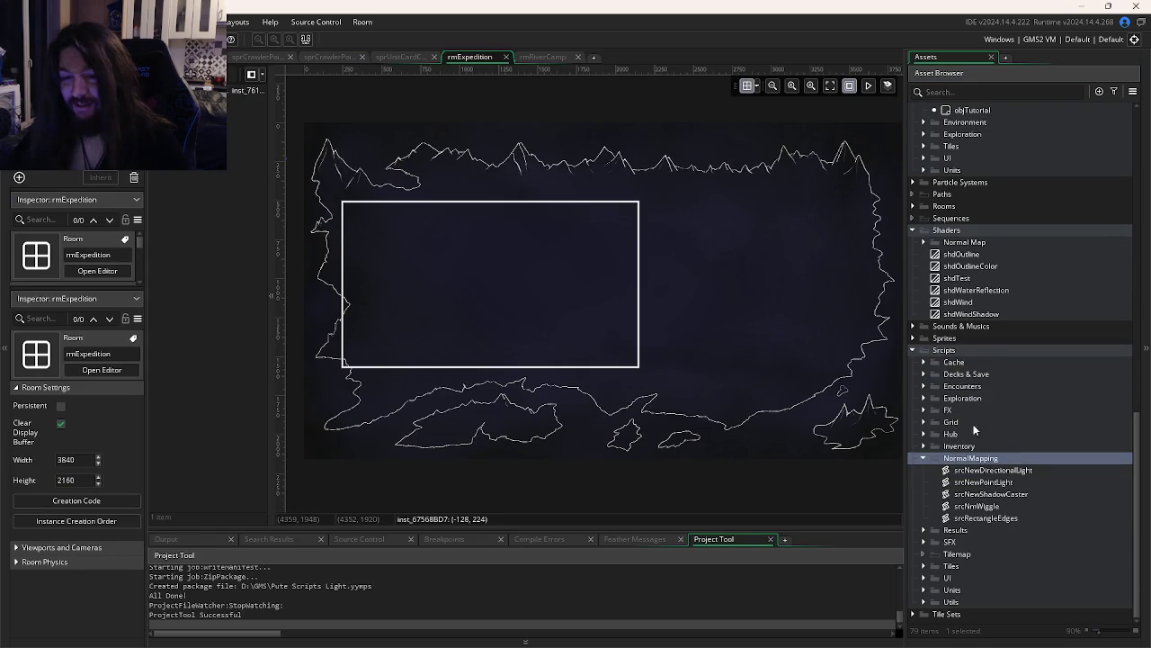
left_click(912, 350)
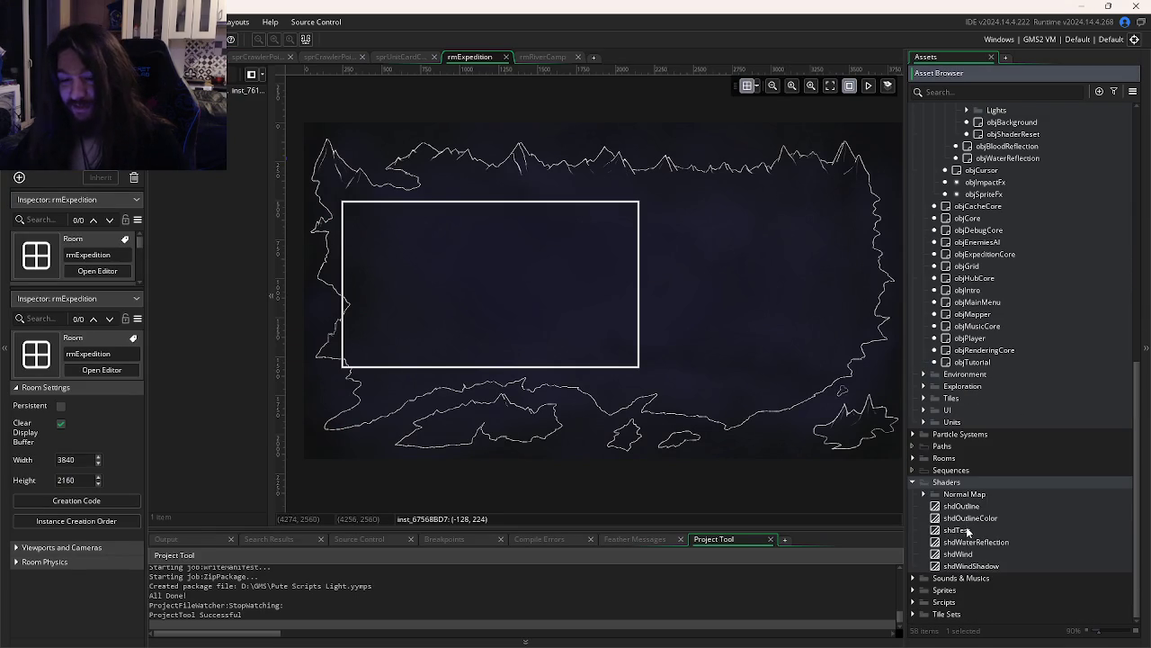
left_click(913, 483)
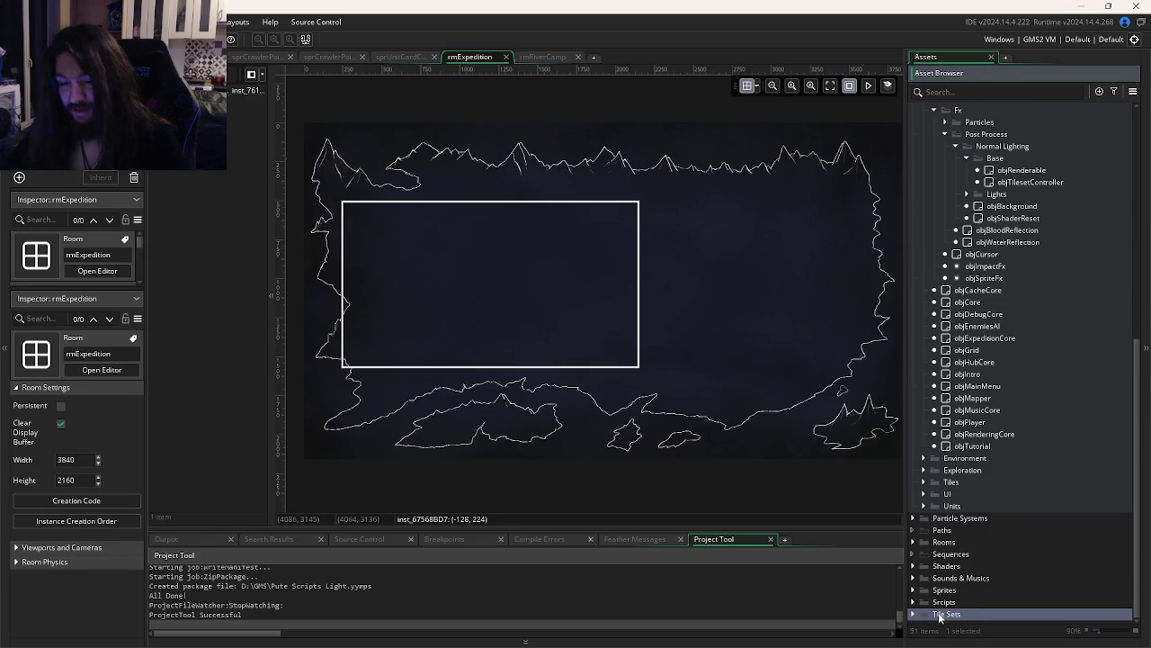
key("alt+Tab")
right_click(1019, 359)
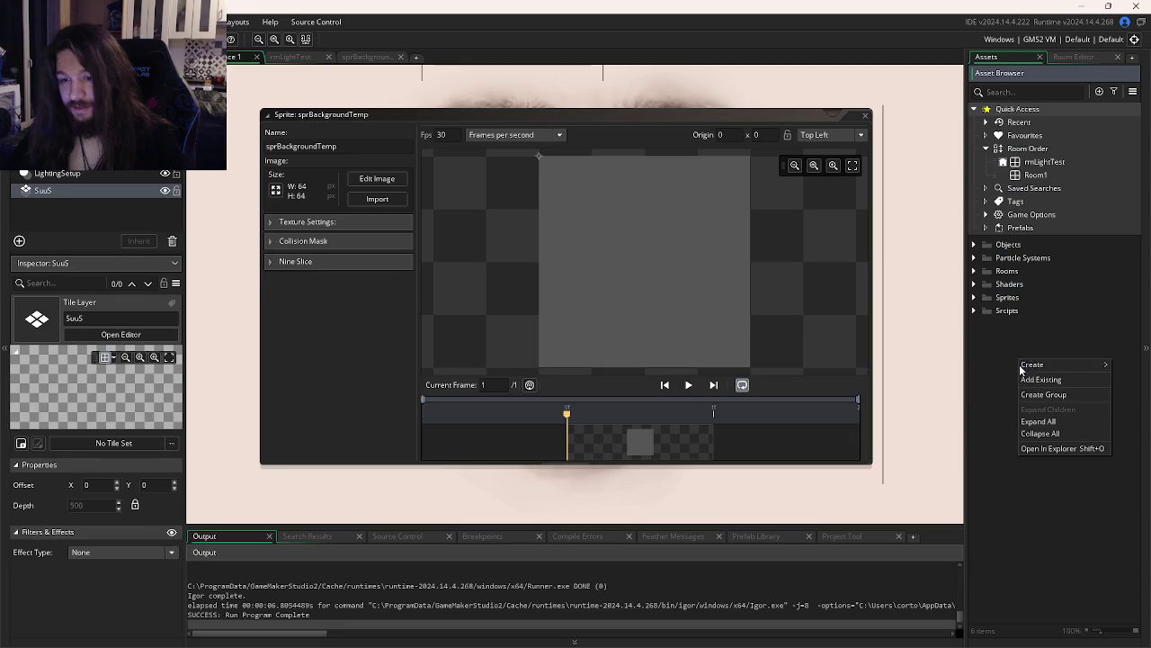